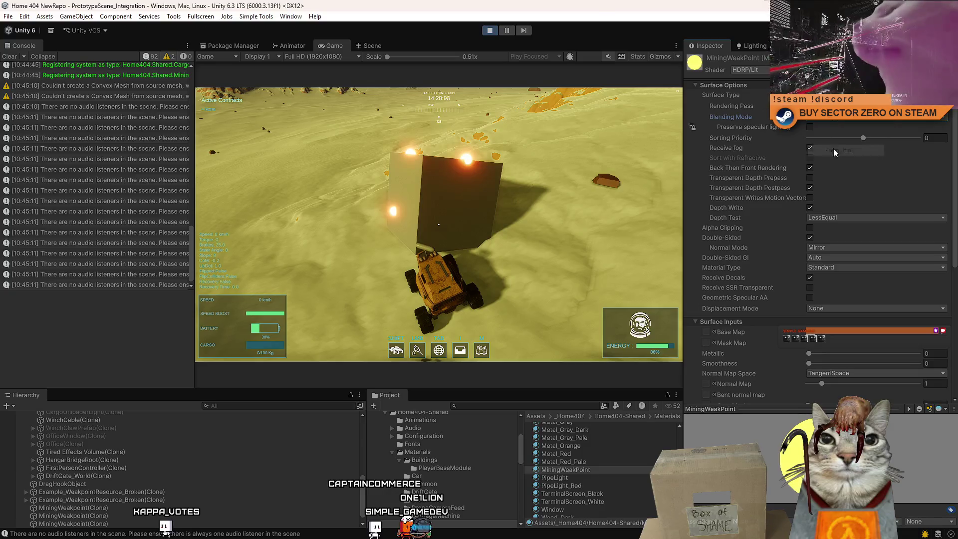
Set the MiningWeakPoint material's blending to Alpha and raise its orange base colour alpha to full.
click(833, 116)
click(831, 128)
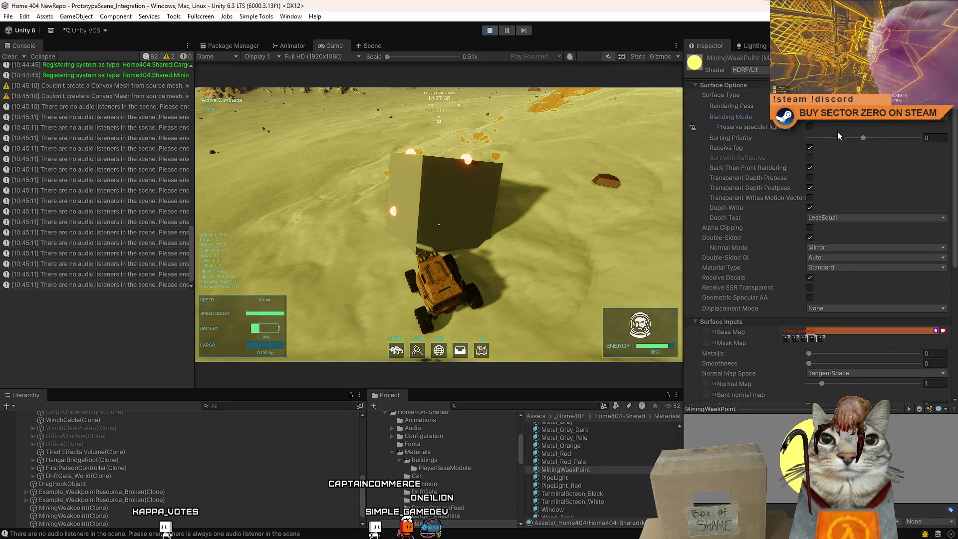
drag(953, 126, 955, 221)
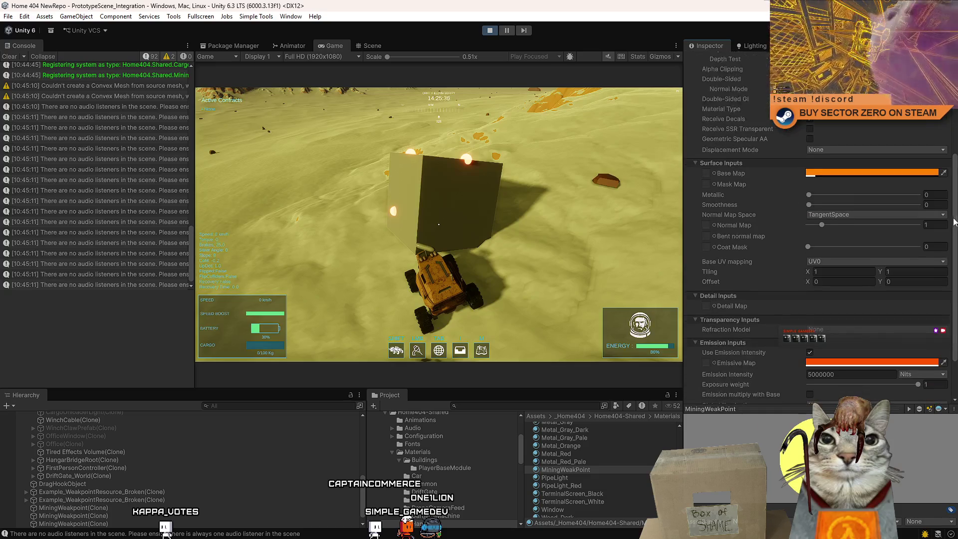
click(845, 174)
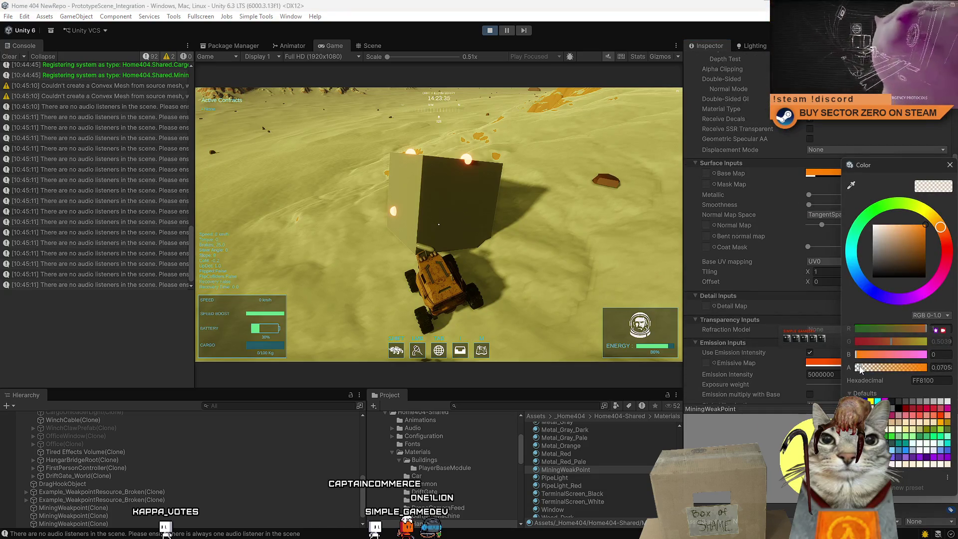
drag(856, 367, 852, 366)
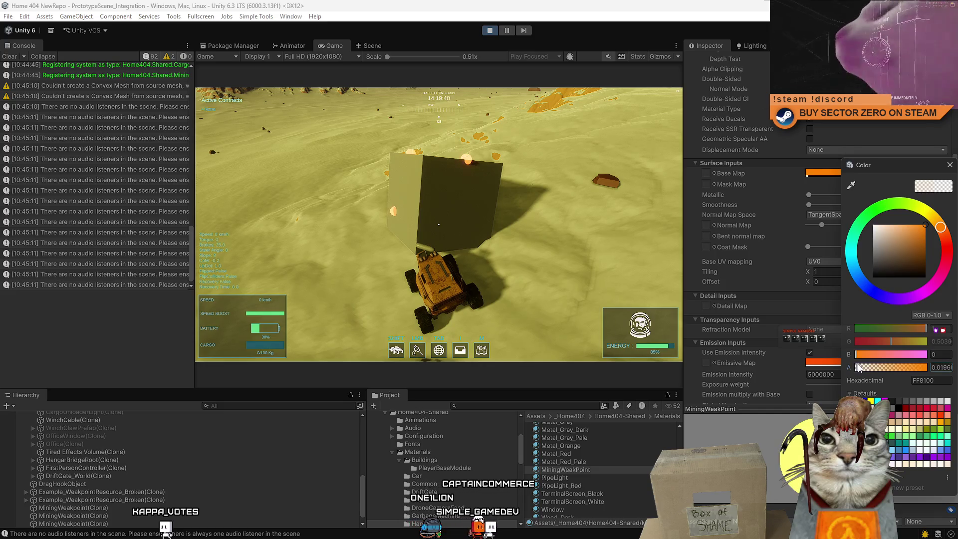
mouse_move(859, 368)
mouse_down()
mouse_move(928, 367)
mouse_move(897, 367)
mouse_up()
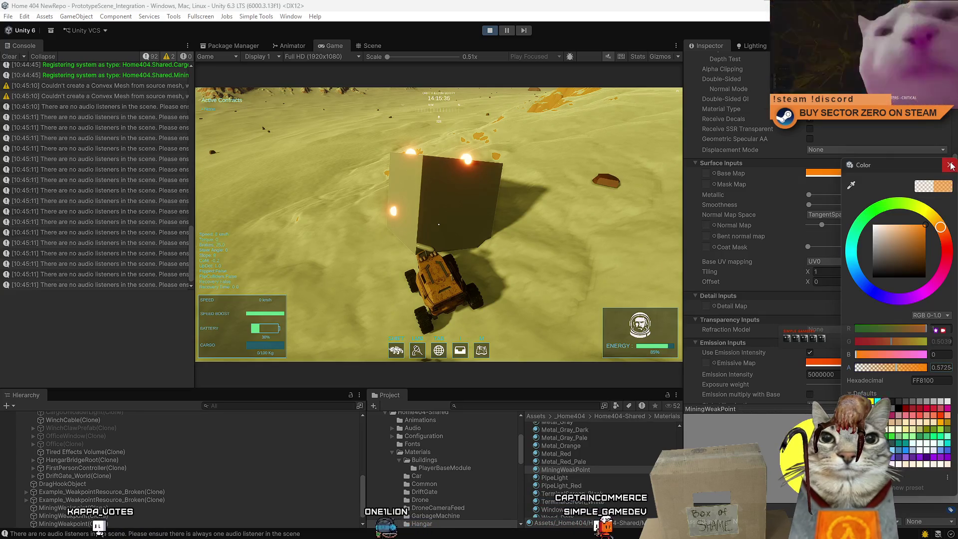
click(951, 167)
scroll(889, 210, up, 5)
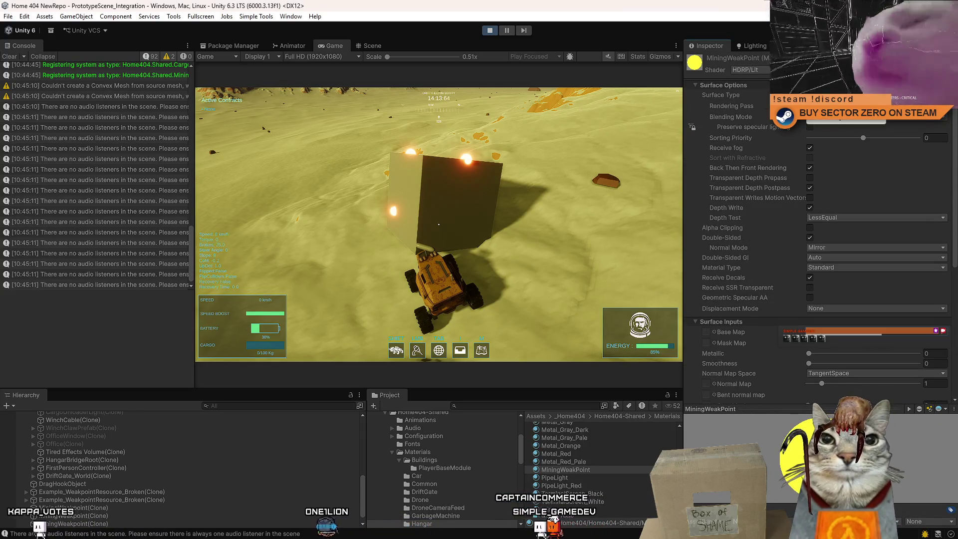
Switch the material's surface type to Opaque and drive the rover toward the glowing cube.
click(849, 109)
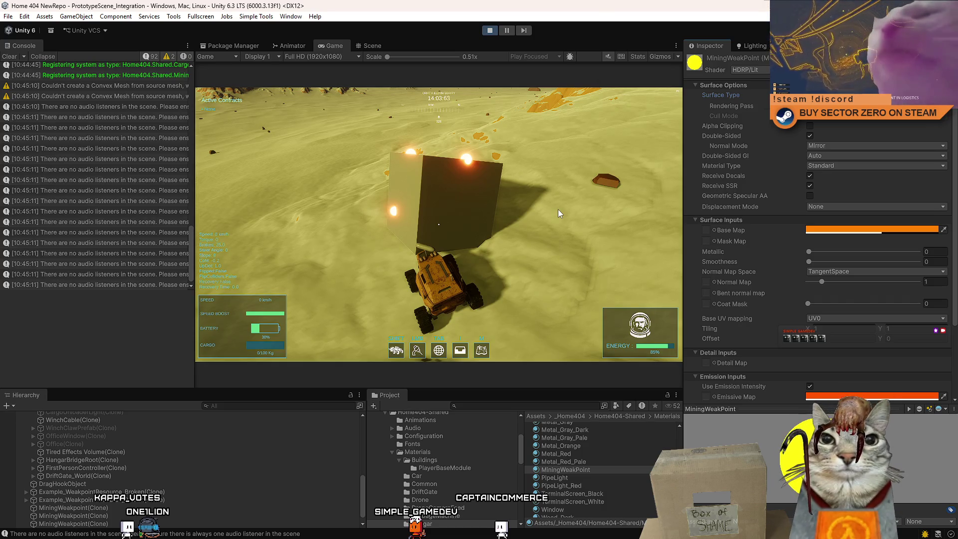
click(555, 214)
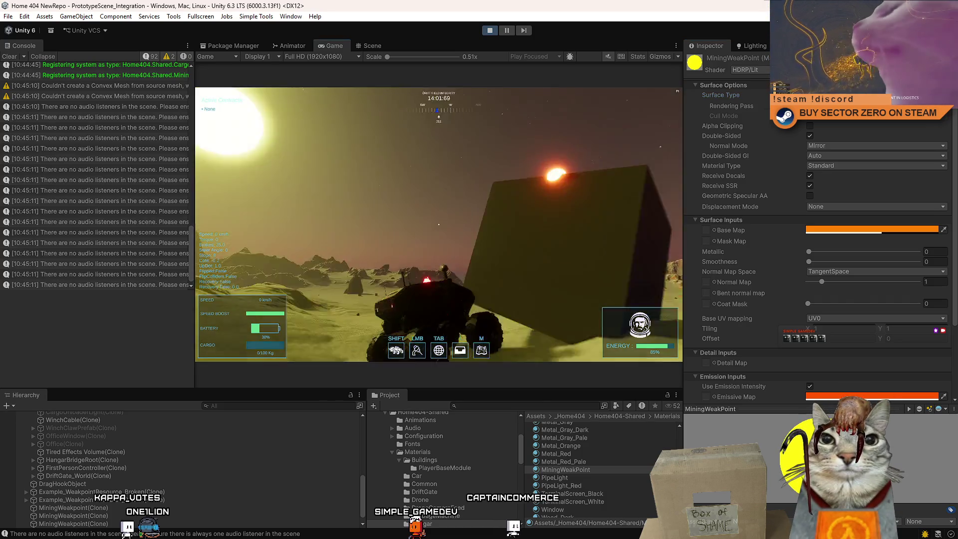
key(w)
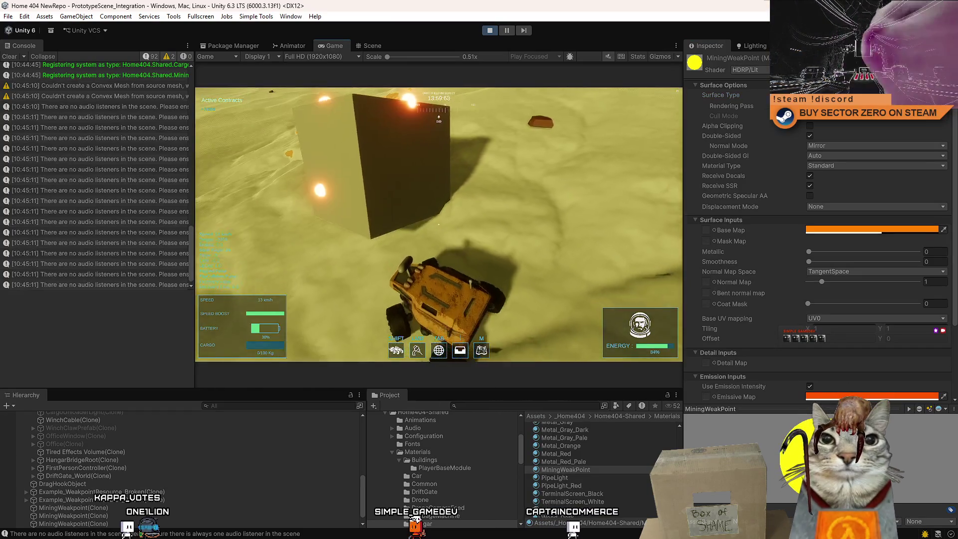
key(w)
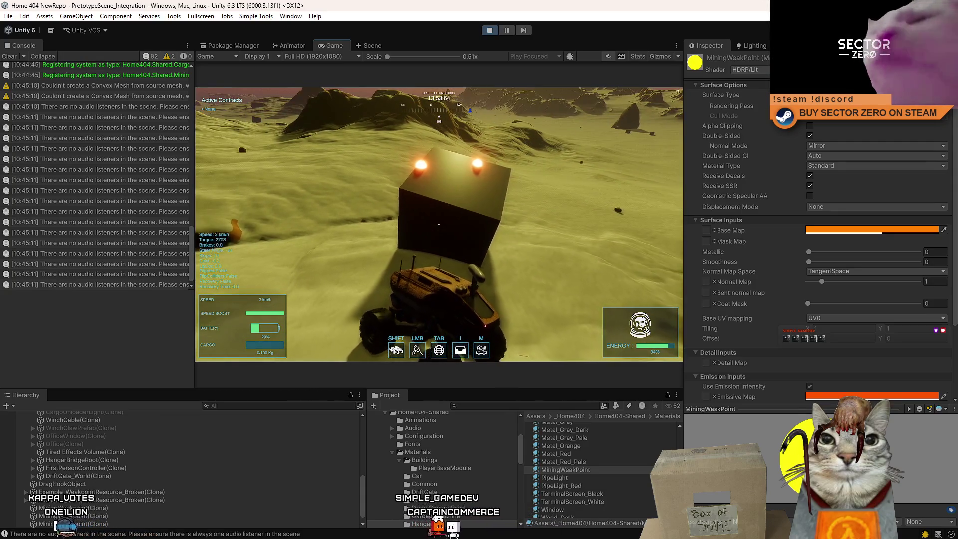
Open and close the Drift Miners pause menu, then stop the play-test.
key(Escape)
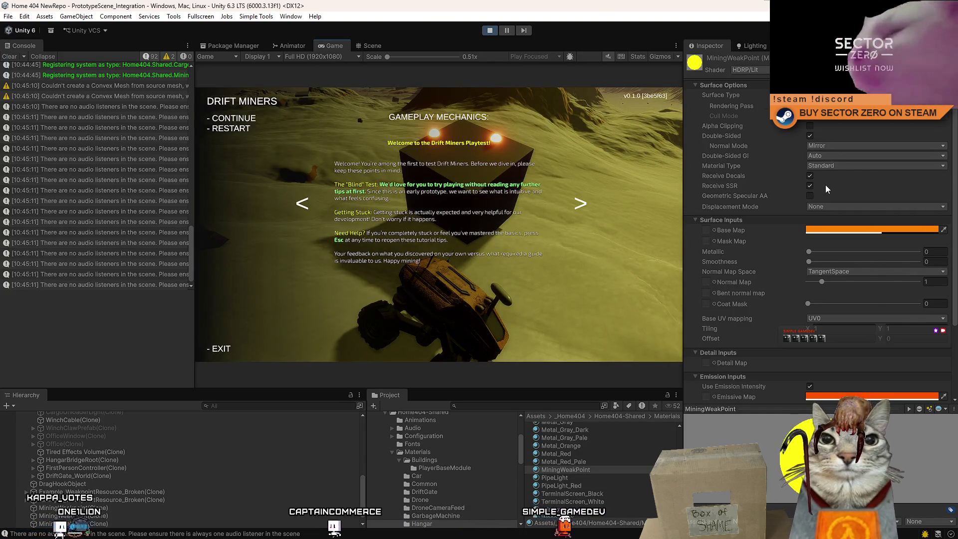
key(Escape)
key(Escape)
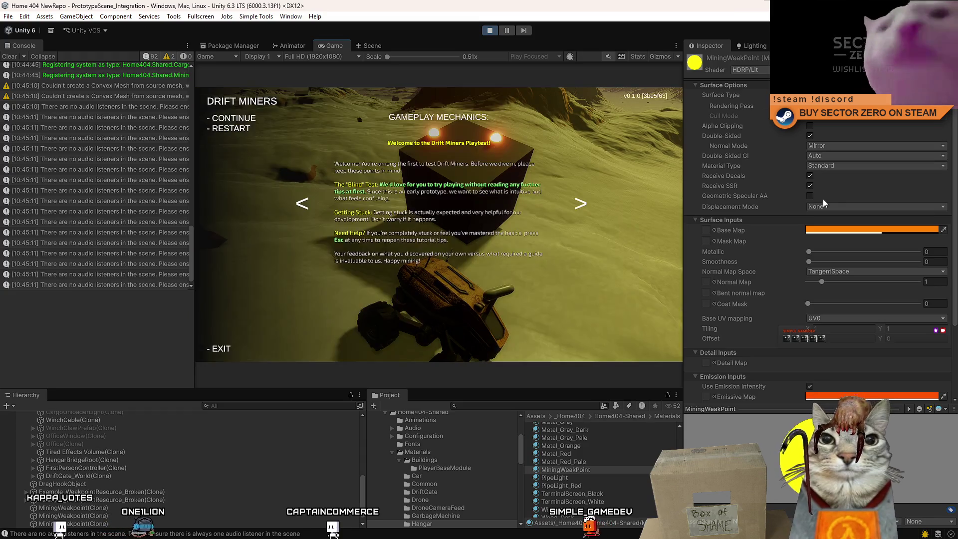
key(Escape)
scroll(822, 201, down, 3)
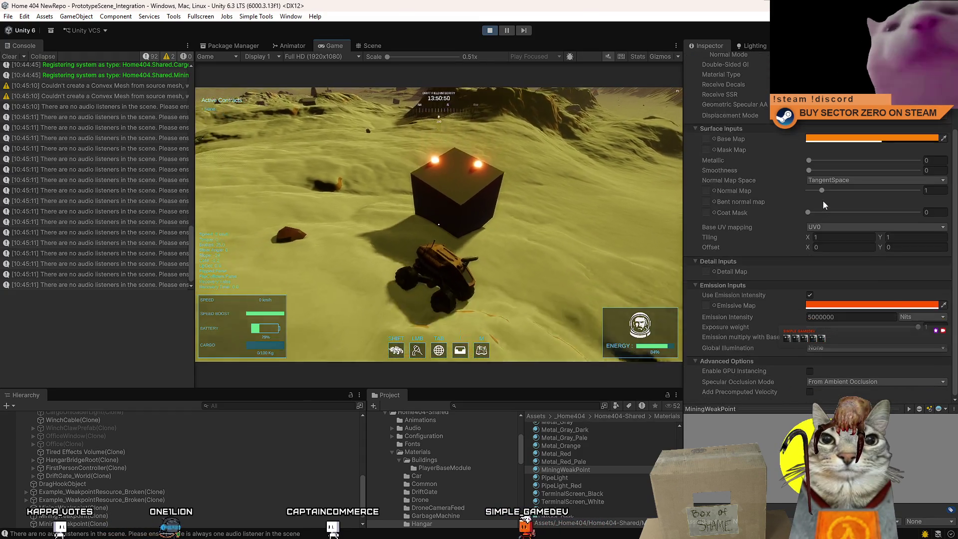
scroll(948, 155, up, 3)
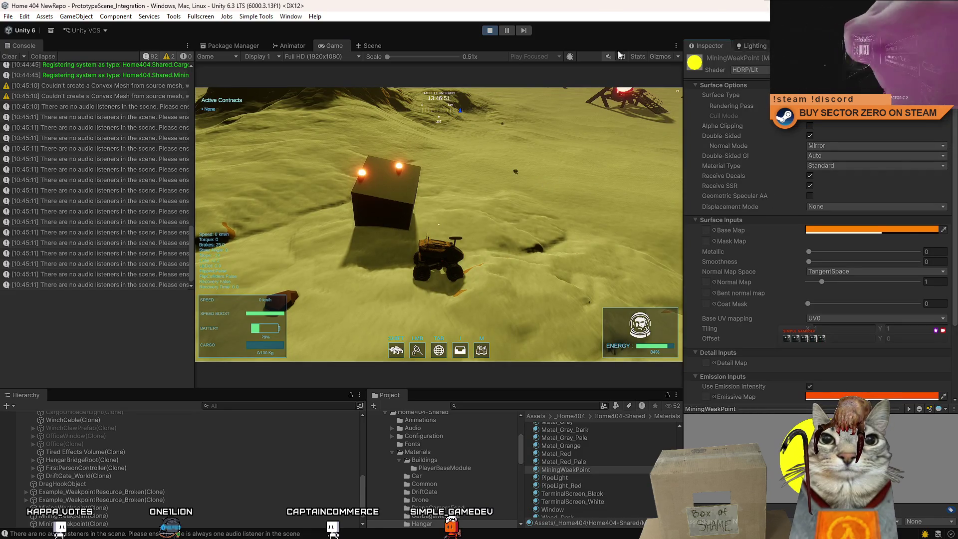
click(487, 32)
text(weak po)
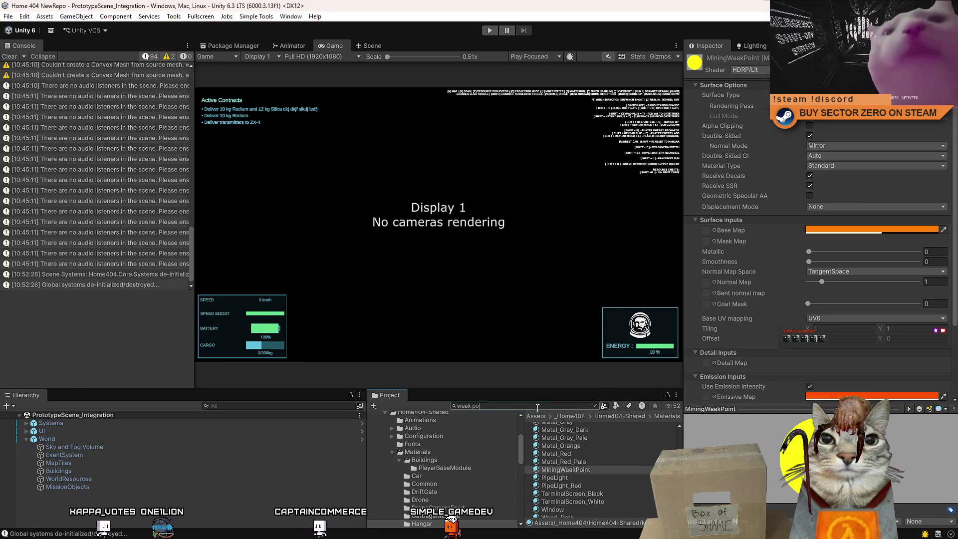
Find the MiningWeakpoint prefab and assign it the MiningWeakPoint material.
text(int)
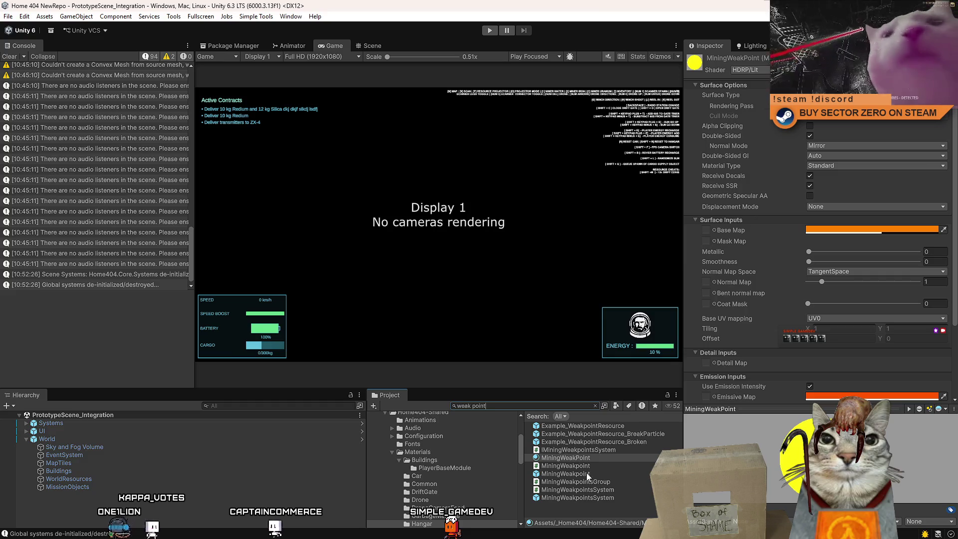
click(587, 473)
drag(593, 458, 831, 185)
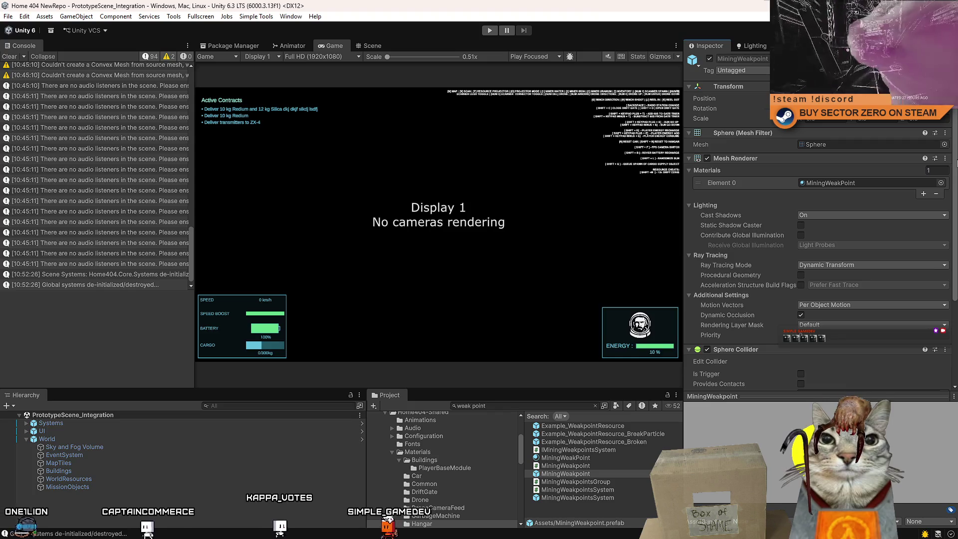
Set the prefab's Mesh Renderer Cast Shadows and Ray Tracing Mode to Off.
click(835, 216)
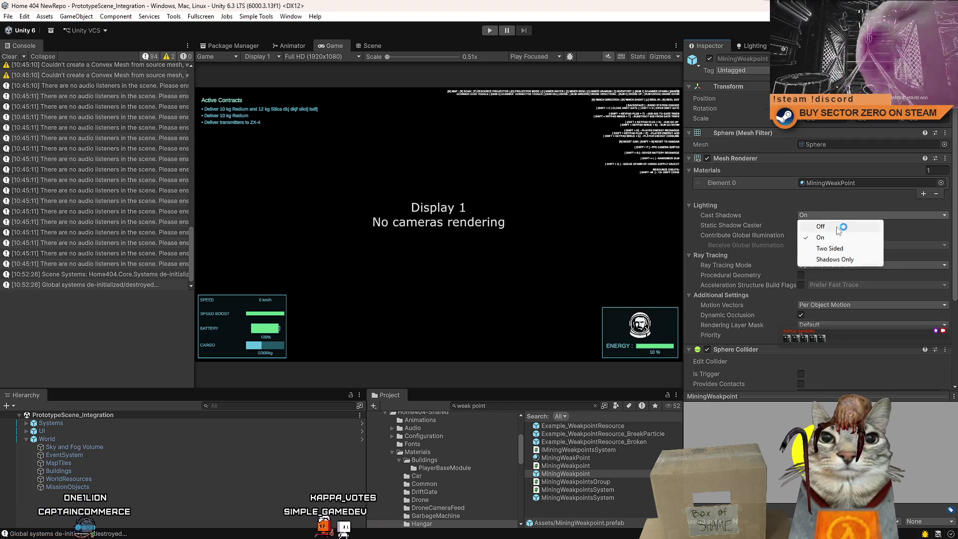
click(835, 226)
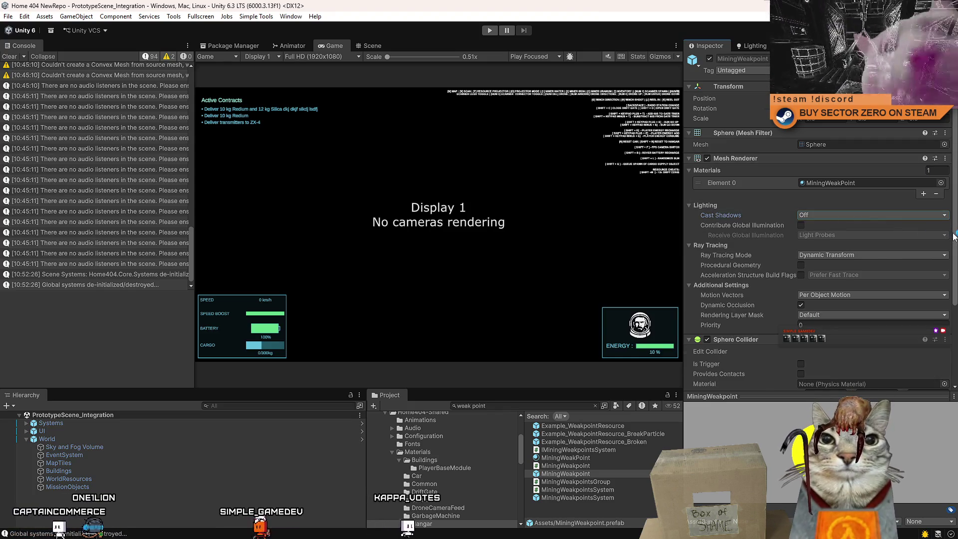
scroll(952, 244, down, 3)
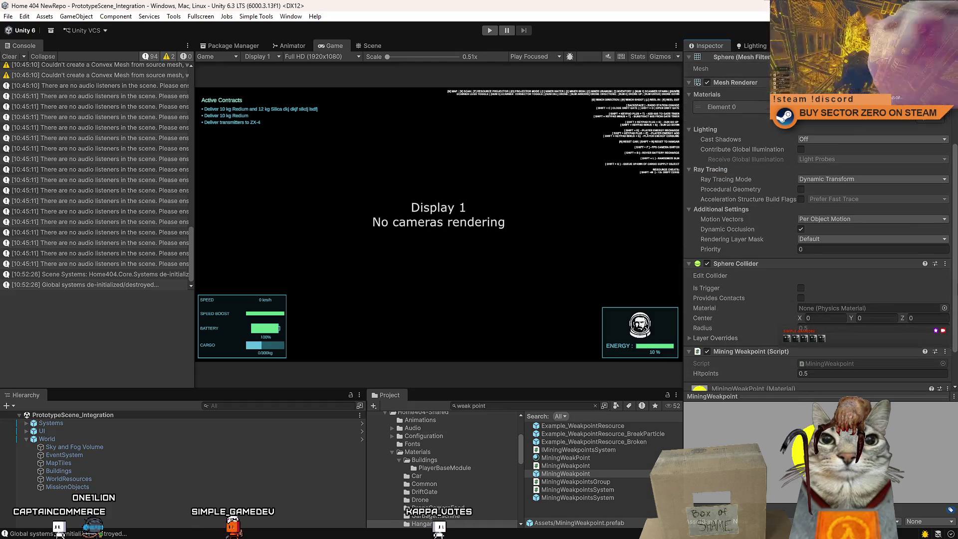
click(848, 180)
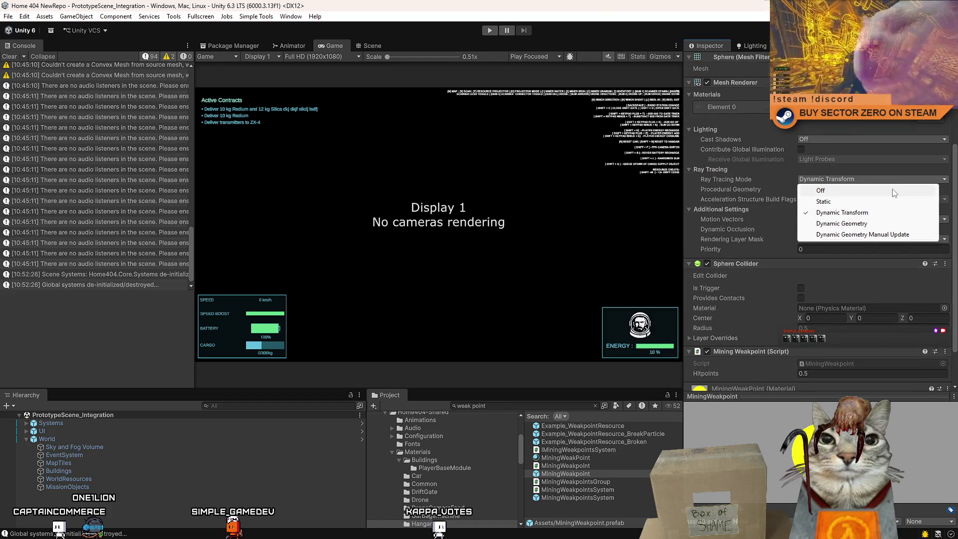
click(893, 192)
scroll(955, 227, down, 2)
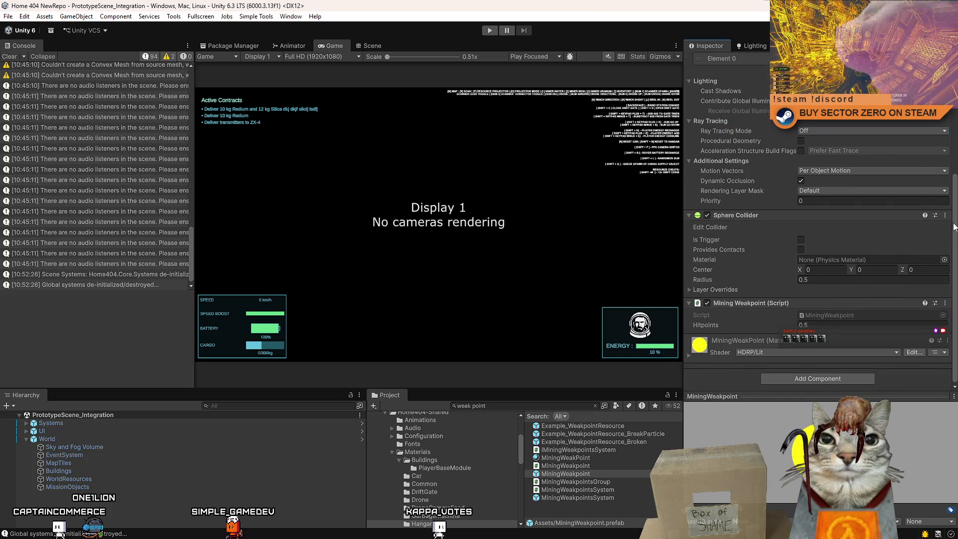
Leave Motion Vectors at Per Object Motion and clear the selection.
click(840, 171)
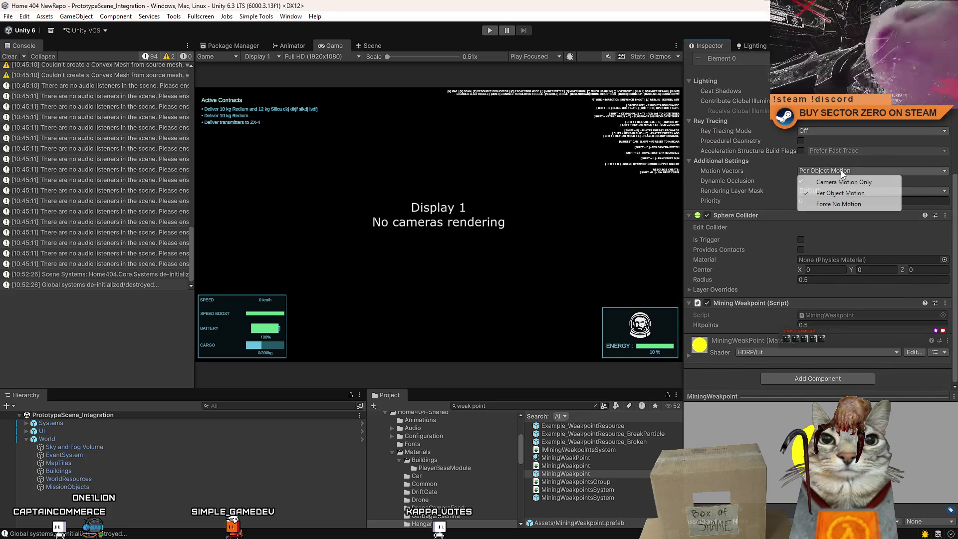
click(955, 196)
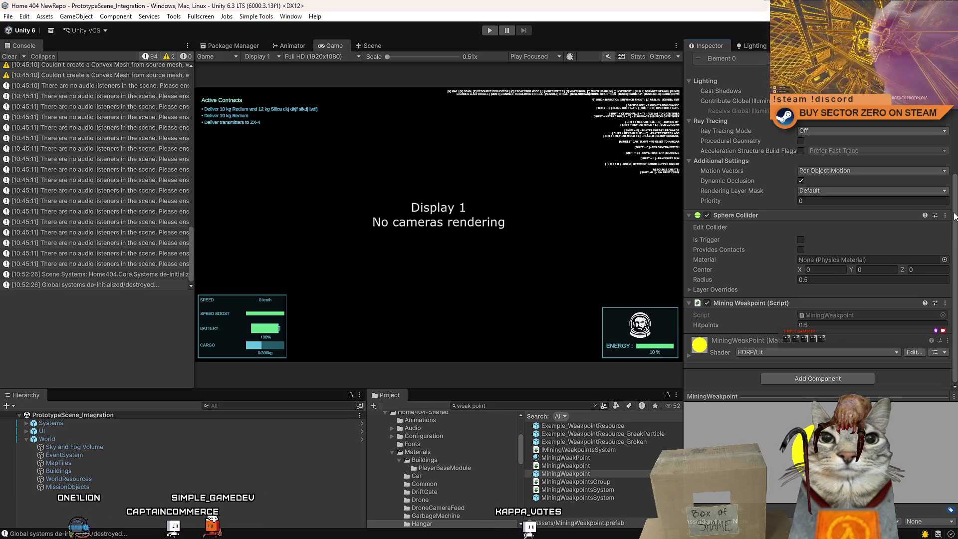
scroll(954, 216, up, 8)
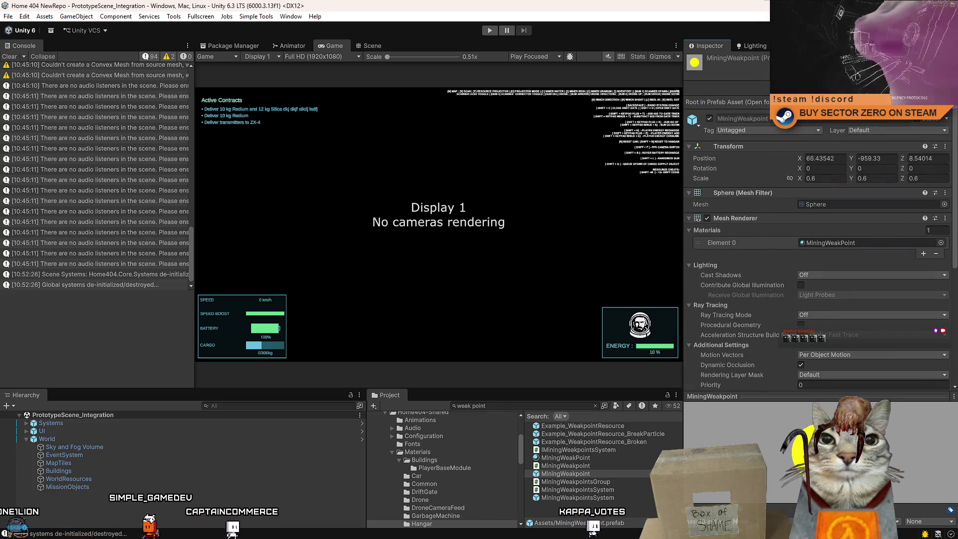
scroll(931, 200, down, 8)
click(583, 517)
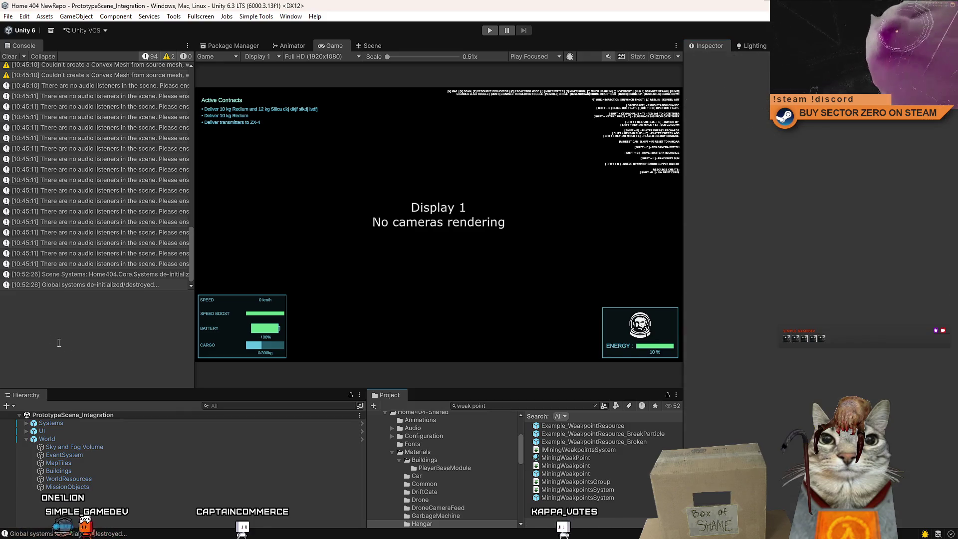
Clear the Console and start a new play-test that loads the Drift Miners title screen.
click(9, 56)
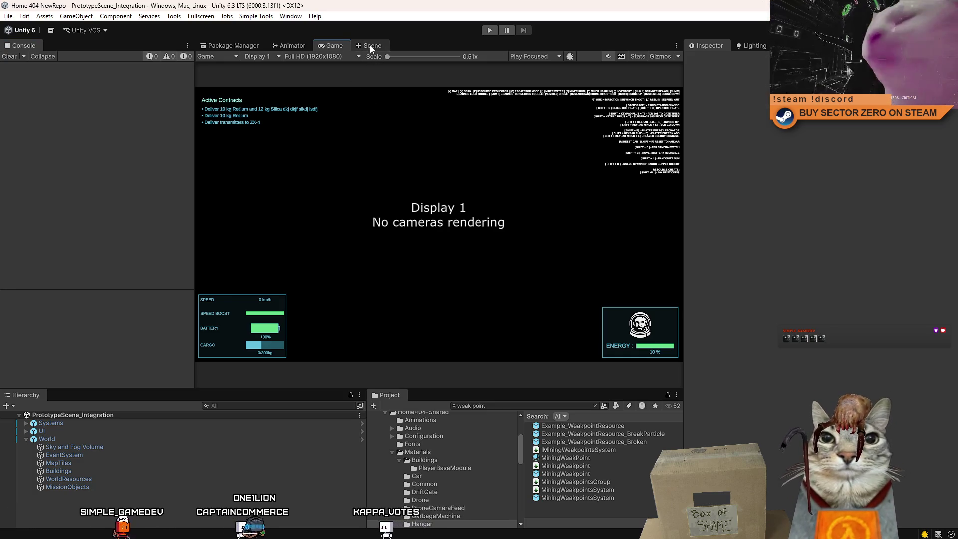
click(490, 32)
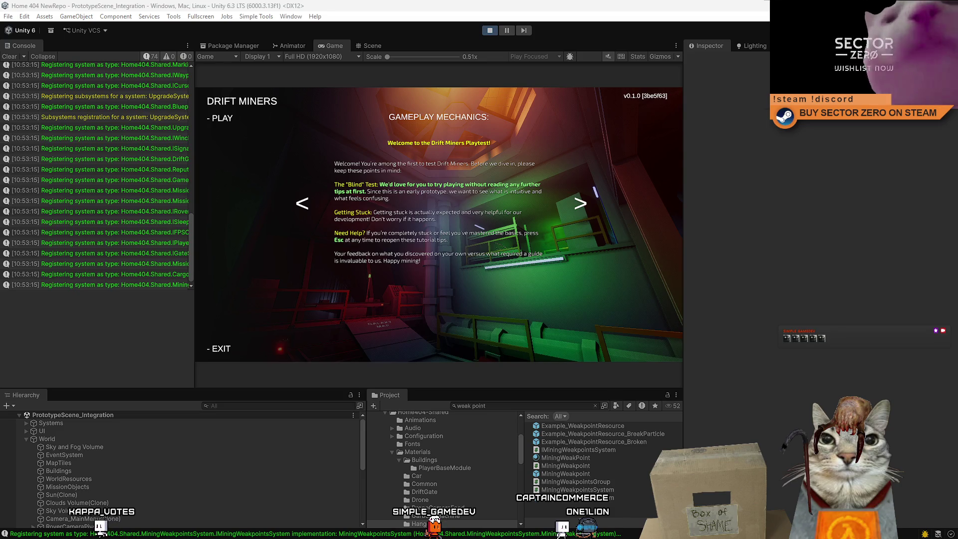
Start from the tutorial menu, walk past the Confirm Run terminal, and travel into the hangar.
click(229, 119)
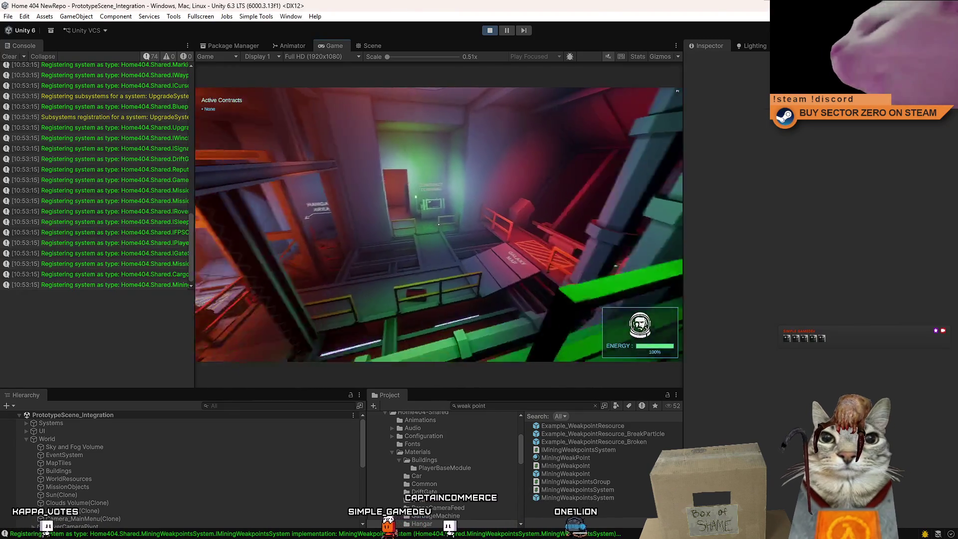
key(w)
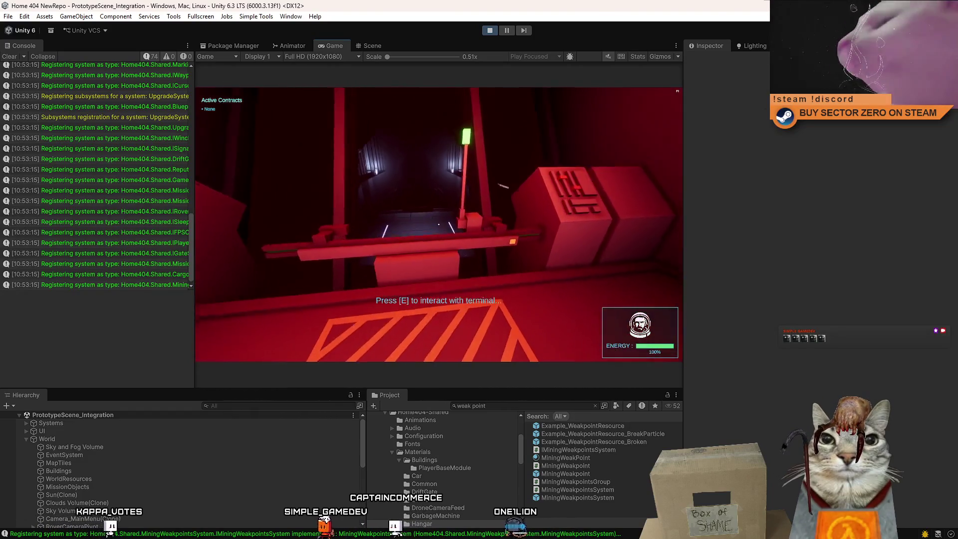
key(w)
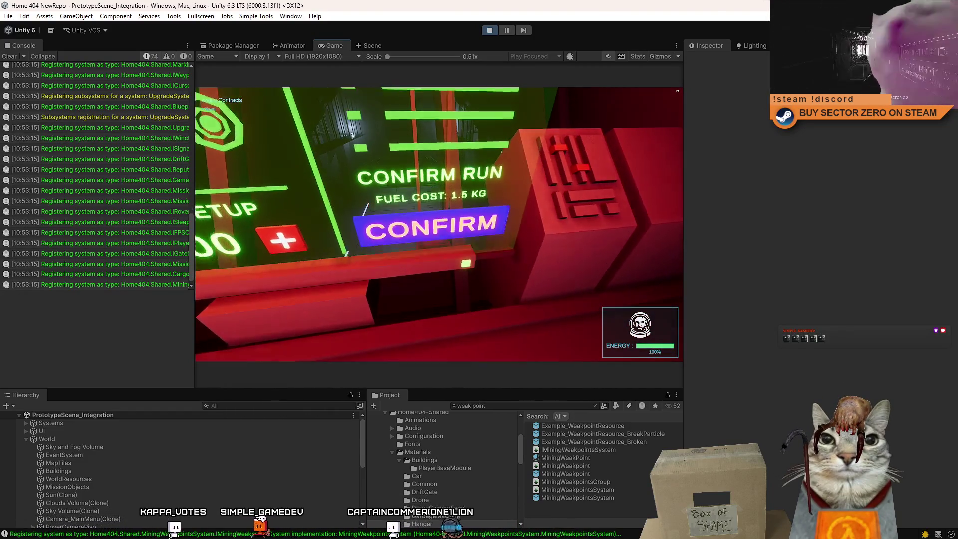
key(w)
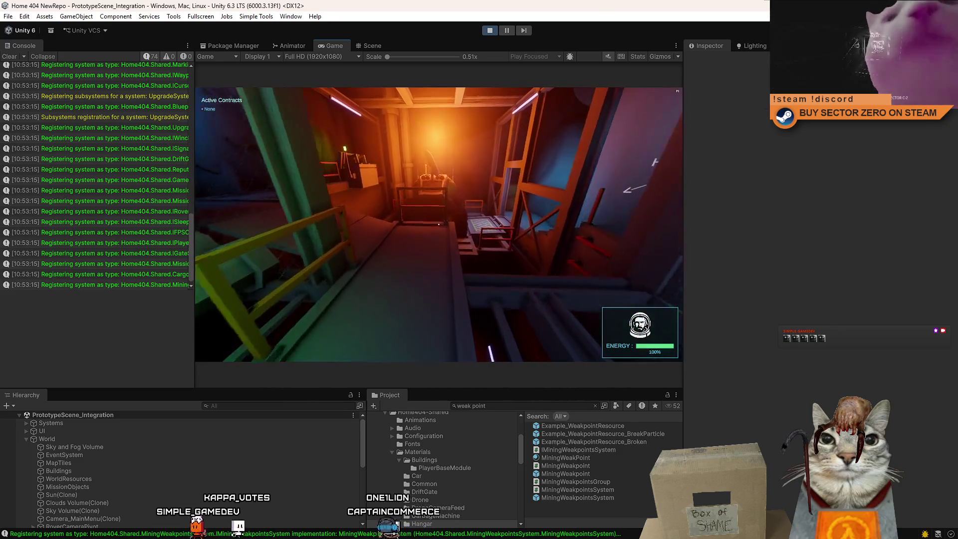
key(w)
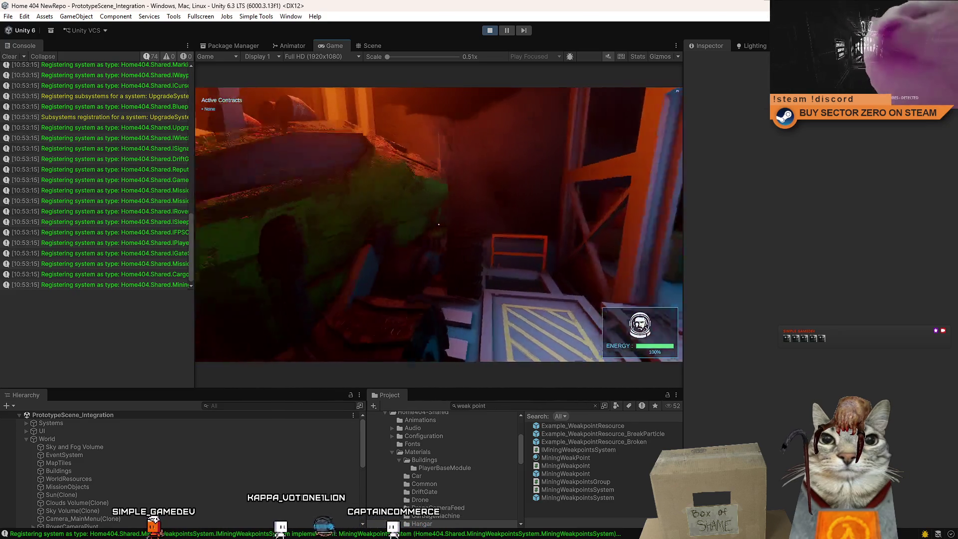
key(e)
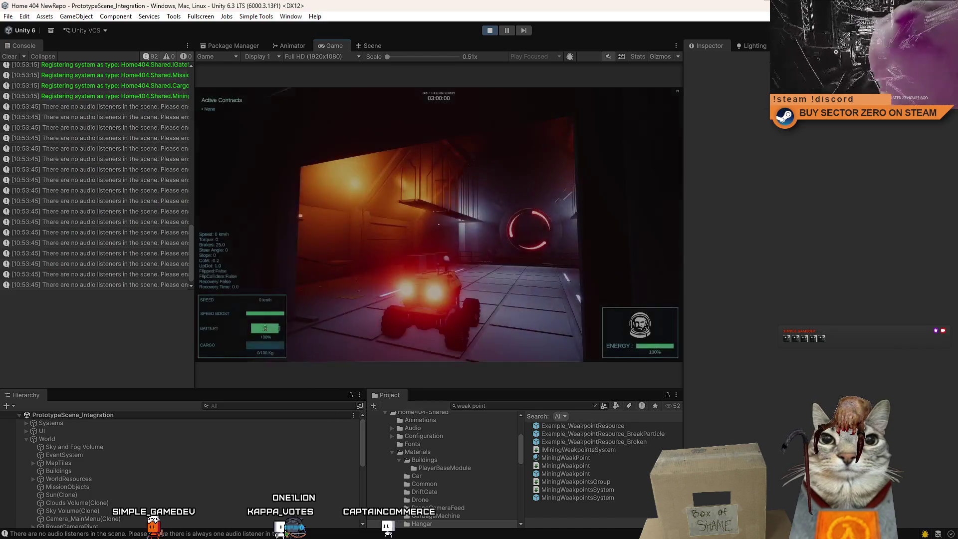
Drive the rover out of the hangar toward the glowing weak-point cubes.
key(w)
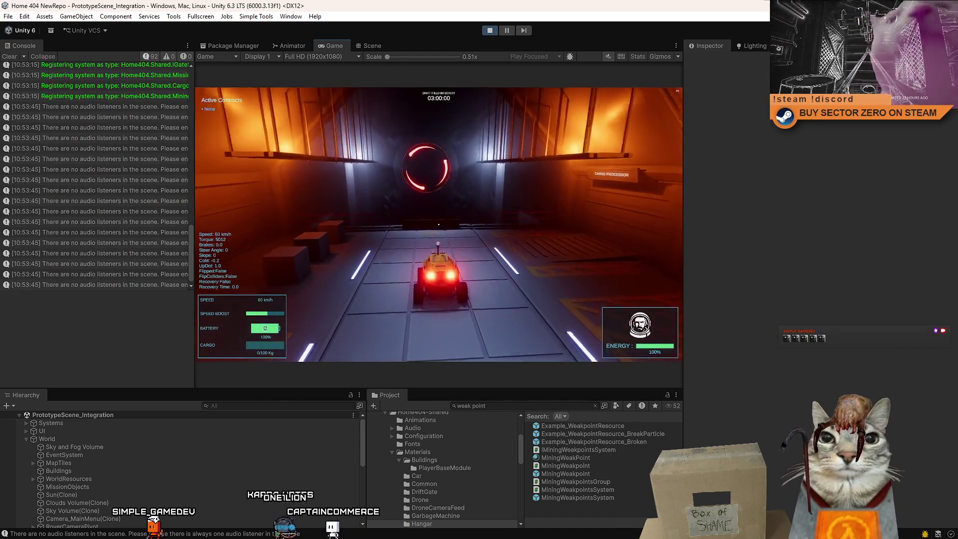
key(s)
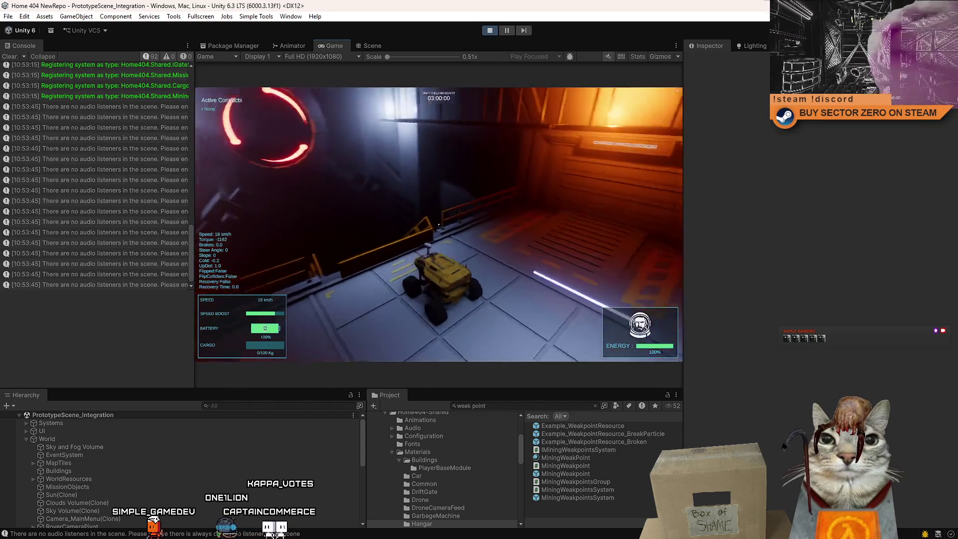
key(w)
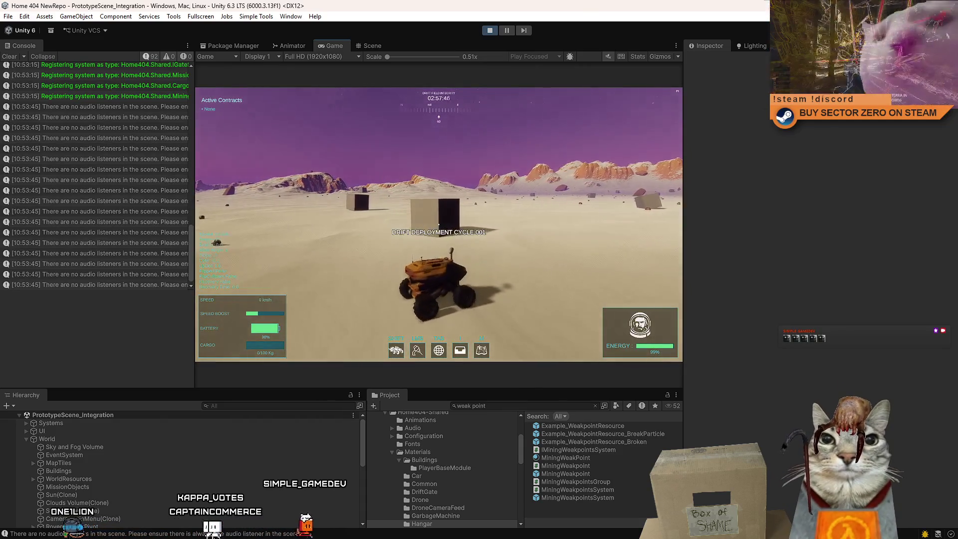
key(w)
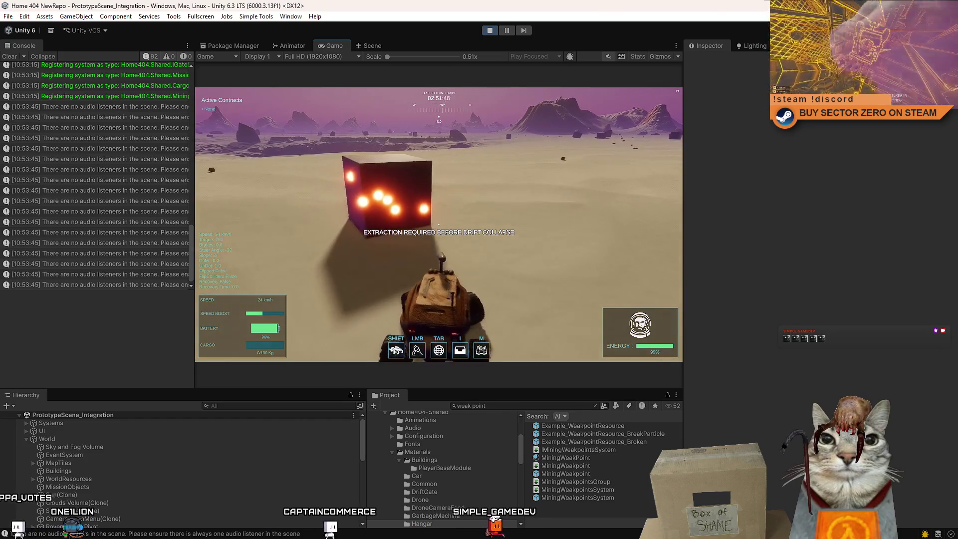
key(d)
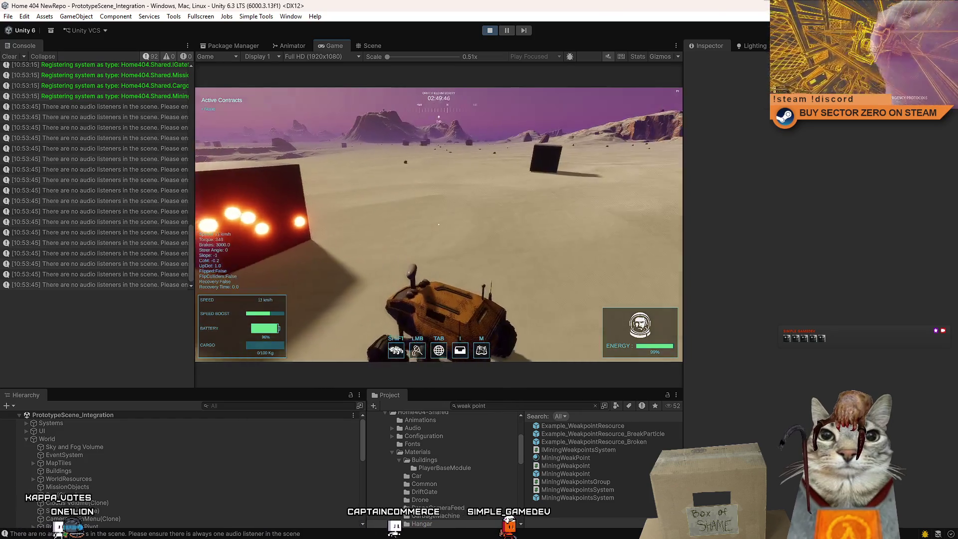
key(a)
key(d)
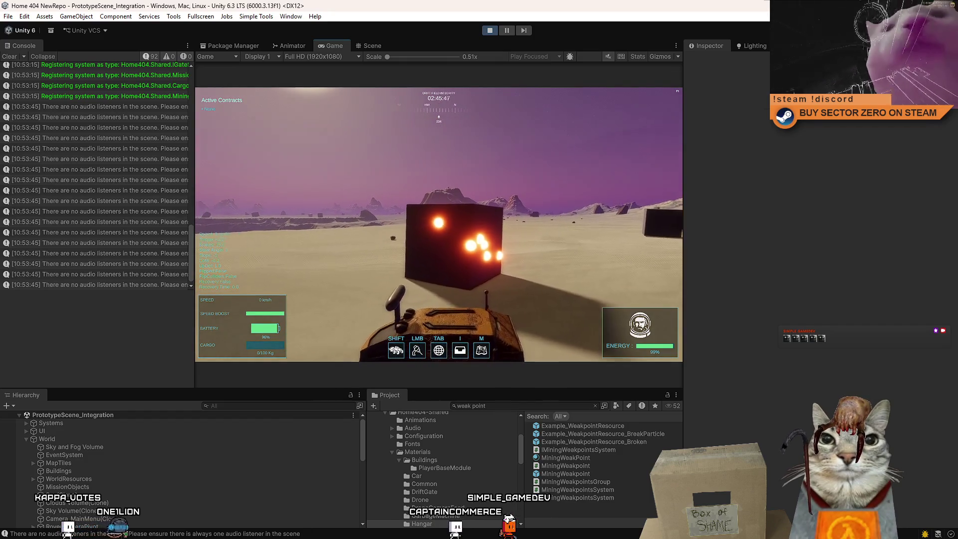
Back away and circle the rover left around the scattered and dark cubes.
key(s)
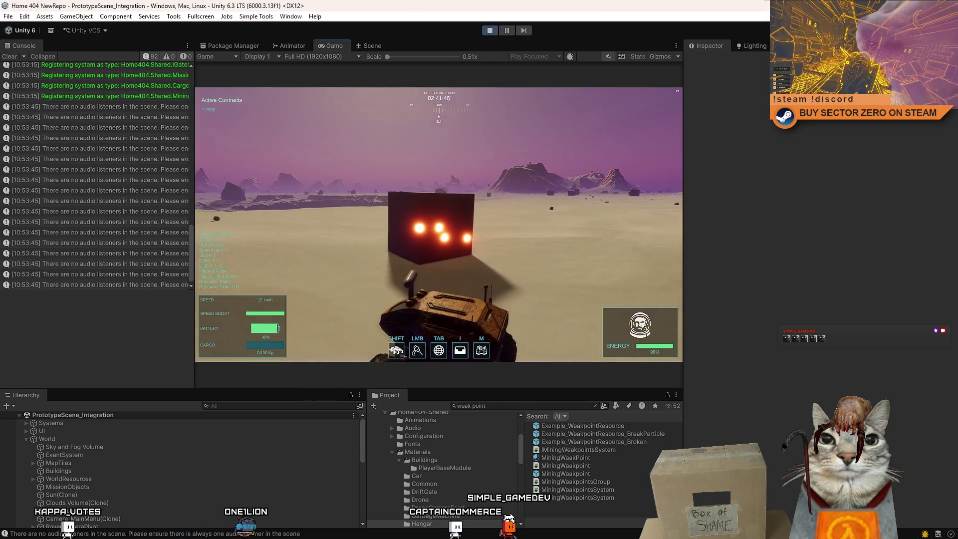
key(a)
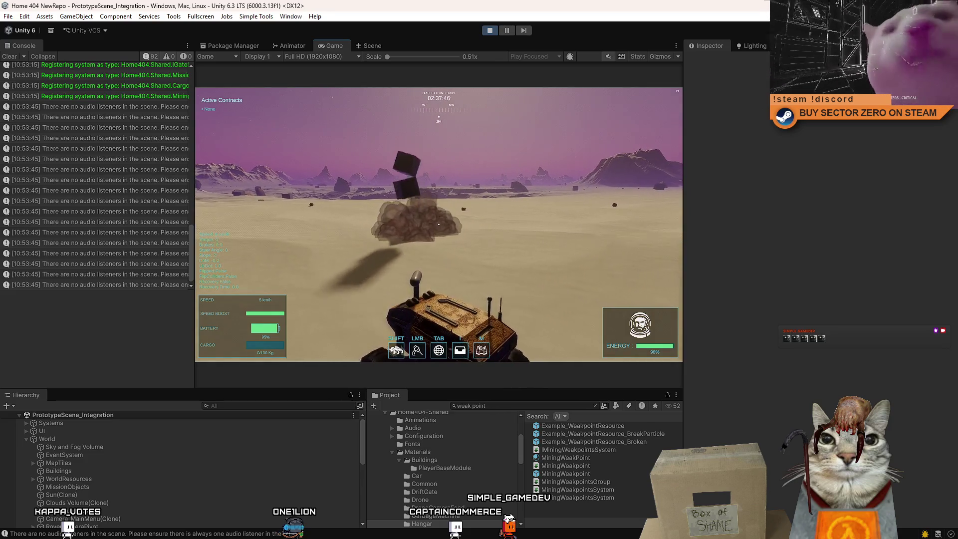
key(a)
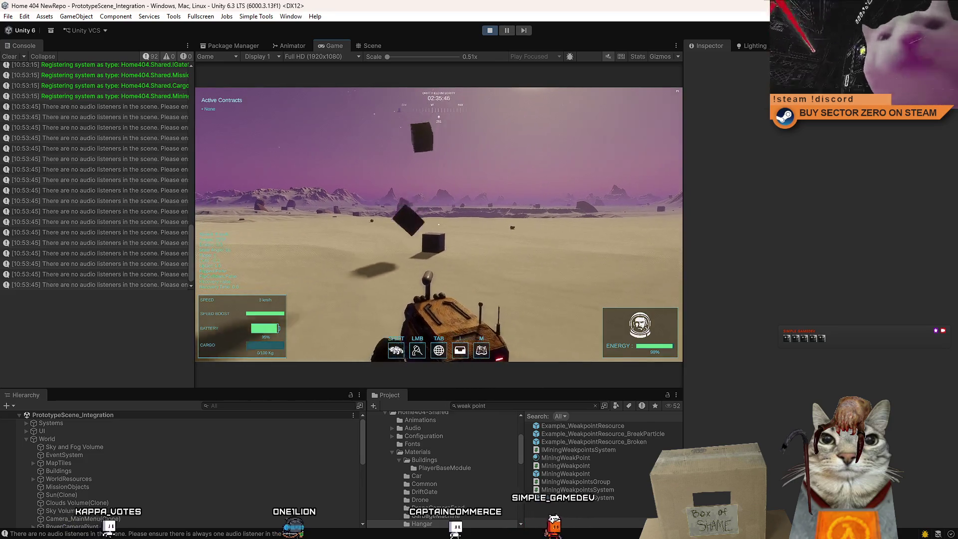
key(w)
key(d)
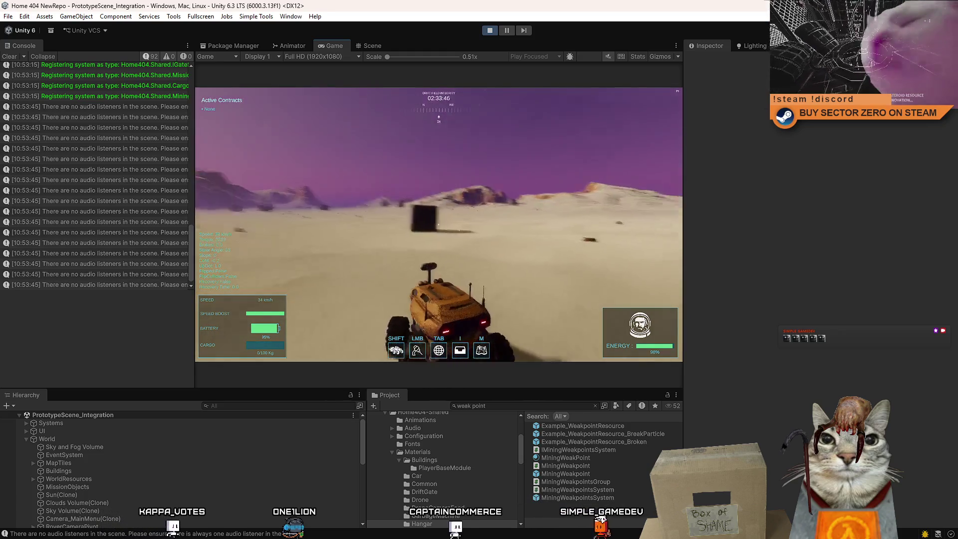
key(a)
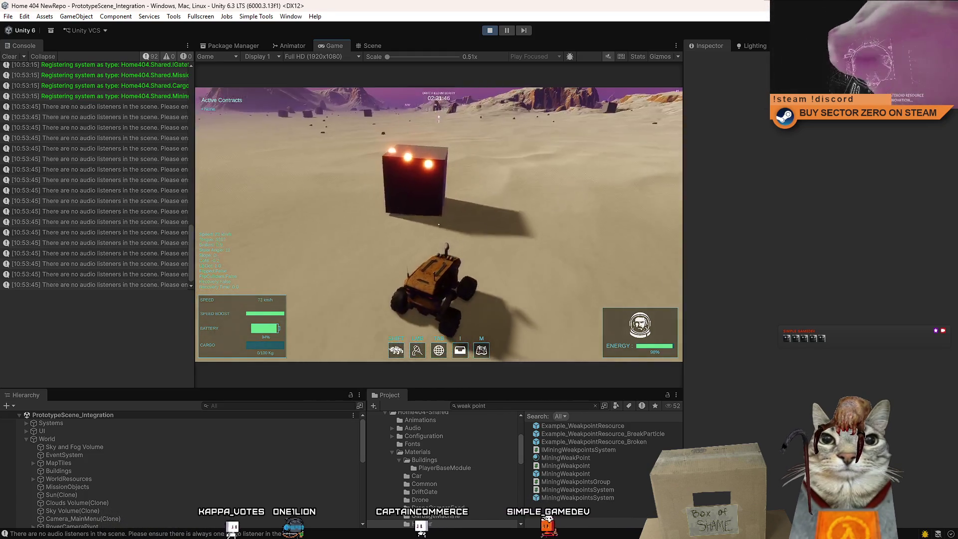
key(a)
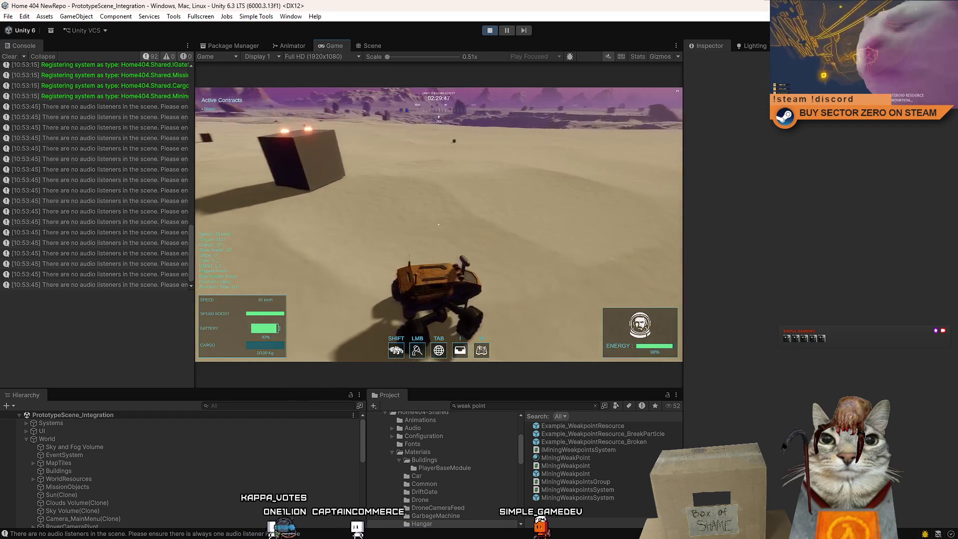
key(a)
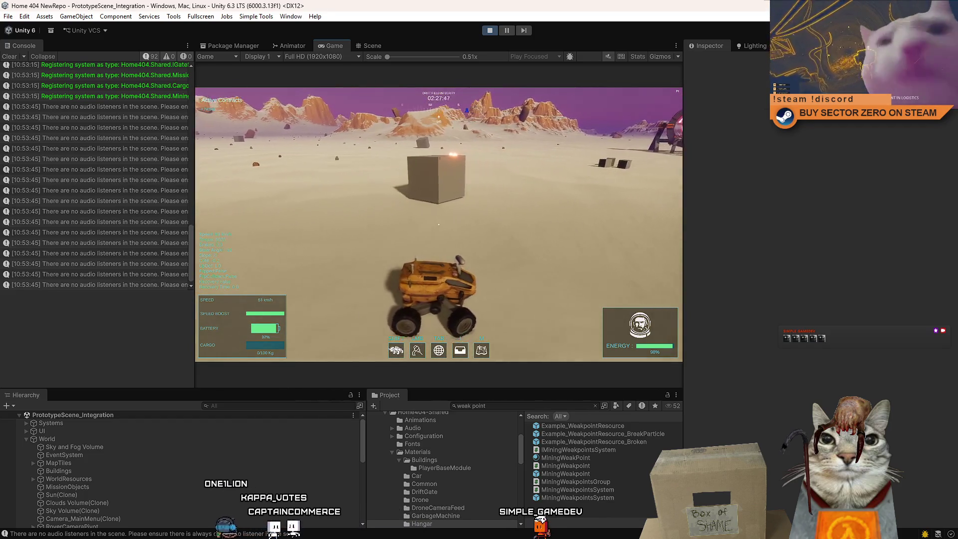
key(a)
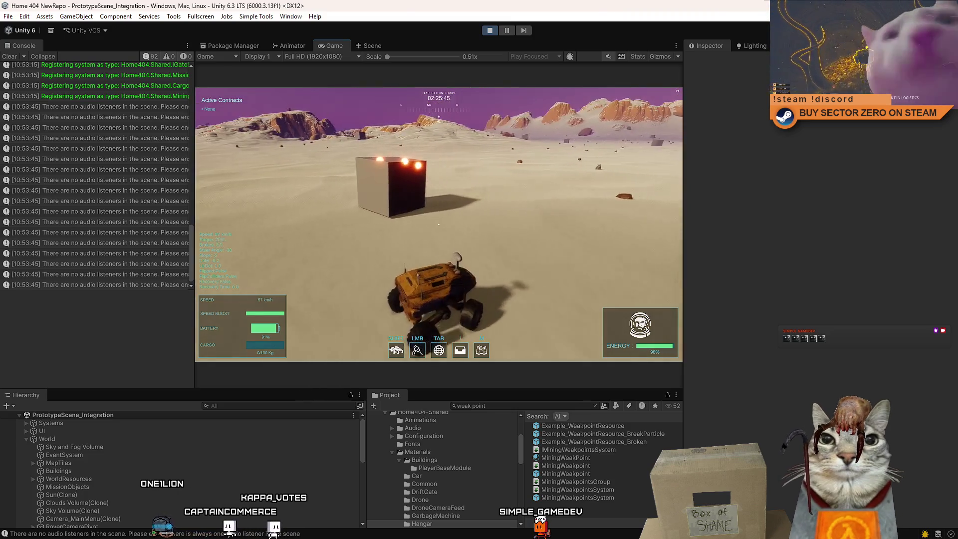
key(a)
key(s)
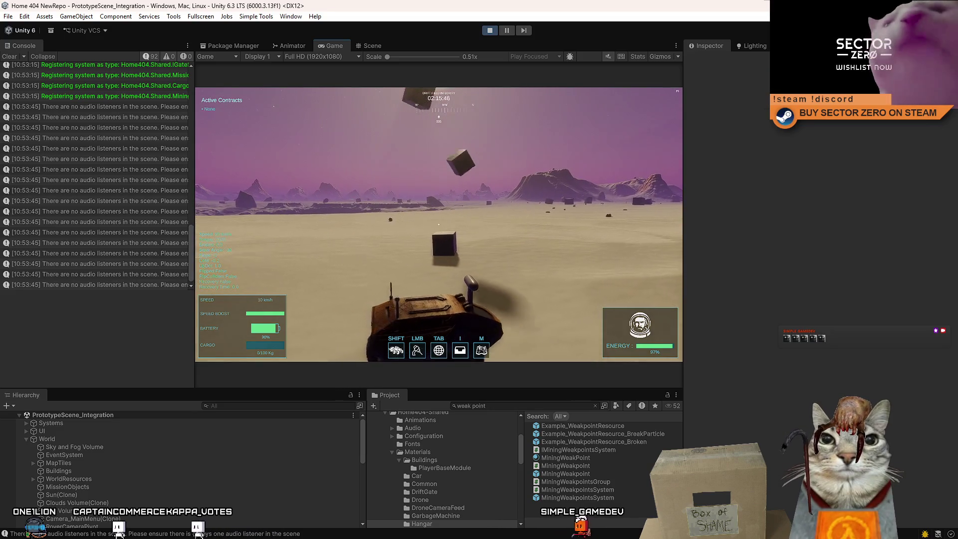
Drive around the large cube, park beside it, and open the pause menu.
key(w)
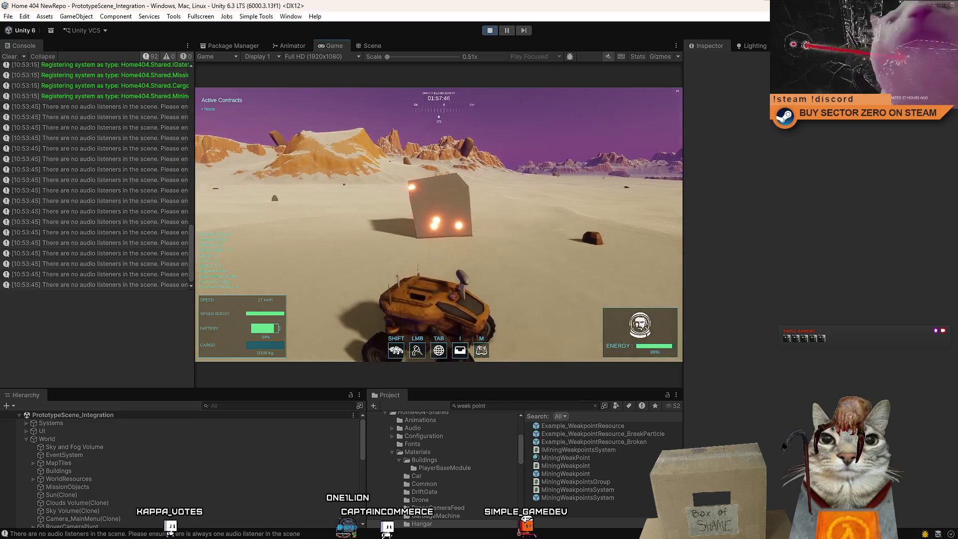
key(w)
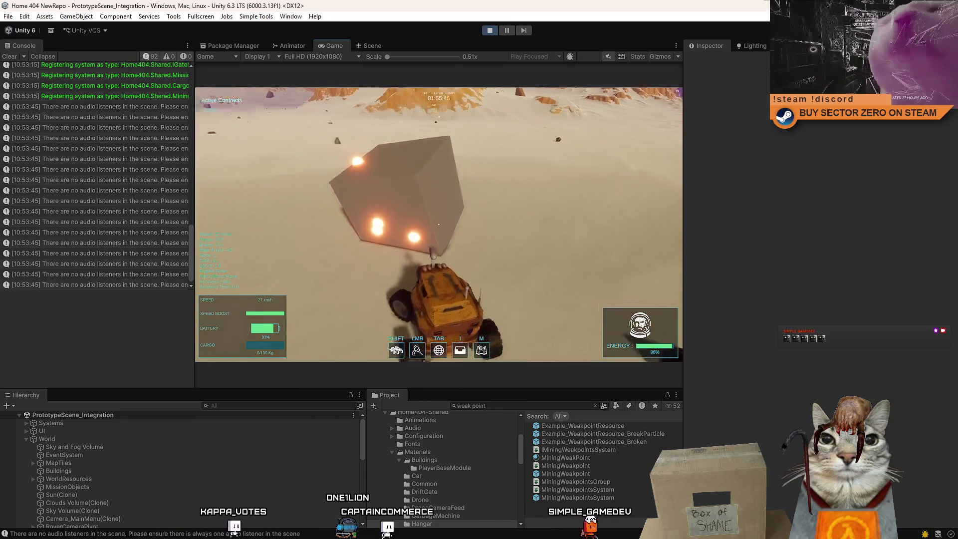
key(a)
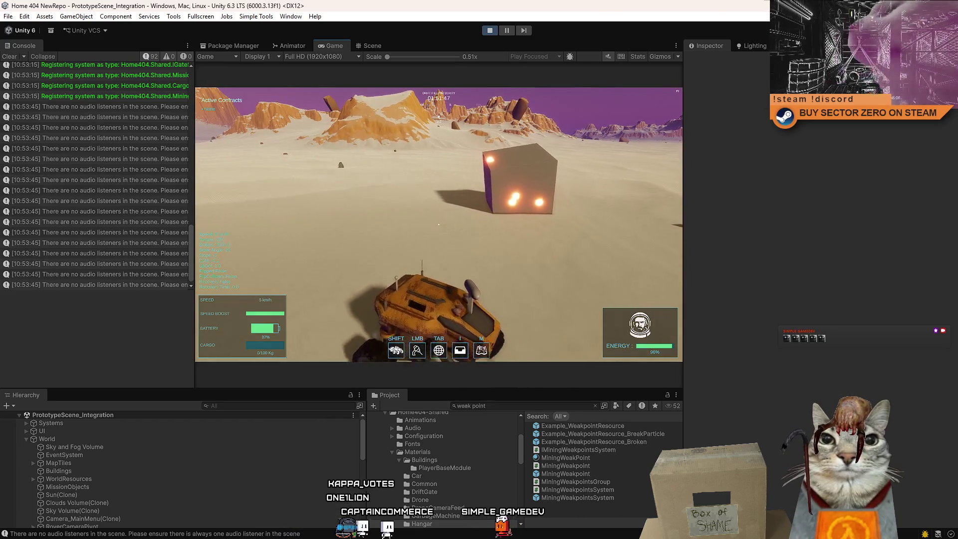
key(w)
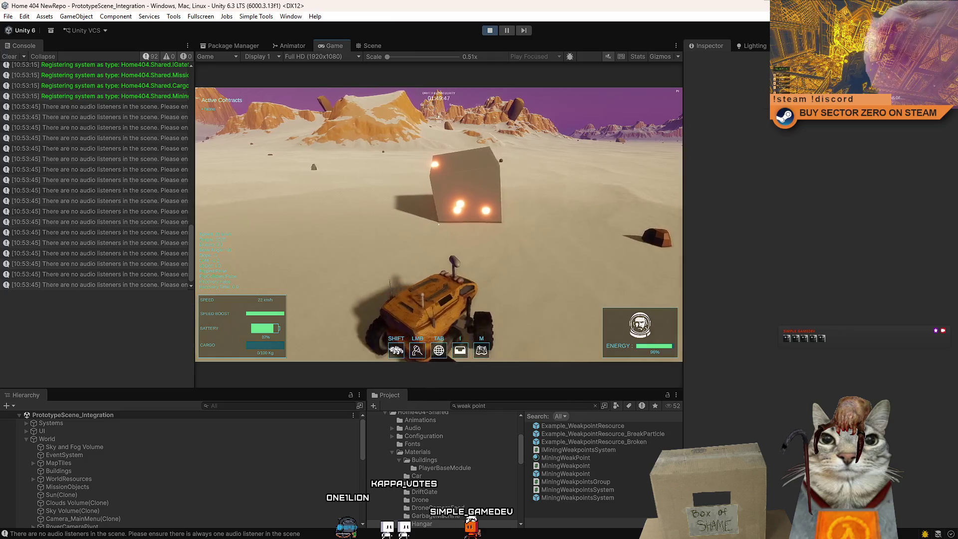
key(s)
key(w)
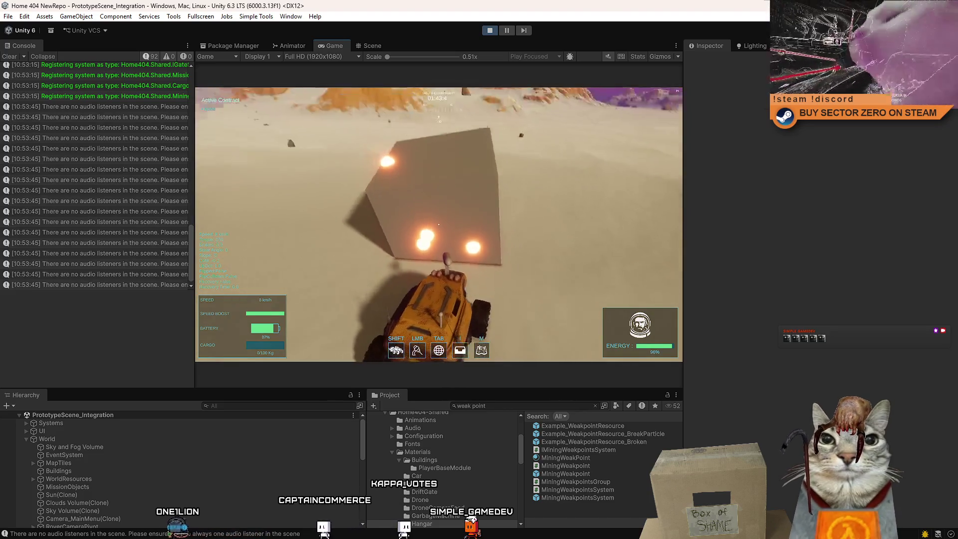
key(s)
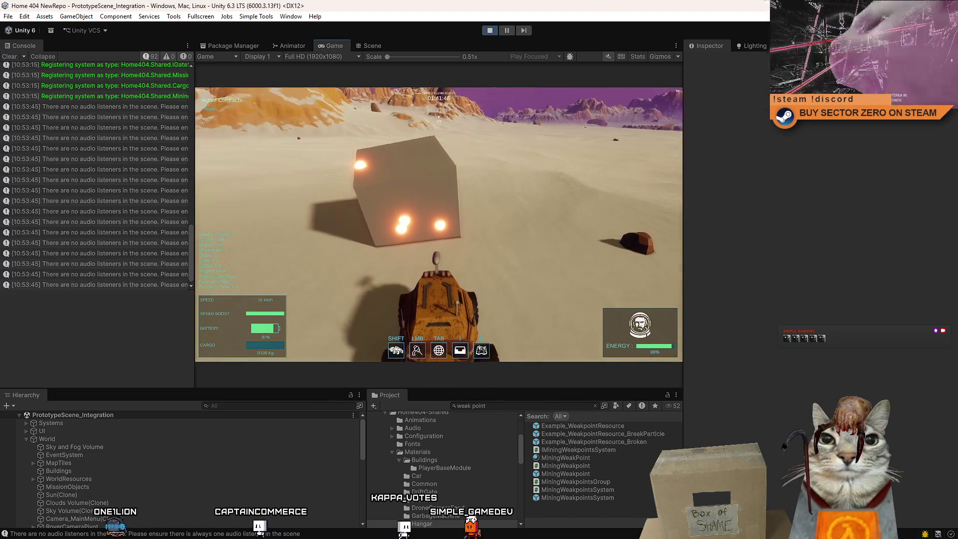
key(a)
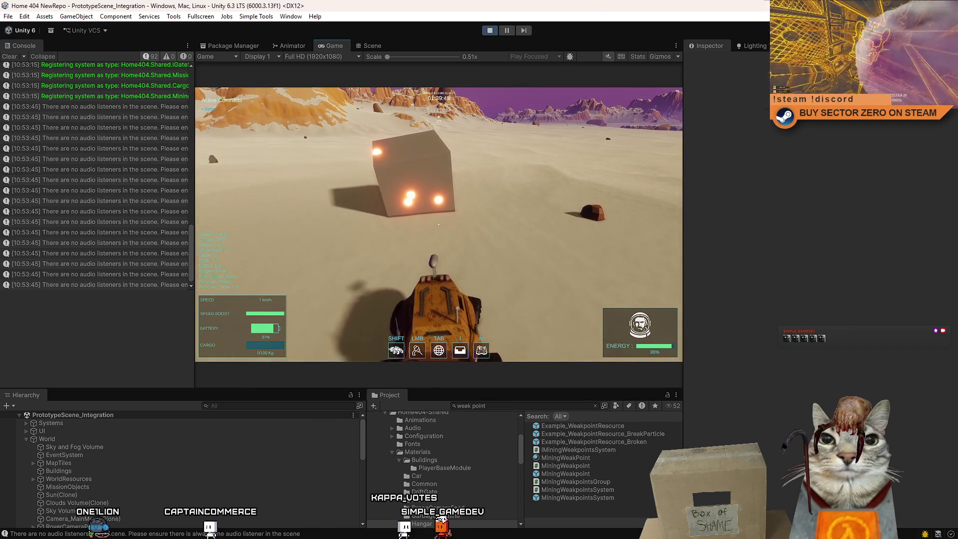
key(w)
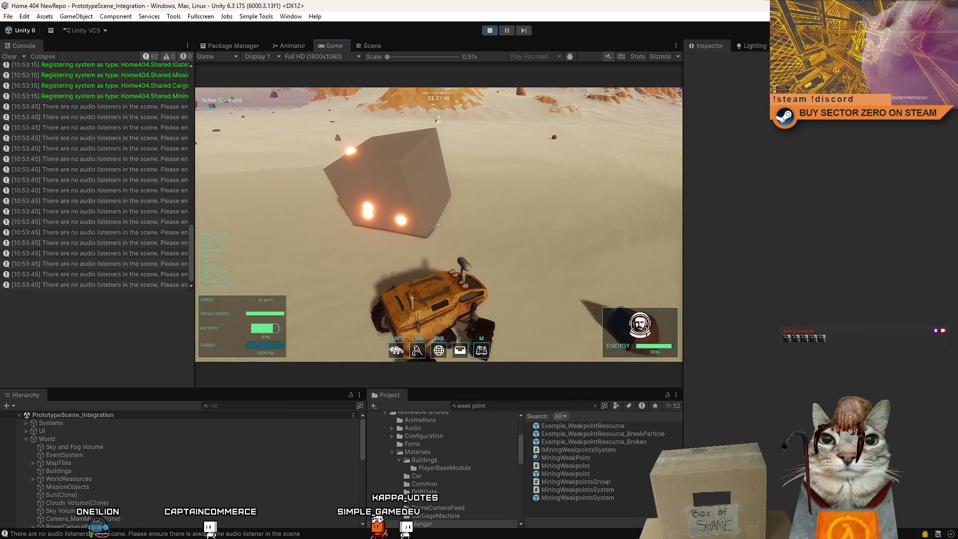
key(w)
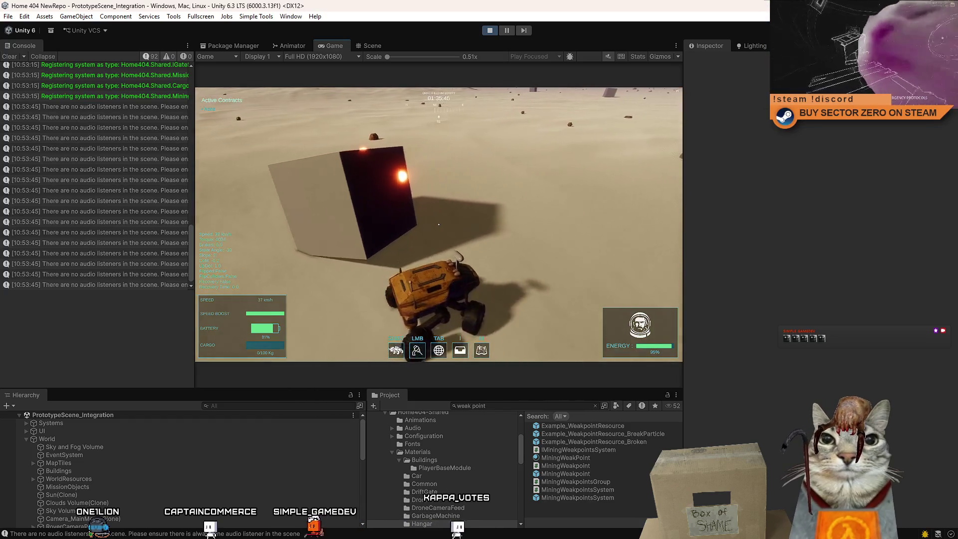
key(d)
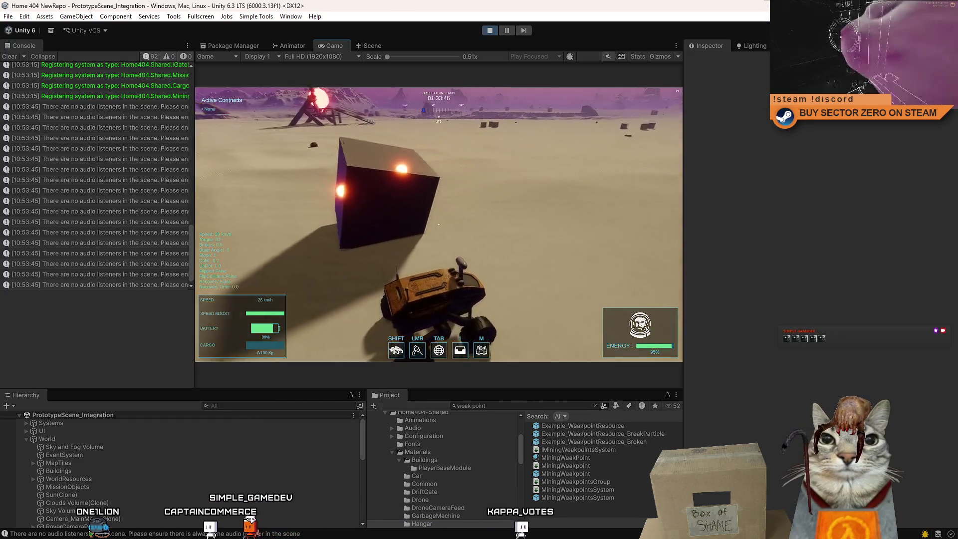
key(d)
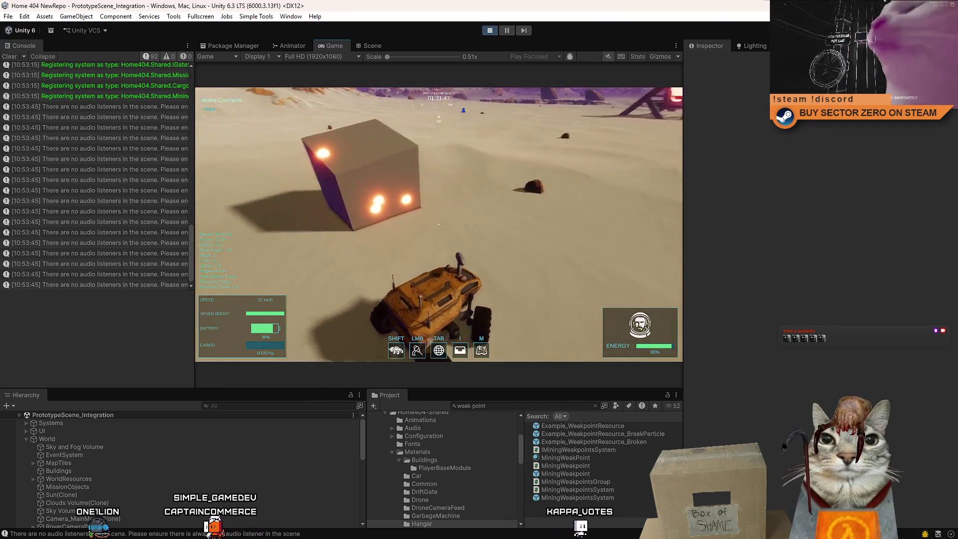
key(Escape)
key(Escape)
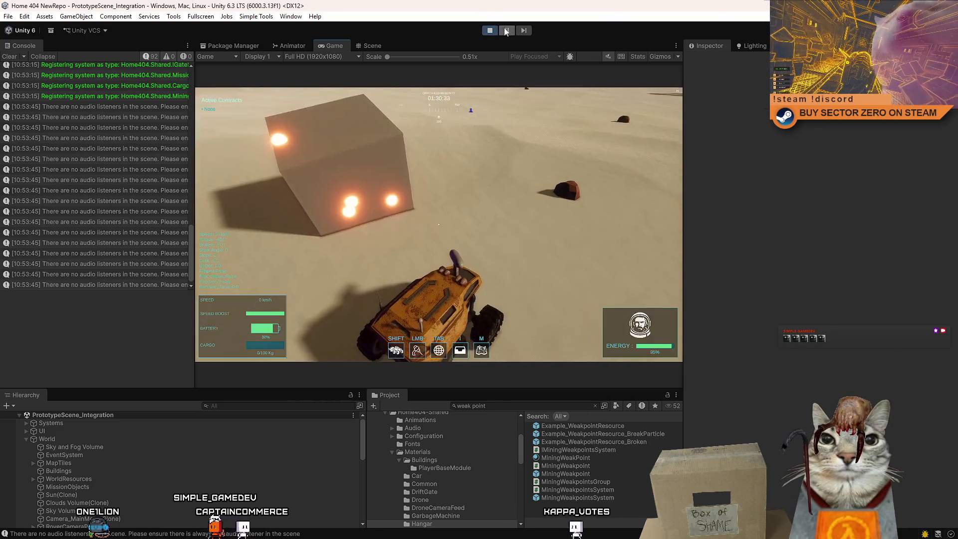
Browse the MiningWeakpointsSystem and IMiningWeakpointsSystem scripts, ending on MiningWeakpointsGroup's code.
click(608, 482)
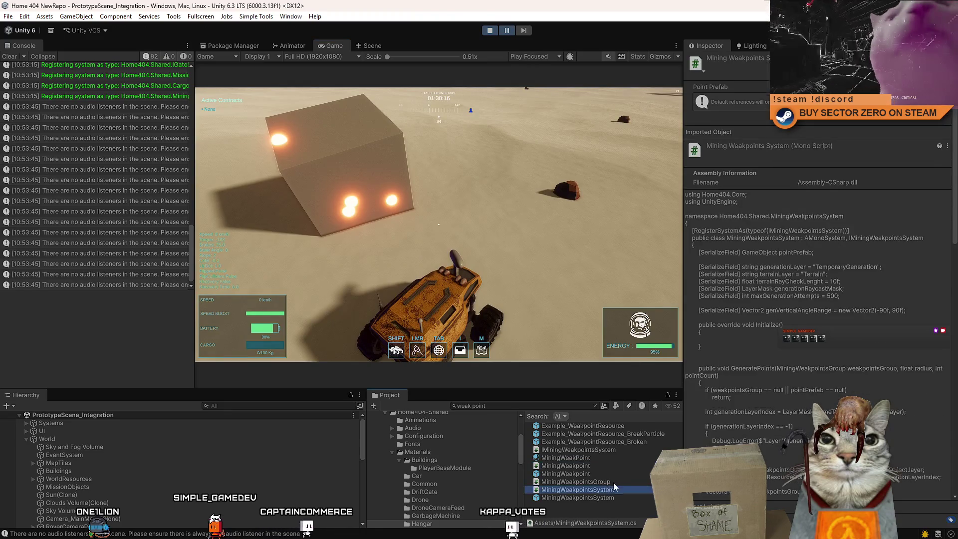
click(612, 489)
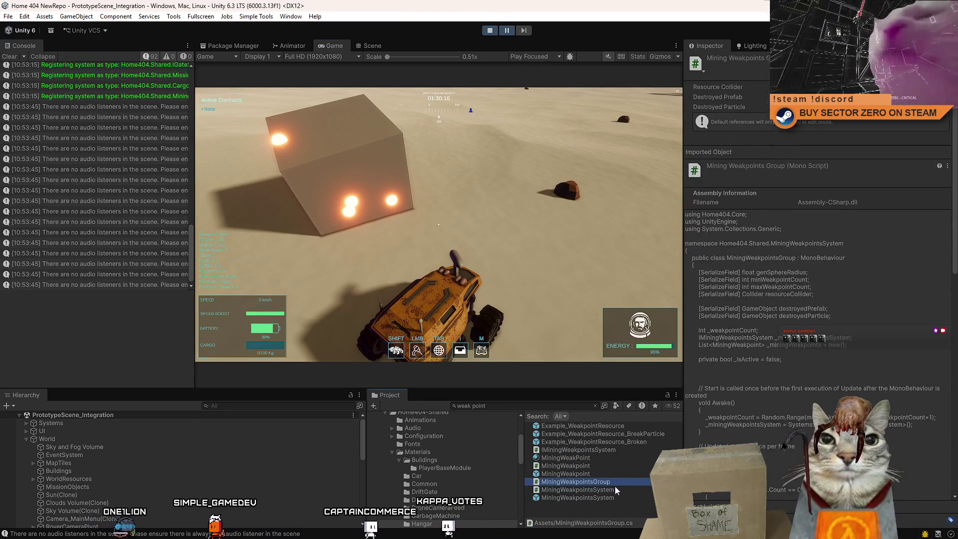
click(607, 452)
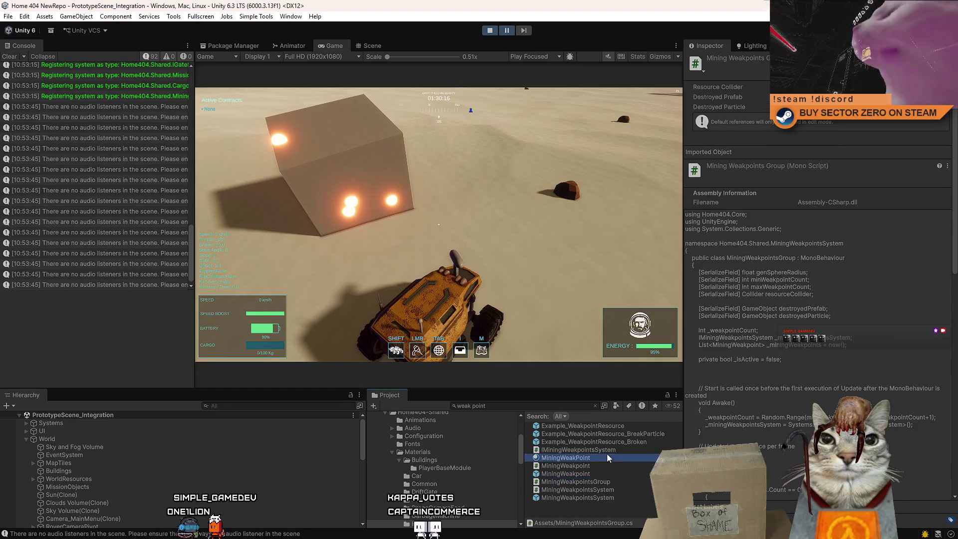
click(614, 481)
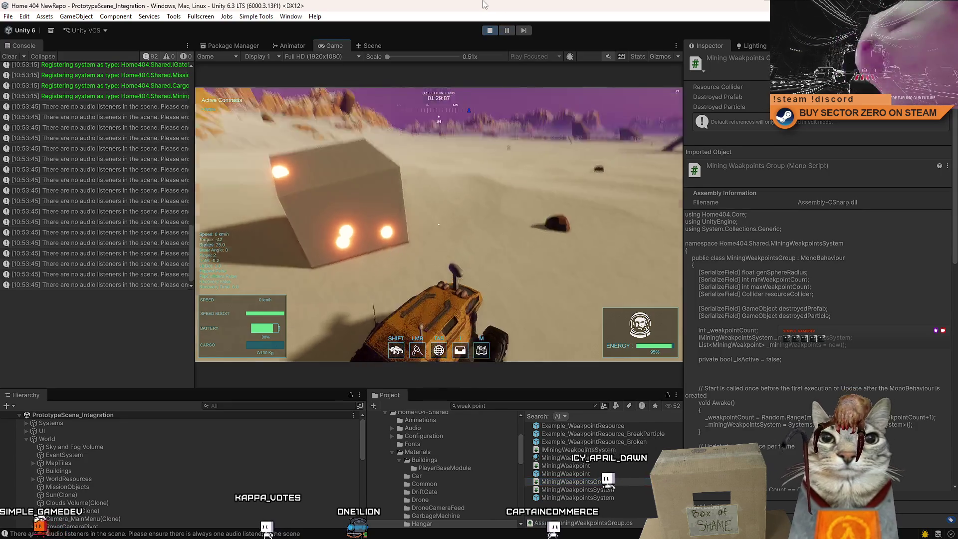
Drive the rover across the sand and loop left around the weak-point cube.
key(w)
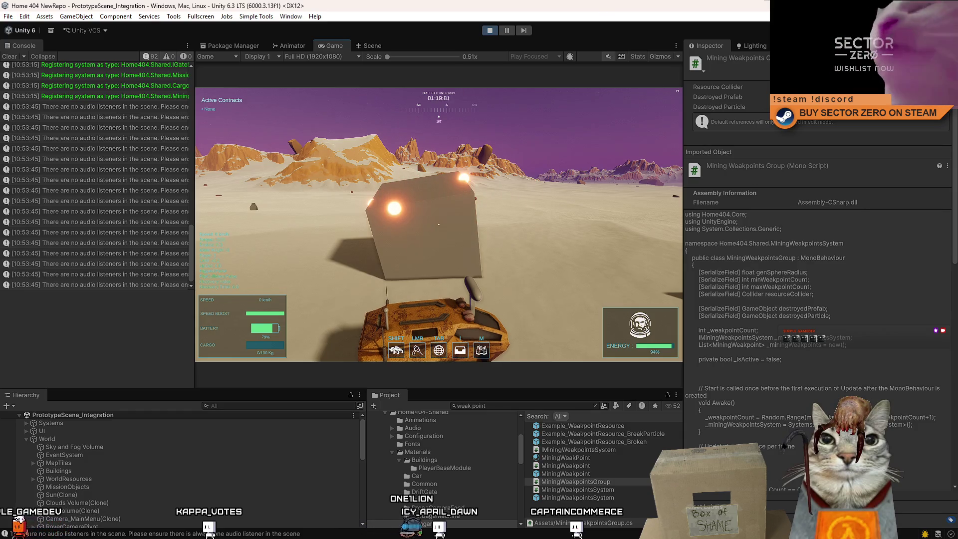
key(w)
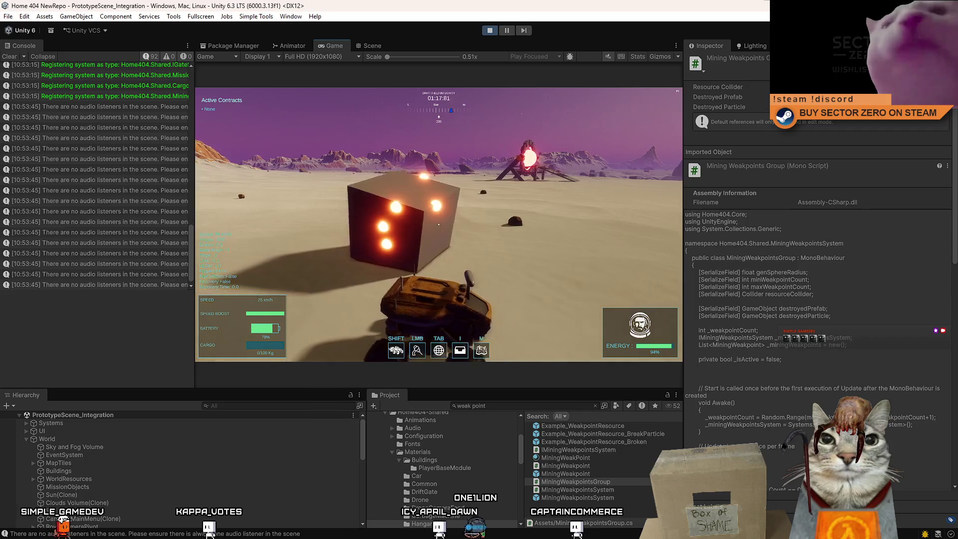
key(w)
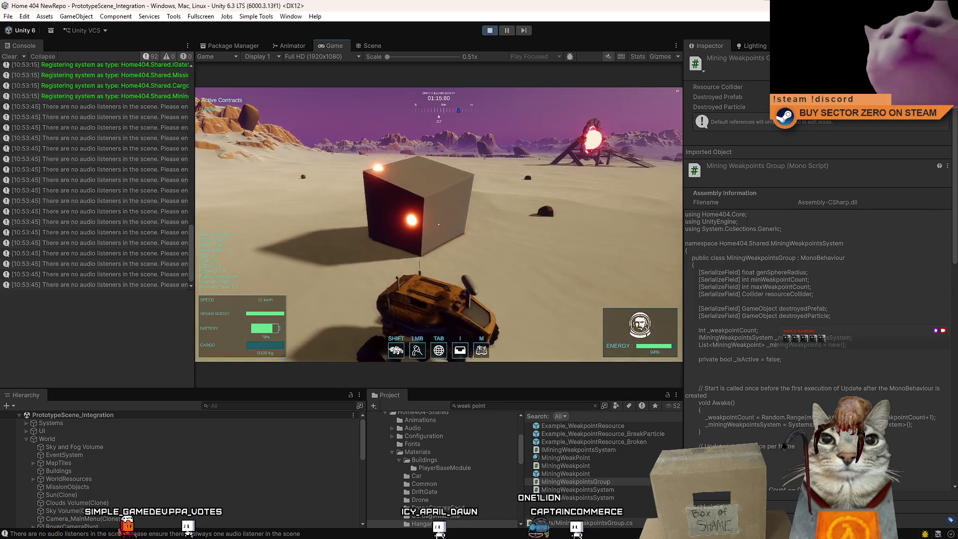
key(d)
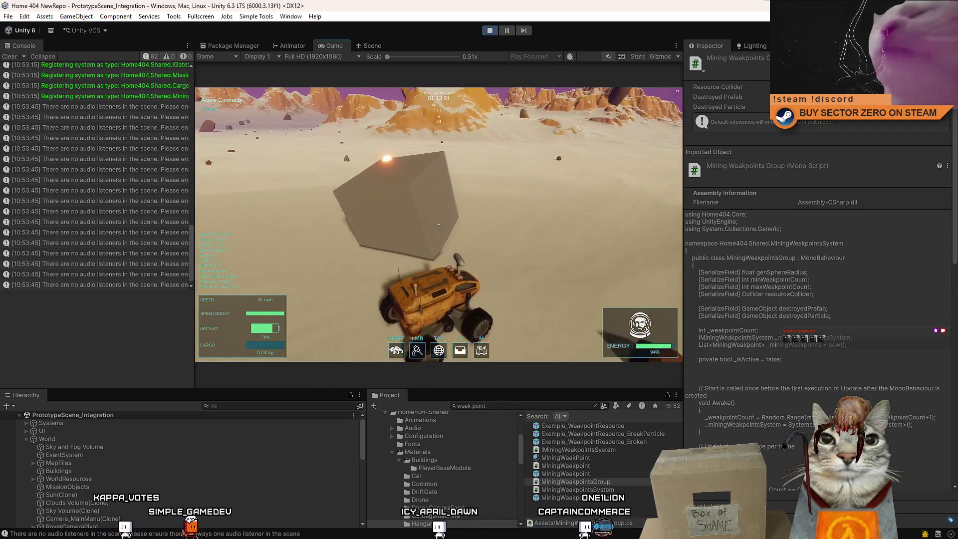
key(a)
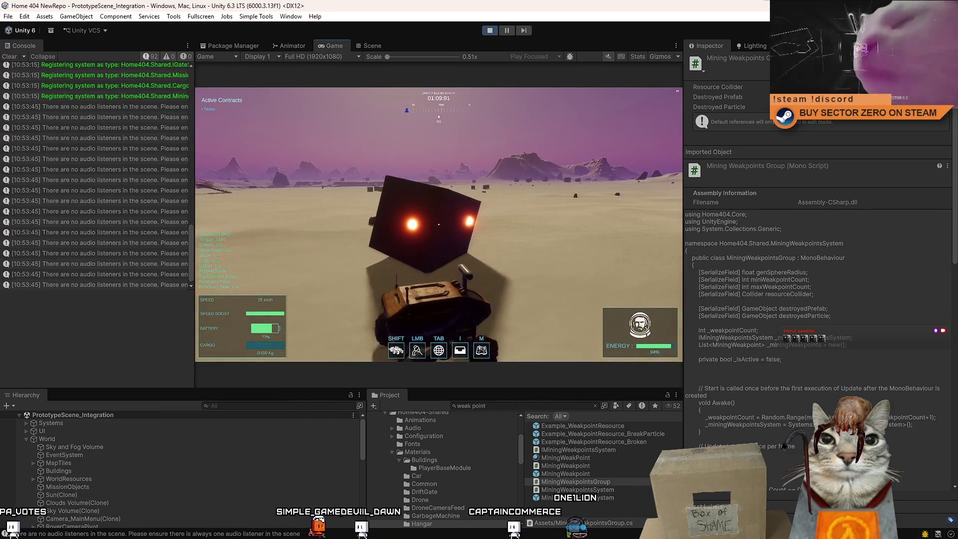
key(a)
key(a)
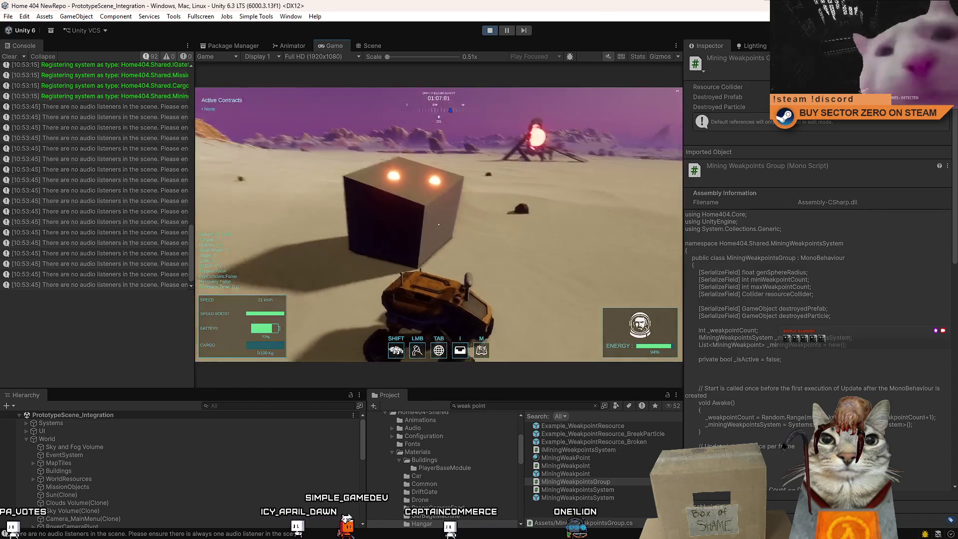
key(a)
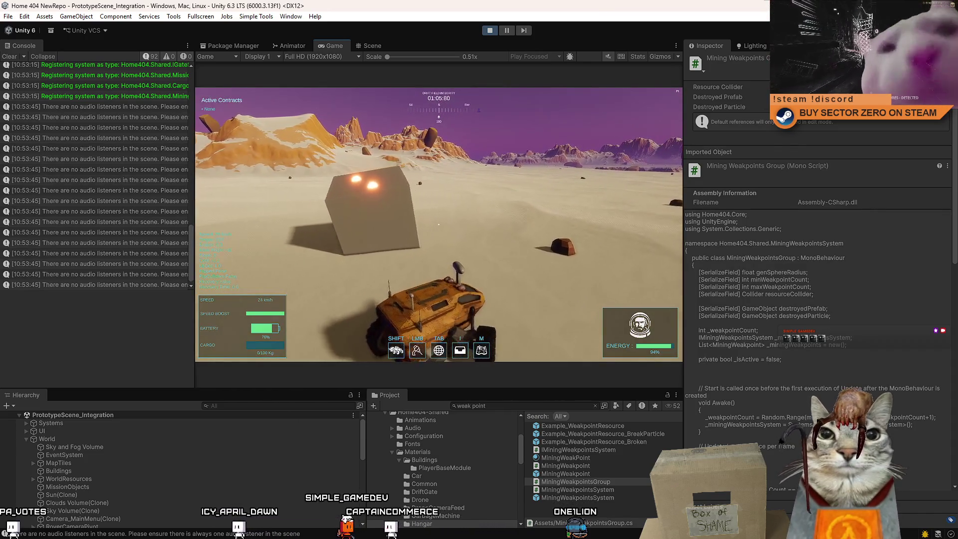
key(a)
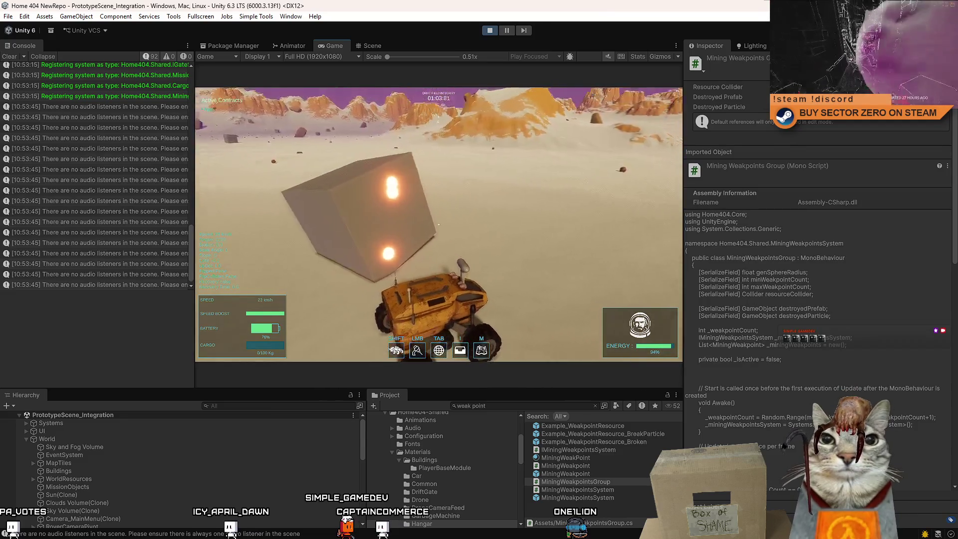
key(a)
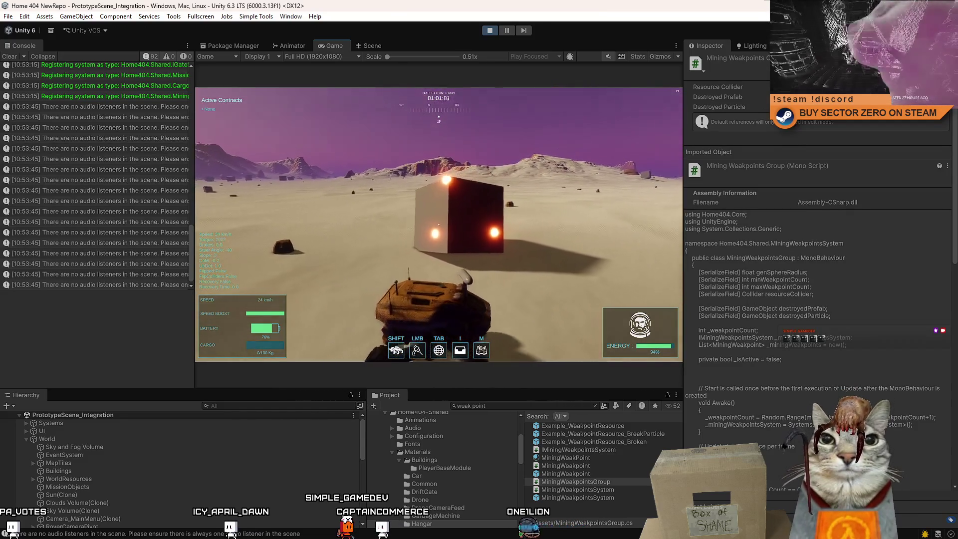
key(a)
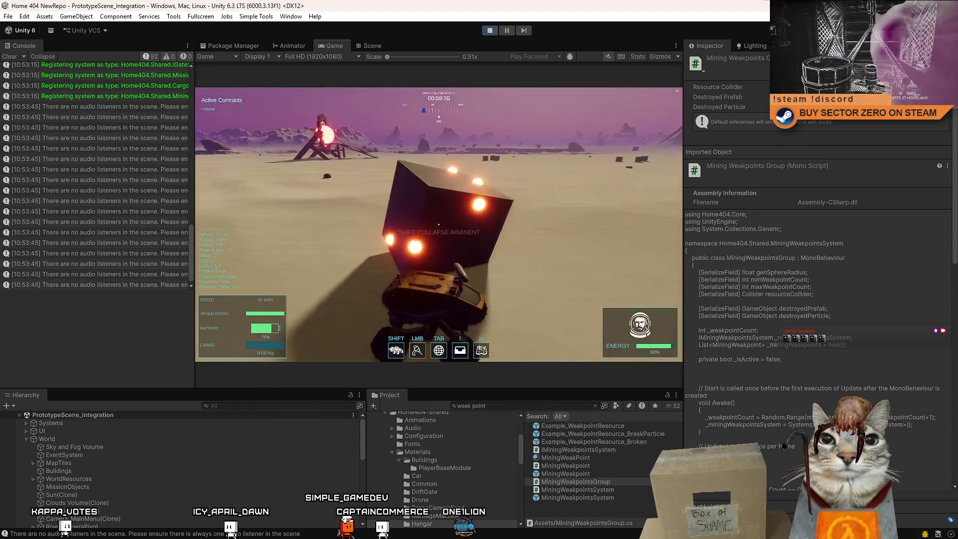
key(a)
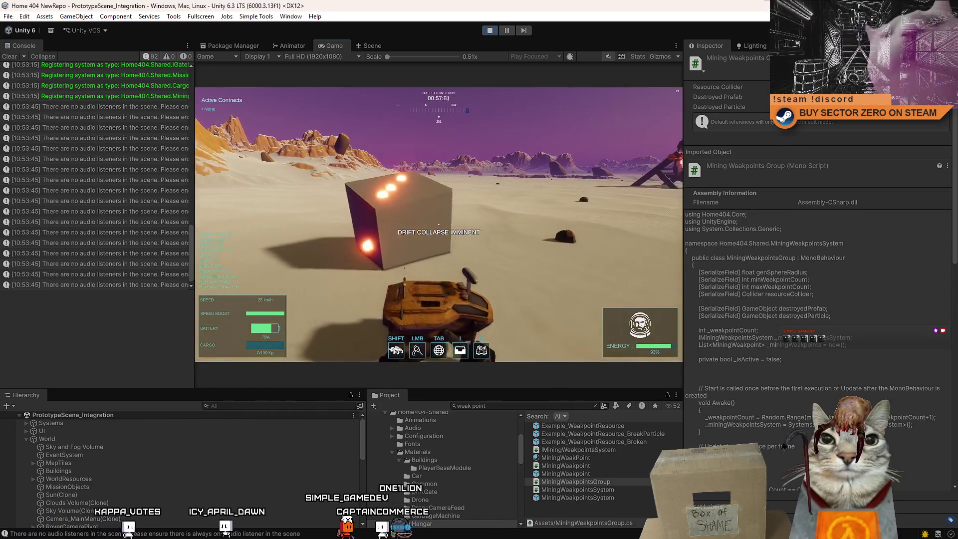
key(a)
Stop by the cube, drive across the sand to the rocky hillside, and pause the game.
key(s)
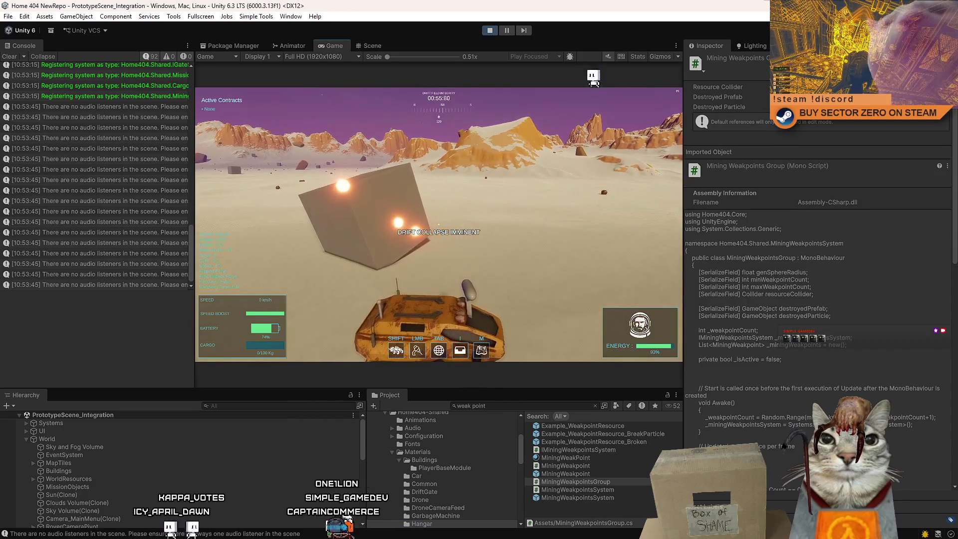
key(d)
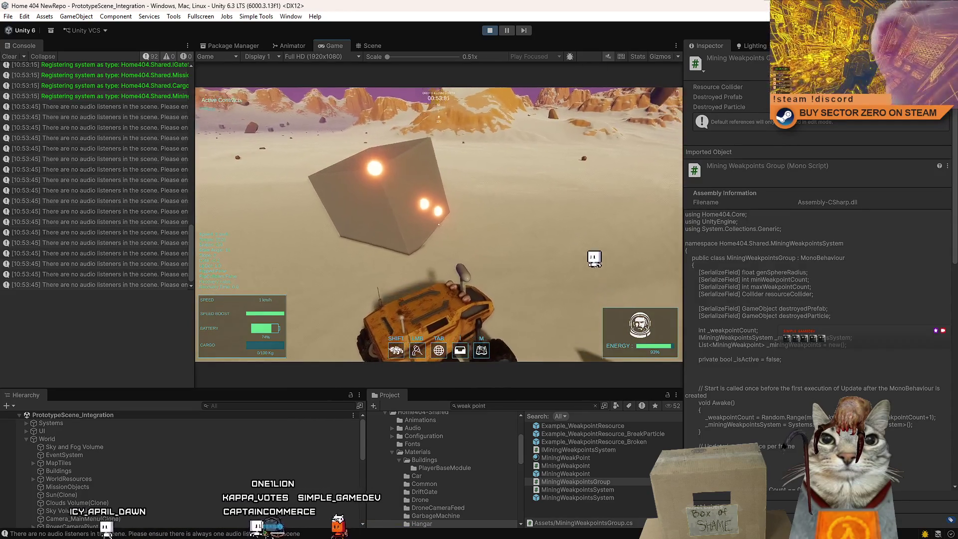
key(w)
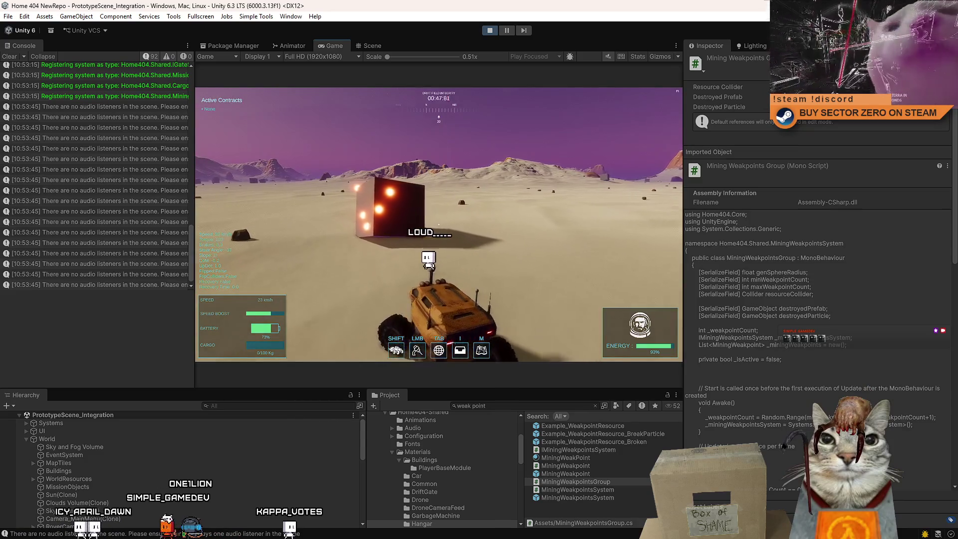
key(s)
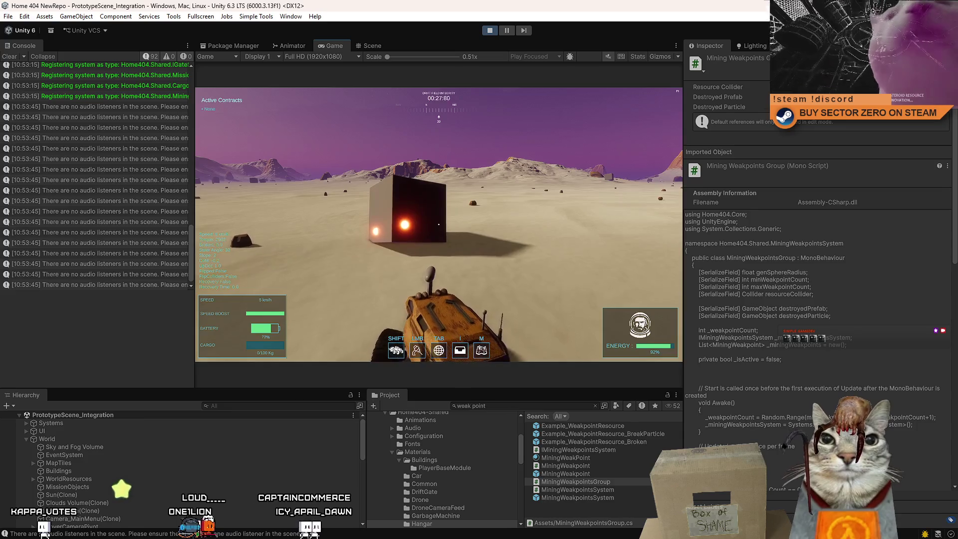
key(w)
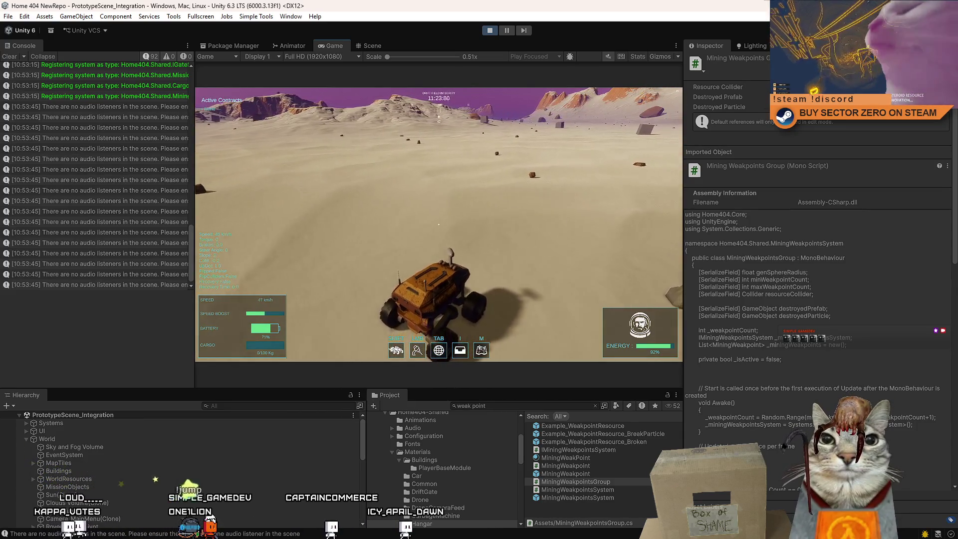
key(d)
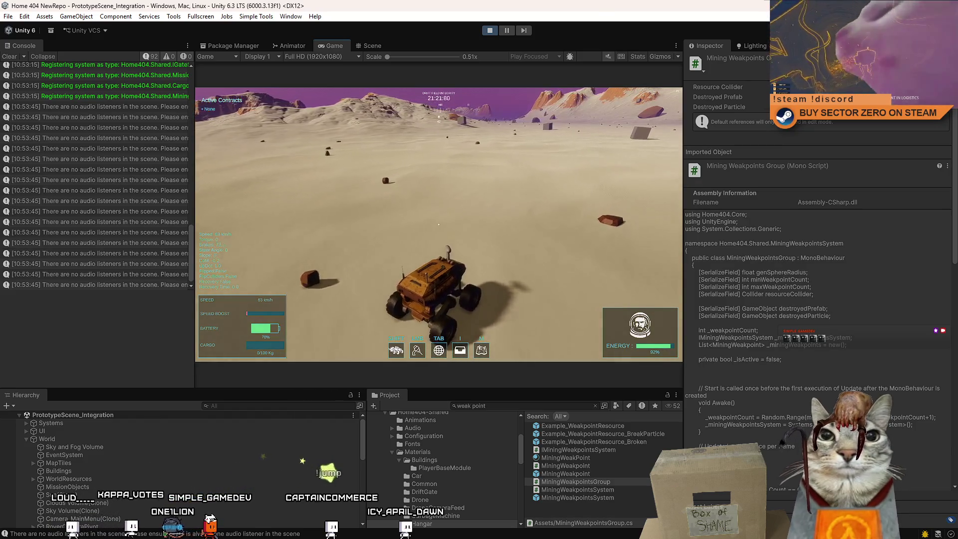
key(a)
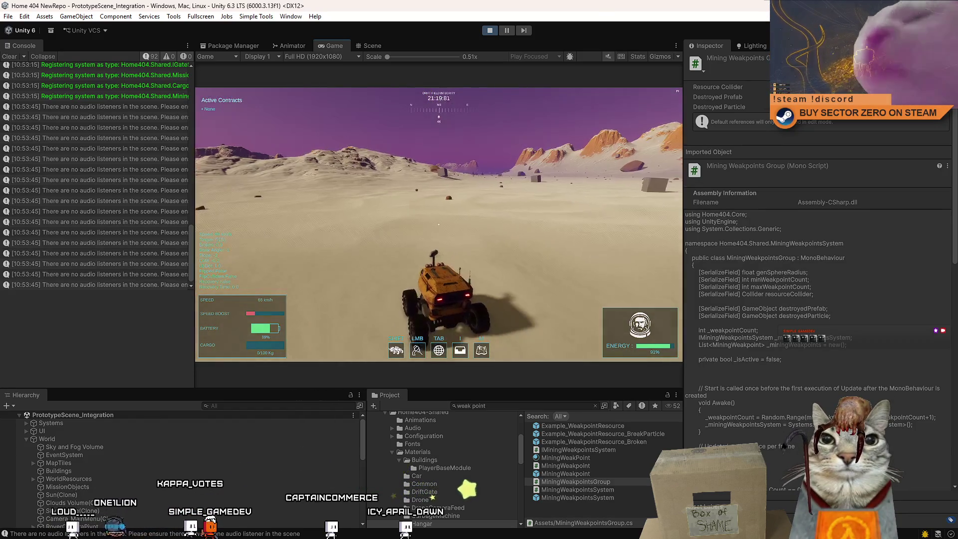
key(d)
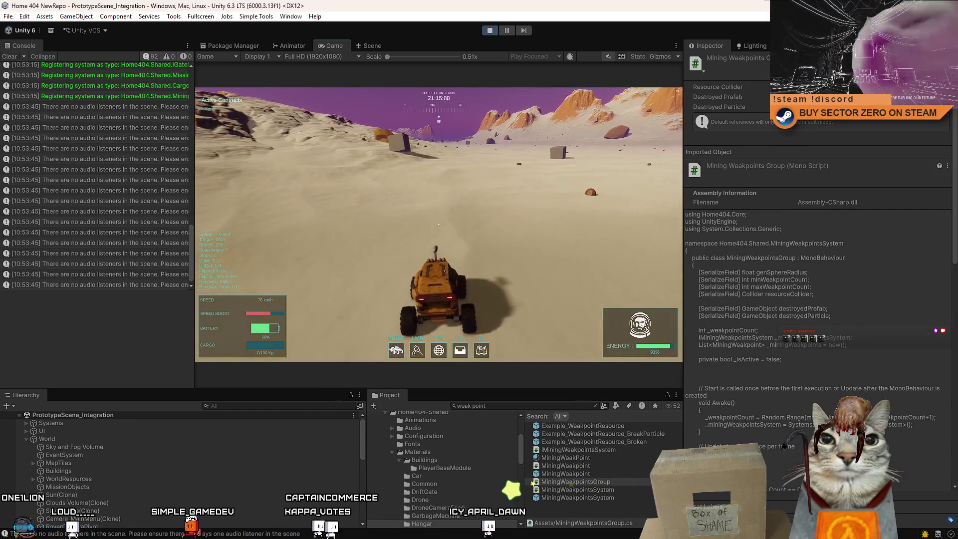
key(a)
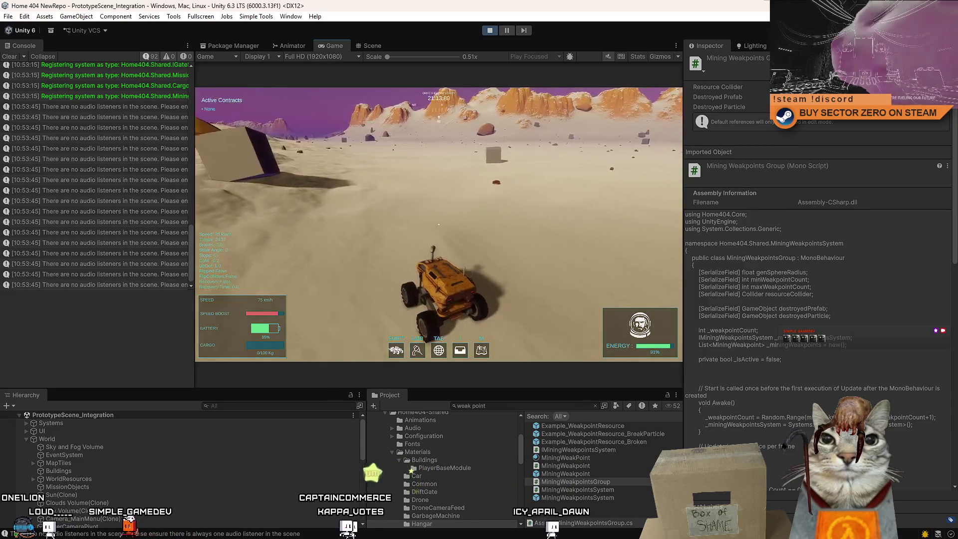
key(a)
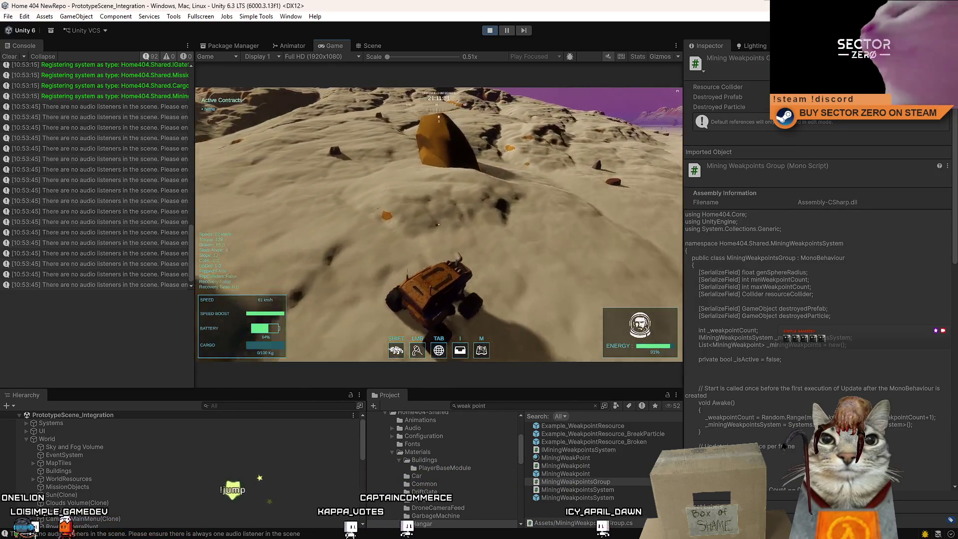
click(507, 31)
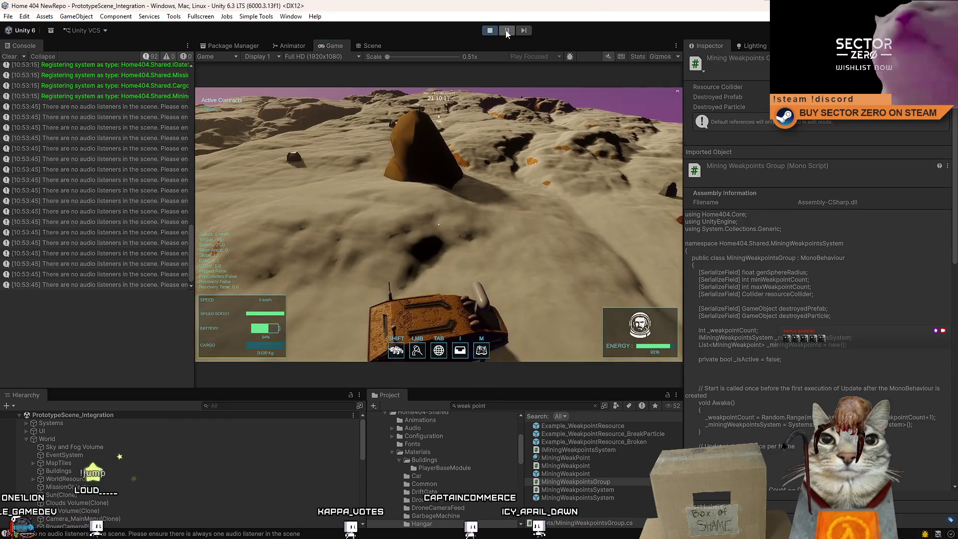
In the Scene view, fly over the terrain and select an orange rock (SM_Rocks_Orange_08 clone).
click(379, 46)
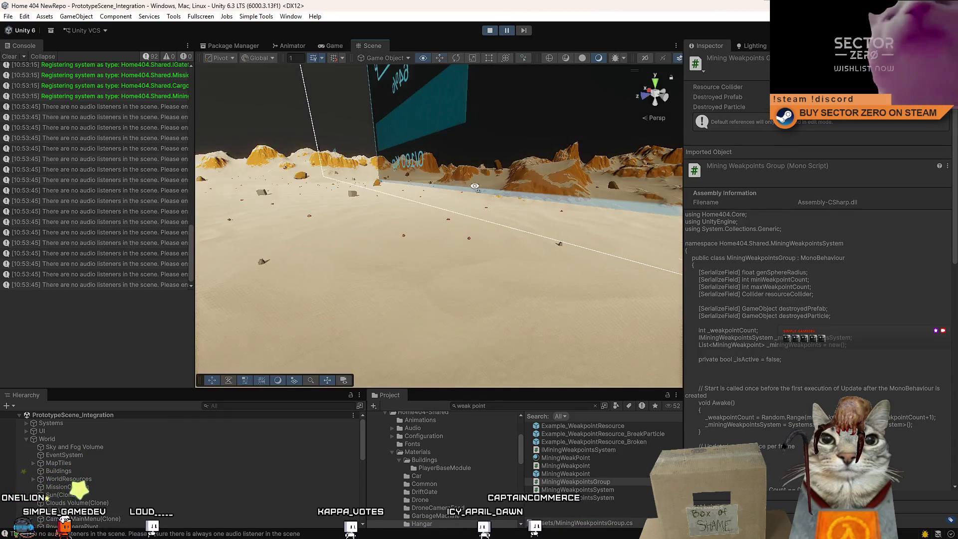
mouse_move(664, 139)
mouse_down()
mouse_move(649, 118)
mouse_move(449, 234)
mouse_up()
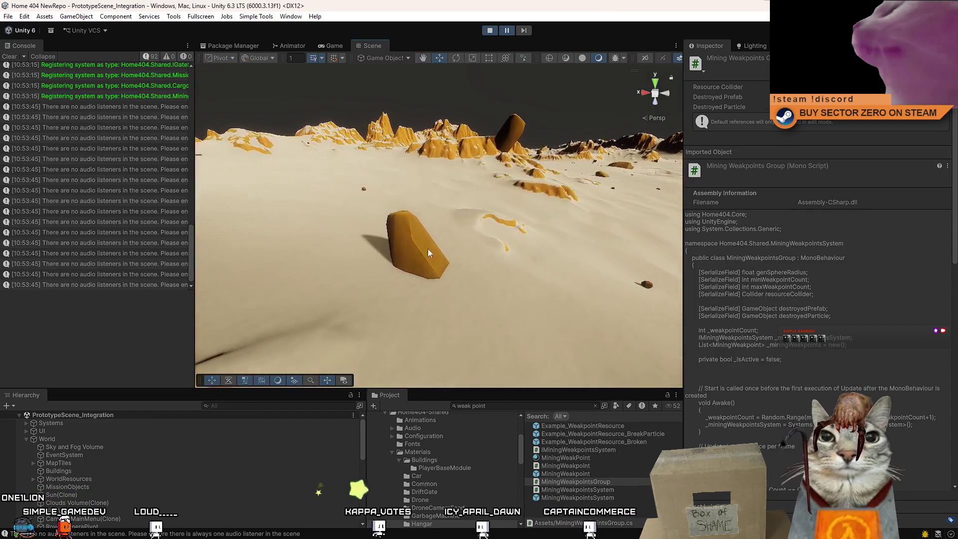
click(406, 257)
drag(522, 227, 957, 226)
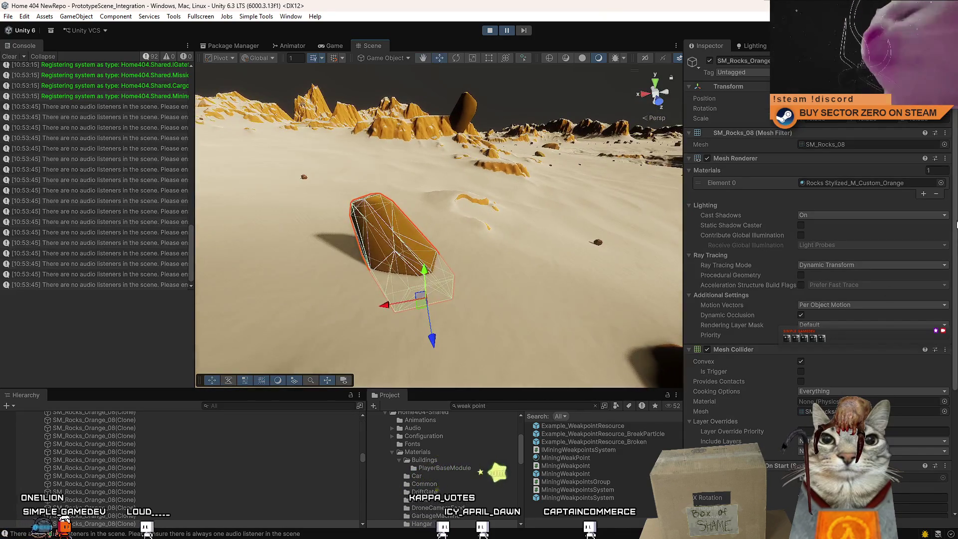
Set the rock's Gen Sphere Radius to 20 and weak points to 3–6, then resume play.
scroll(954, 229, down, 5)
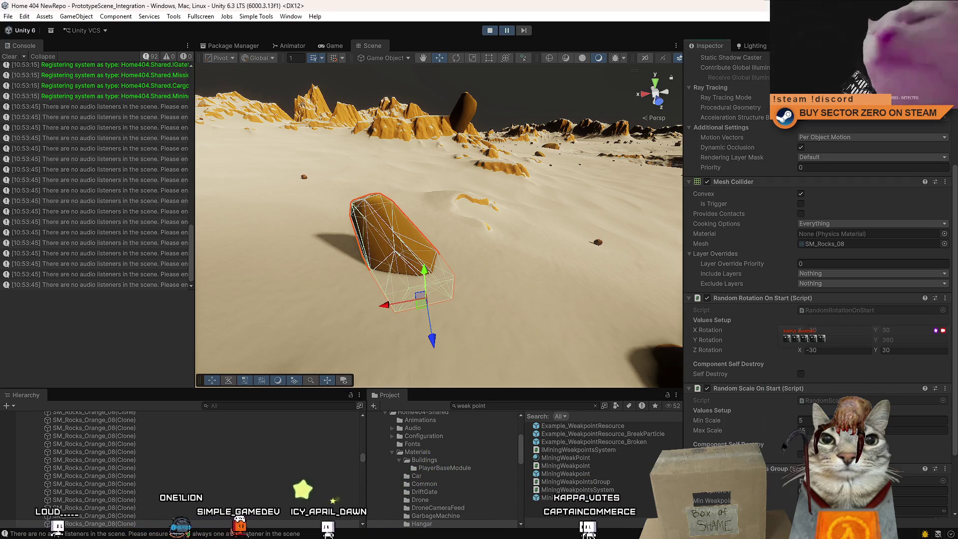
mouse_move(435, 208)
mouse_down()
mouse_move(509, 192)
mouse_move(756, 223)
mouse_move(780, 211)
mouse_move(619, 201)
mouse_move(778, 319)
mouse_up()
scroll(883, 392, down, 3)
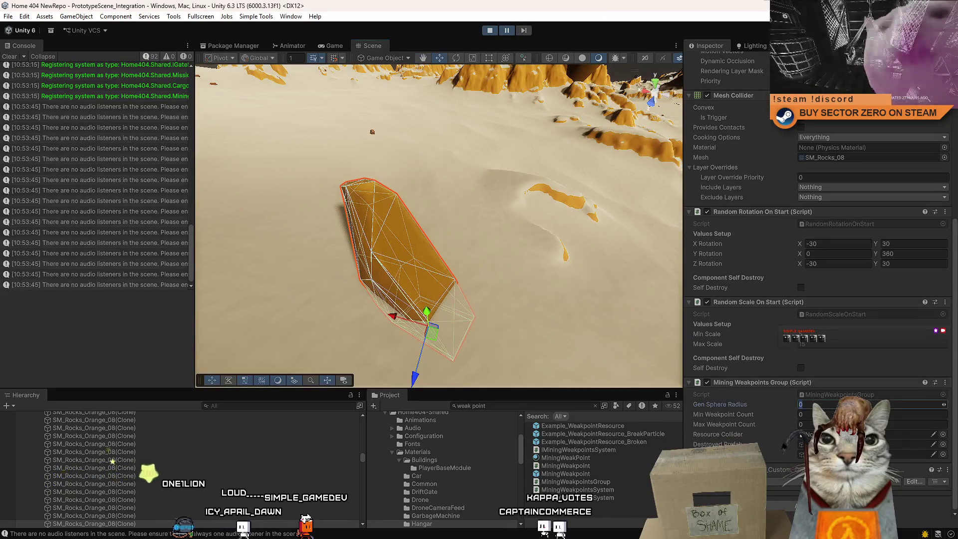
text(20)
key(Tab)
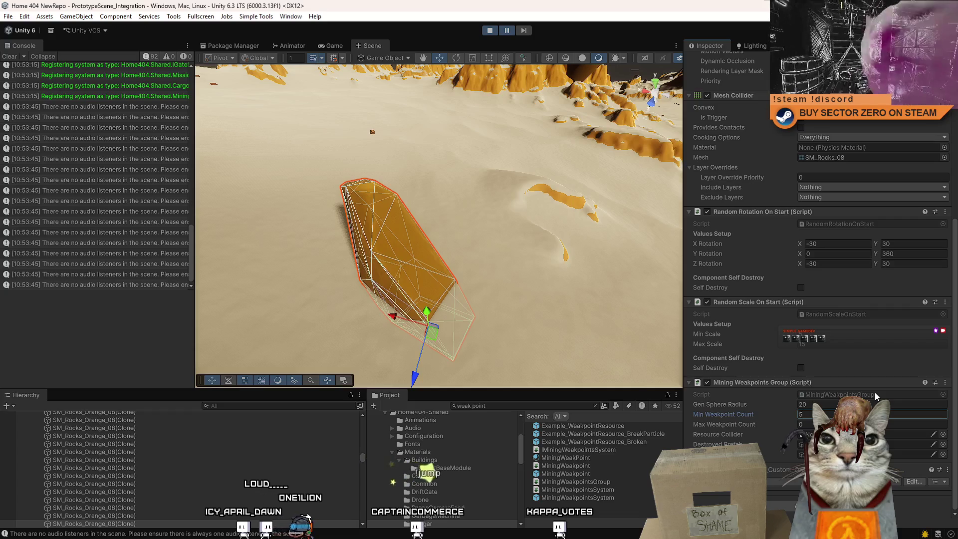
text(3)
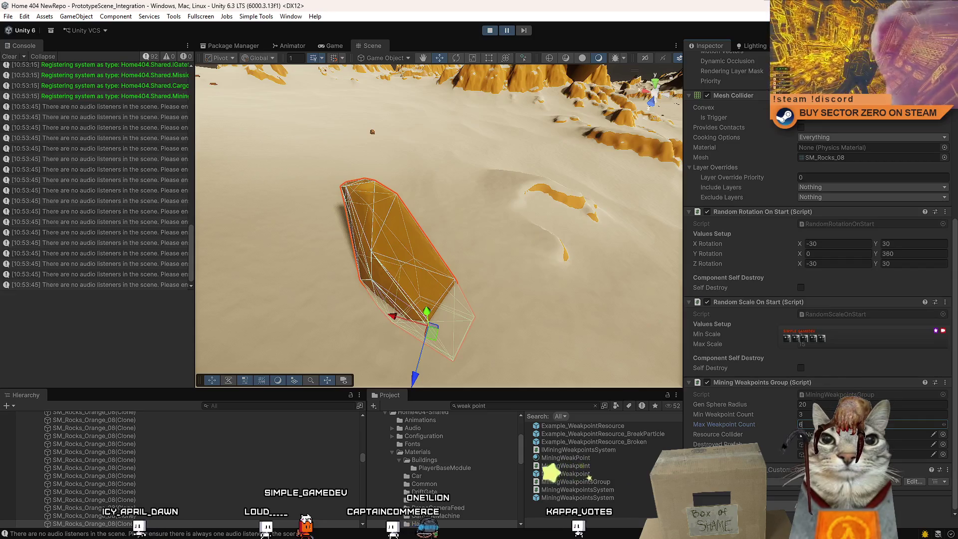
key(Tab)
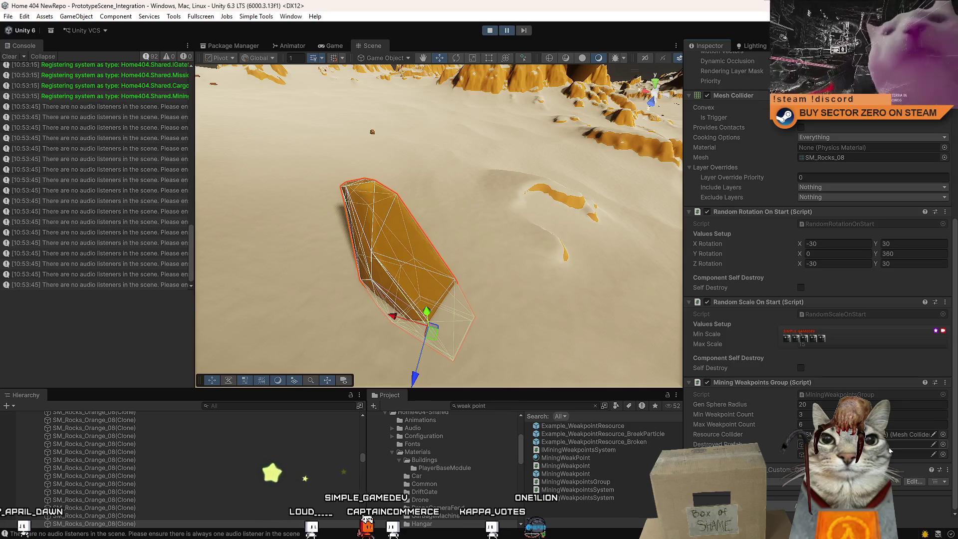
click(507, 30)
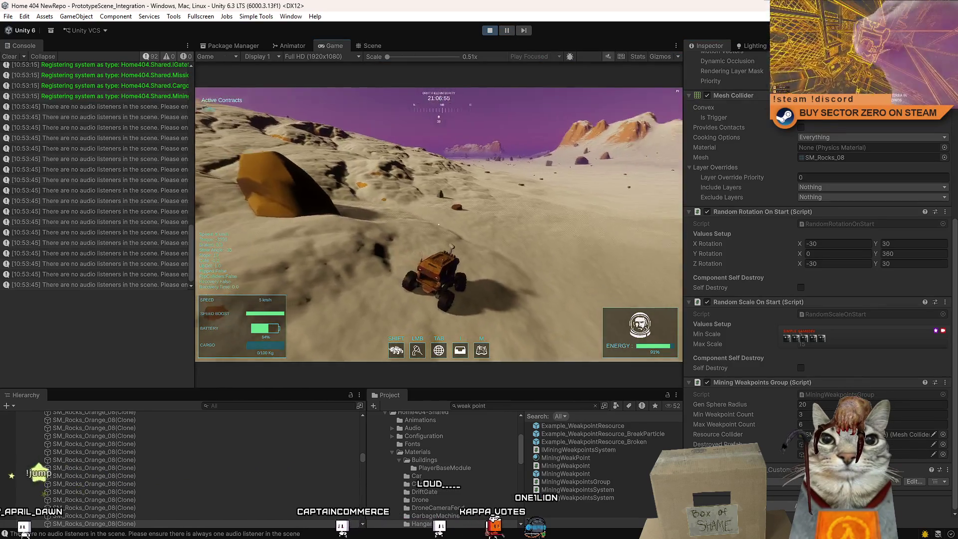
Clear the console log and drive the rover left toward the open plain.
key(Escape)
key(Escape)
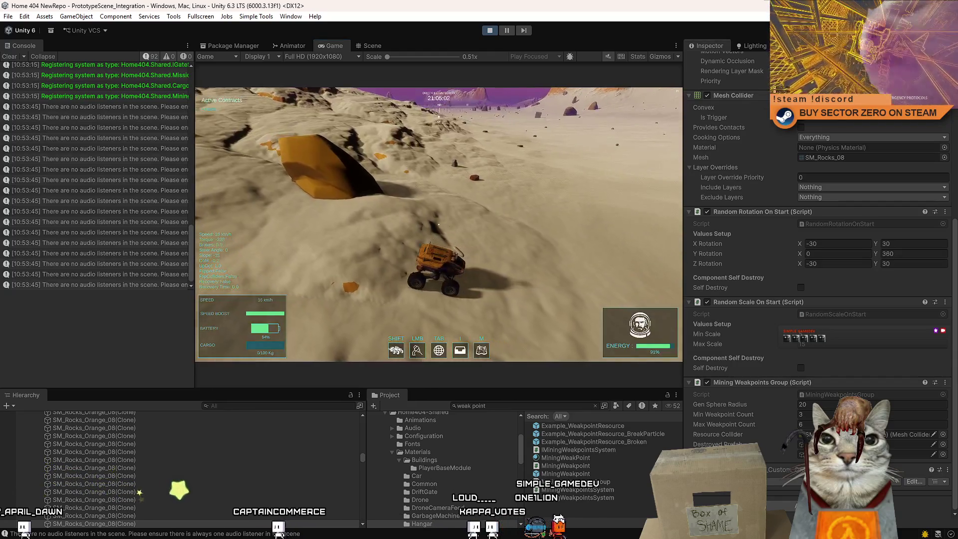
click(8, 57)
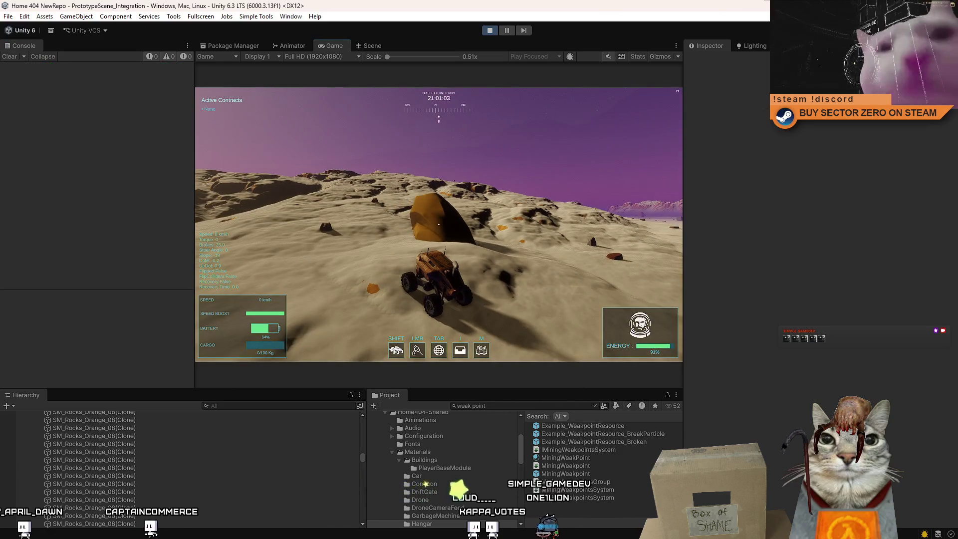
key(w)
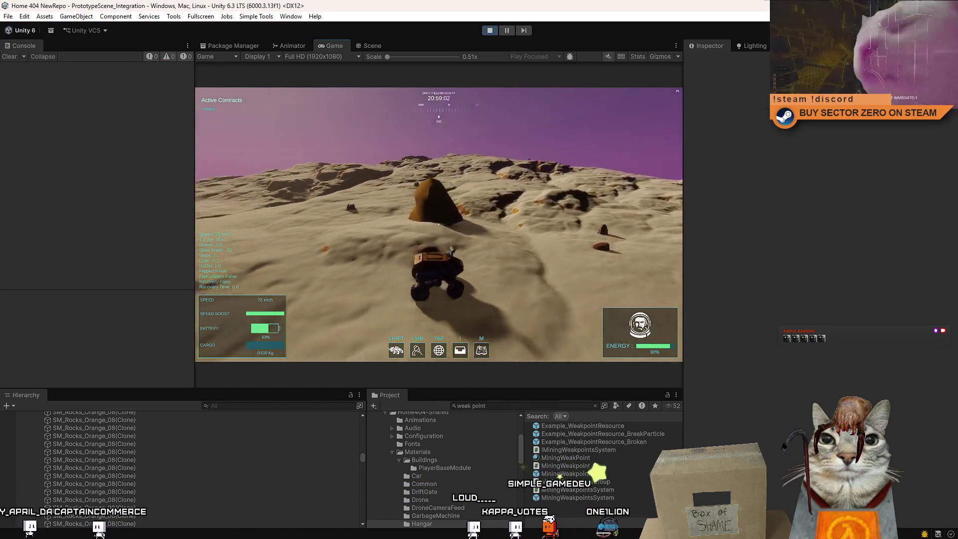
key(w)
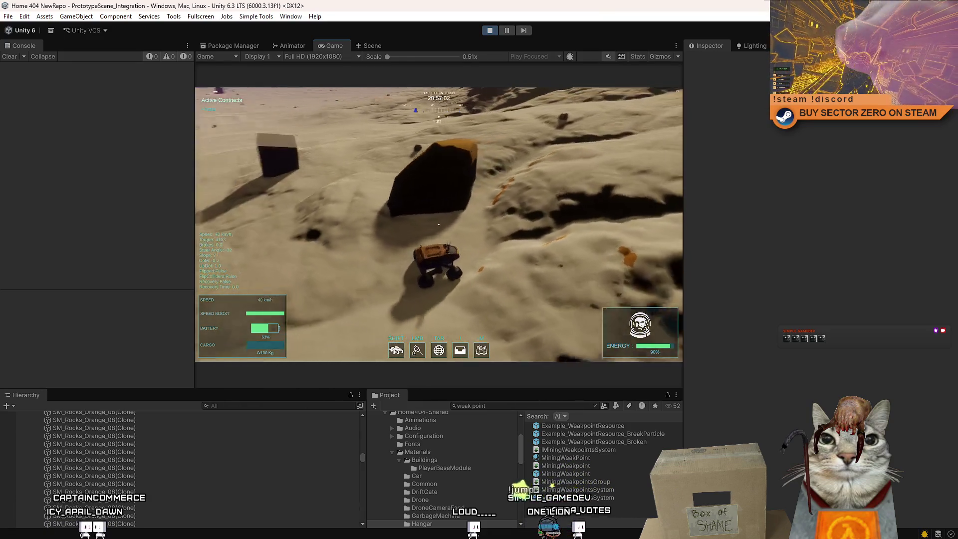
key(w)
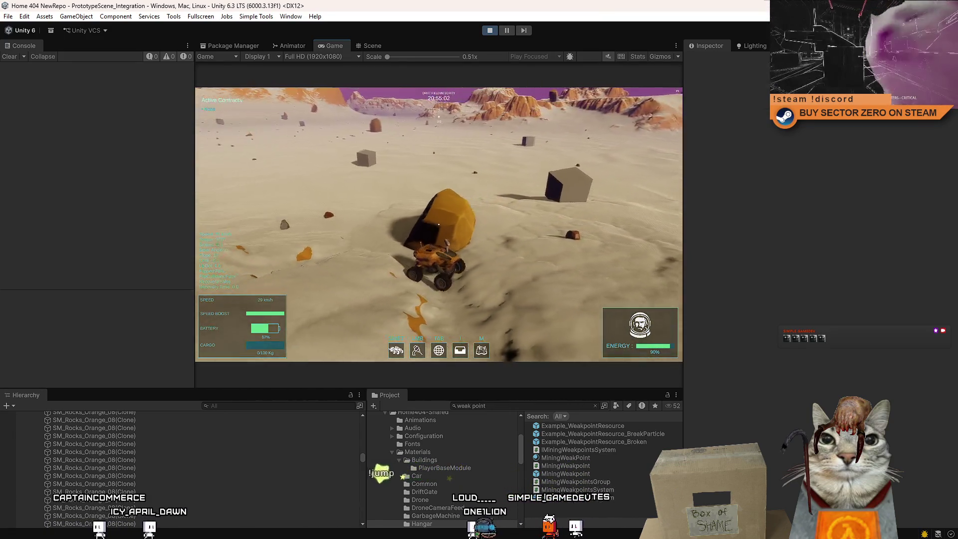
Inspect a spawned grey weak-point cube in the Scene view, then return to the Game view.
key(Escape)
click(374, 46)
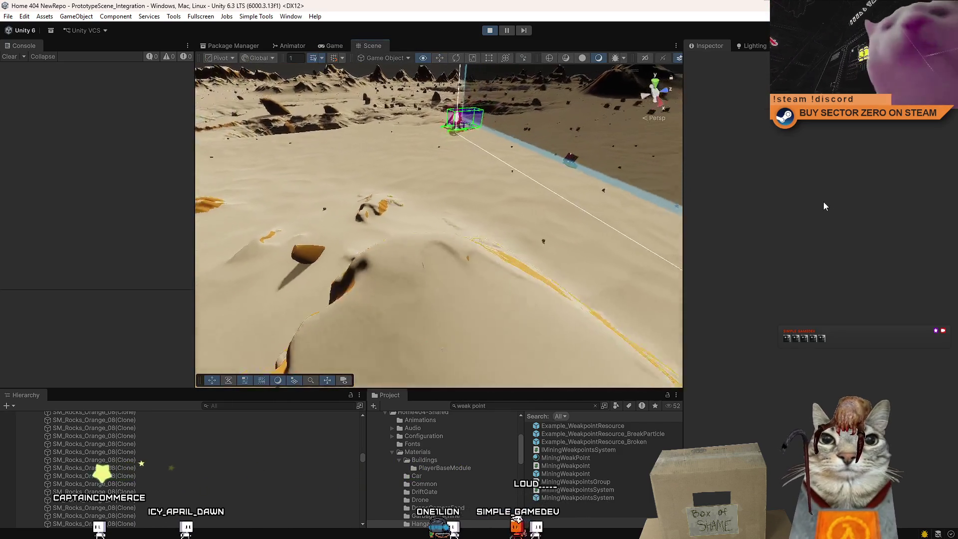
mouse_move(450, 174)
mouse_down()
mouse_move(378, 95)
mouse_move(469, 214)
mouse_up()
key(f)
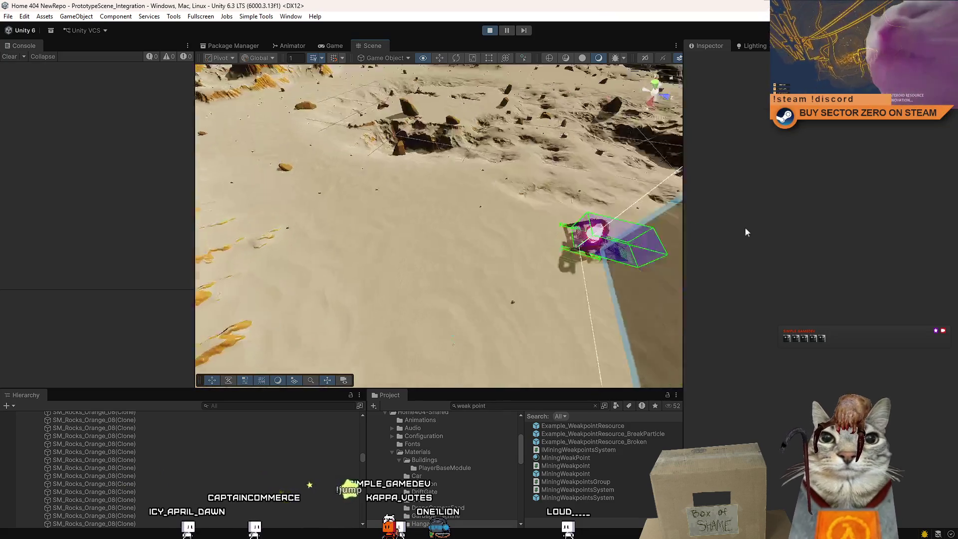
mouse_move(320, 190)
mouse_down()
mouse_move(291, 214)
mouse_move(327, 80)
mouse_up()
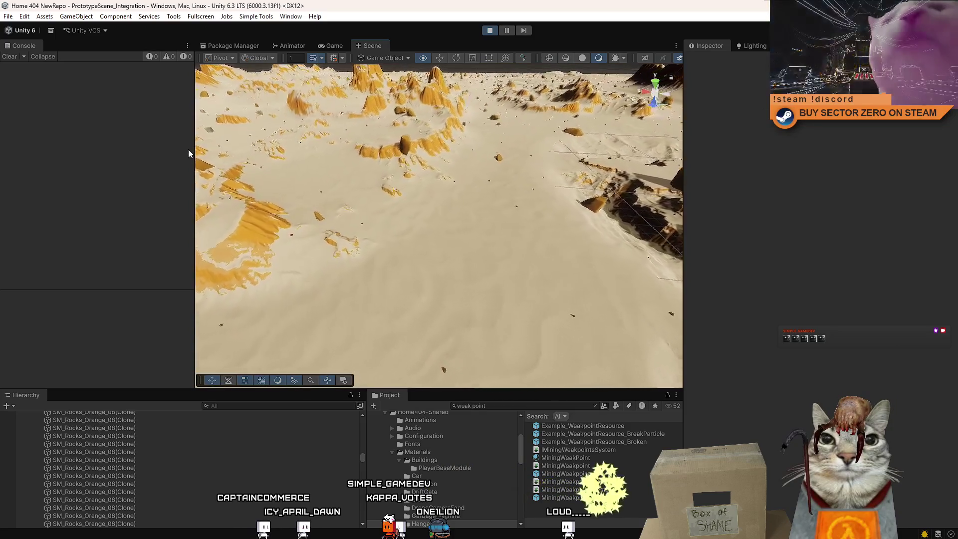
click(334, 45)
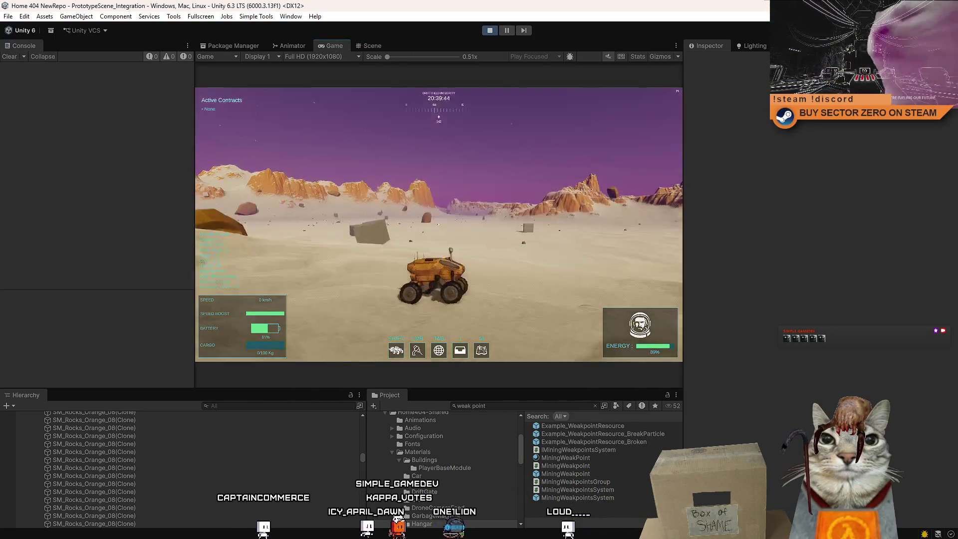
Boost the rover across the dunes with Shift, steering left and right toward another orange rock.
key(shift+w)
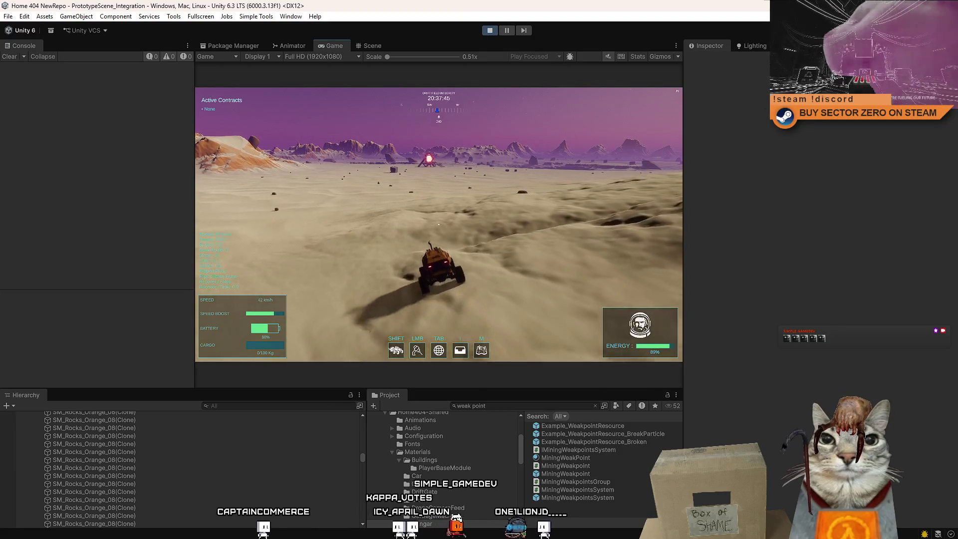
key(a)
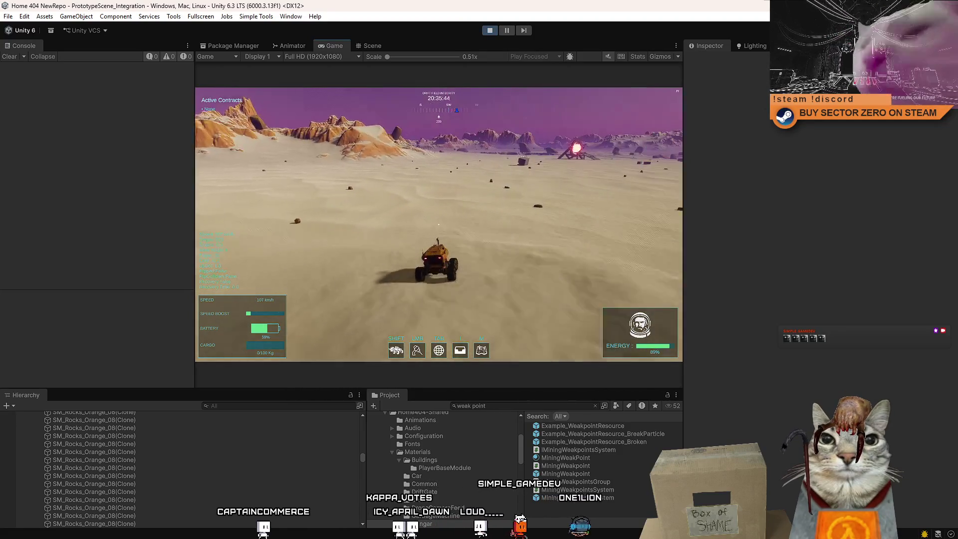
key(d)
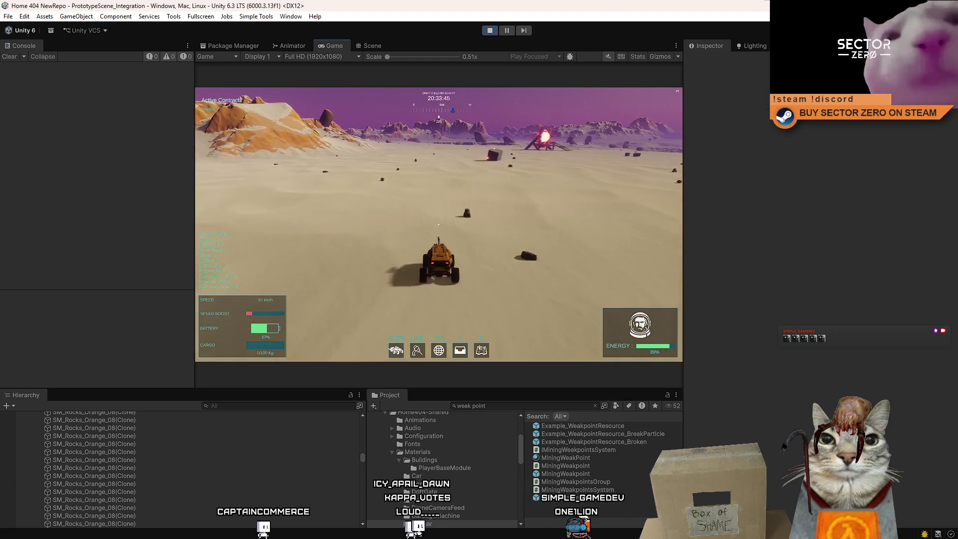
key(a)
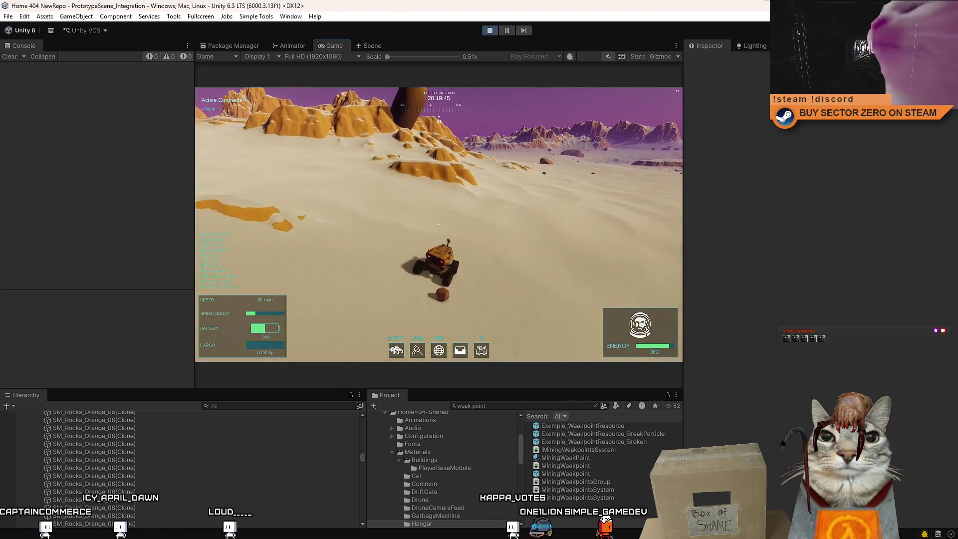
key(Escape)
key(Escape)
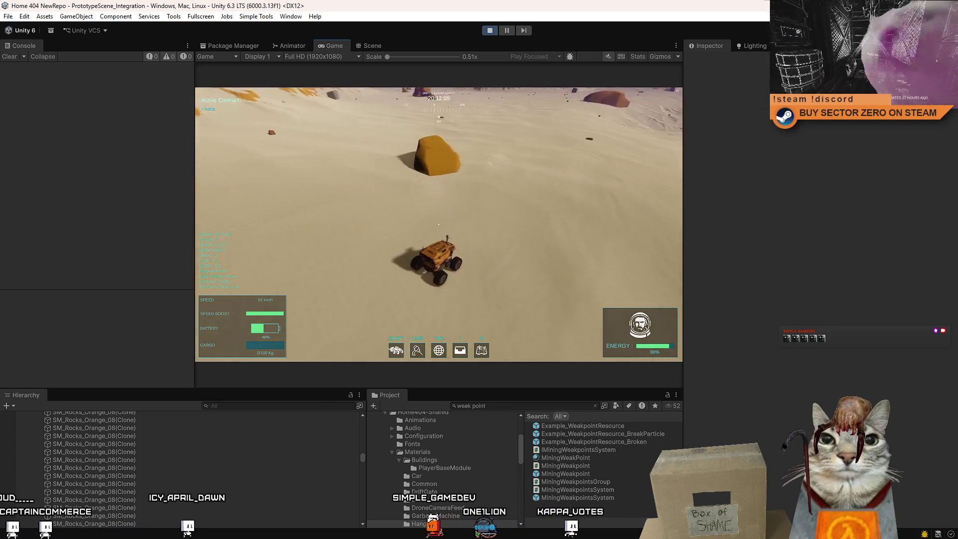
Pause the running game and switch to the Scene view.
key(Escape)
click(509, 31)
click(372, 46)
Fly the scene camera over the terrain and select the orange rock SM_Rocks_Orange_04.
mouse_move(423, 166)
mouse_down()
mouse_move(479, 140)
mouse_move(531, 95)
mouse_move(495, 149)
mouse_up()
click(467, 220)
drag(467, 219, 549, 224)
scroll(824, 267, down, 5)
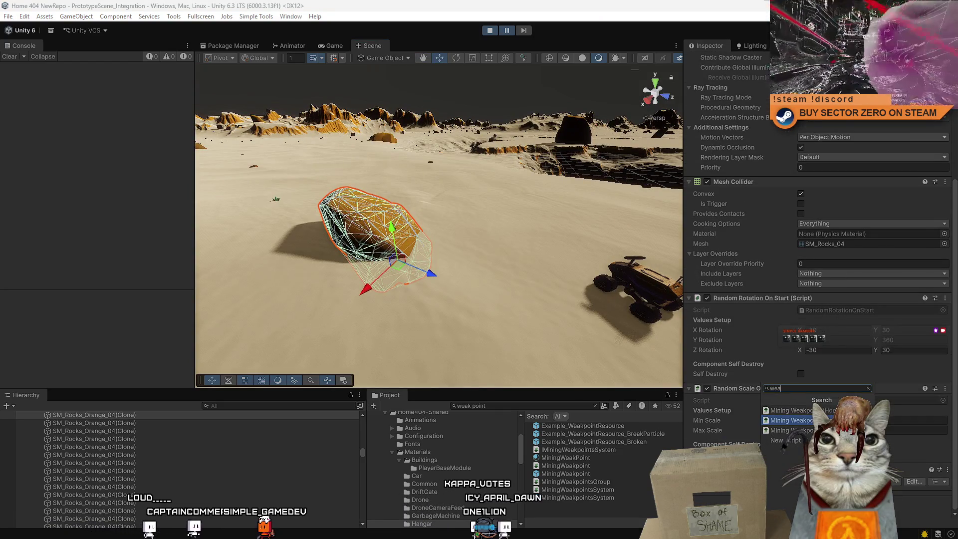
Add a Mining Weakpoints Group with radius 20 and 3 to 6 weak points, then deselect the rock.
key(Return)
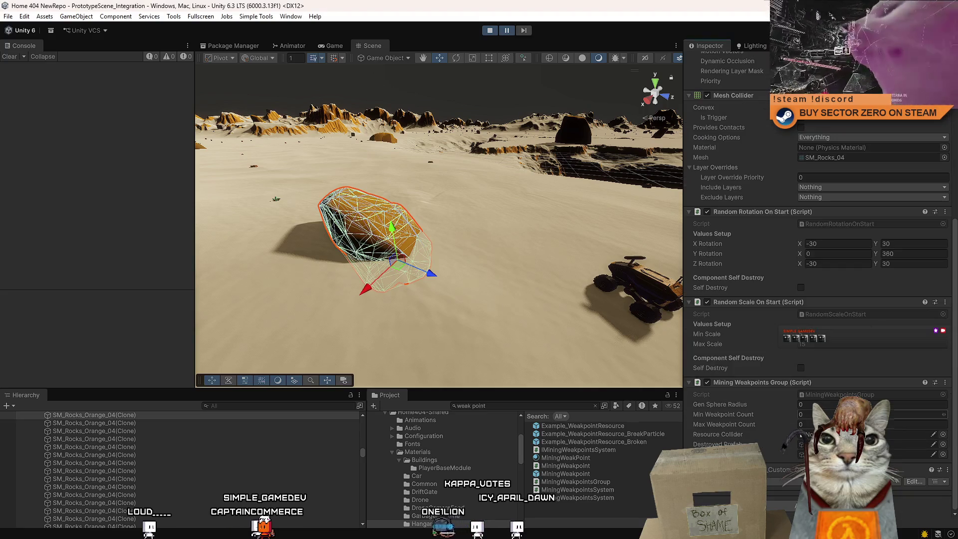
text(20)
key(Tab)
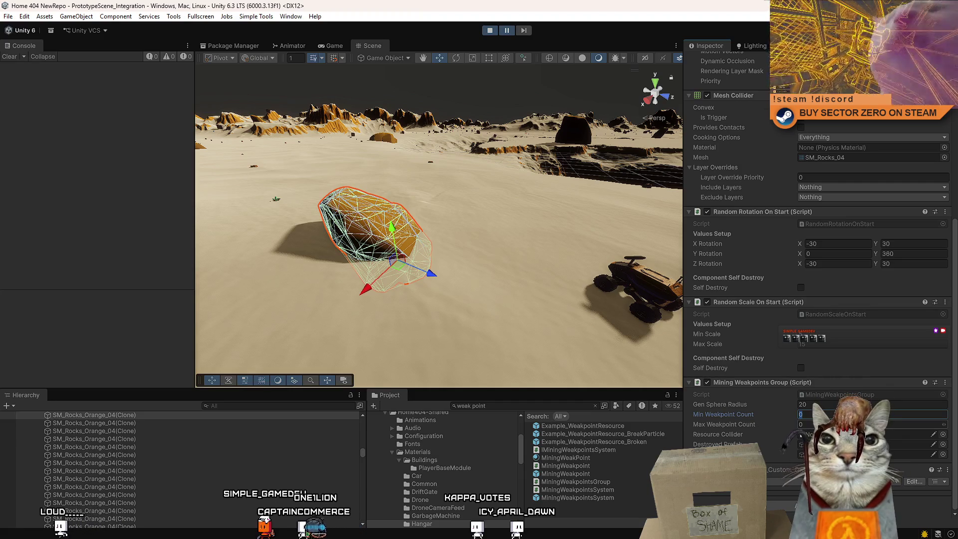
key(Tab)
text(6)
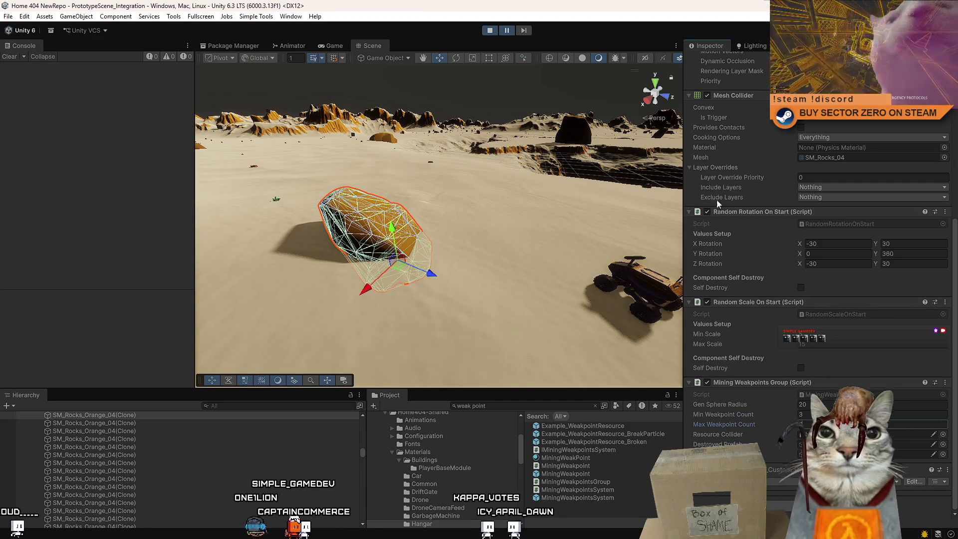
key(Return)
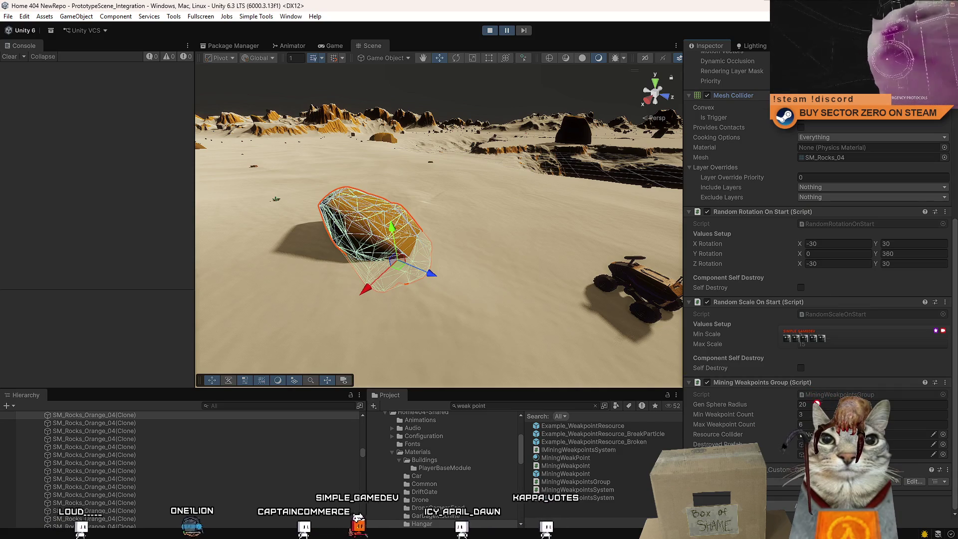
click(602, 504)
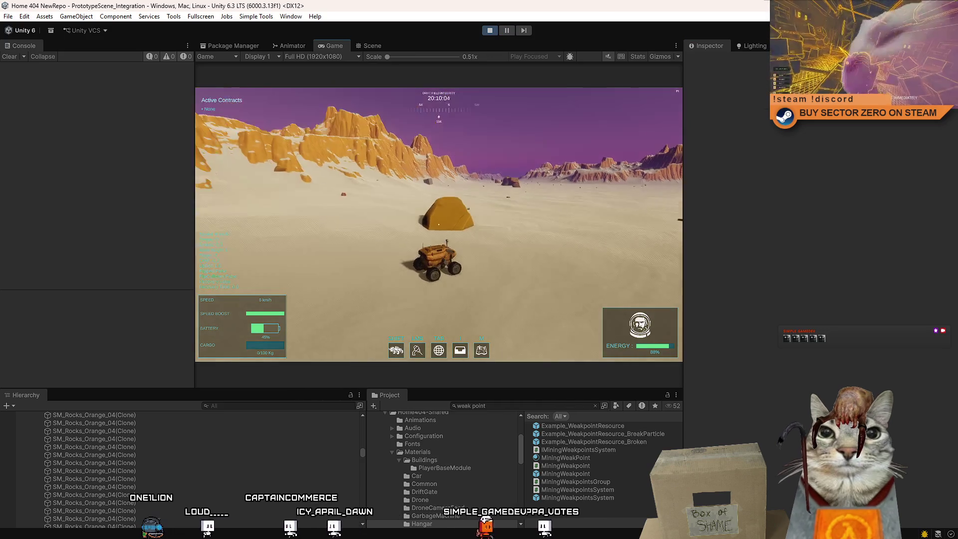
Drive the rover toward the glowing gate, veering right toward the orange rocks and back.
key(shift+w)
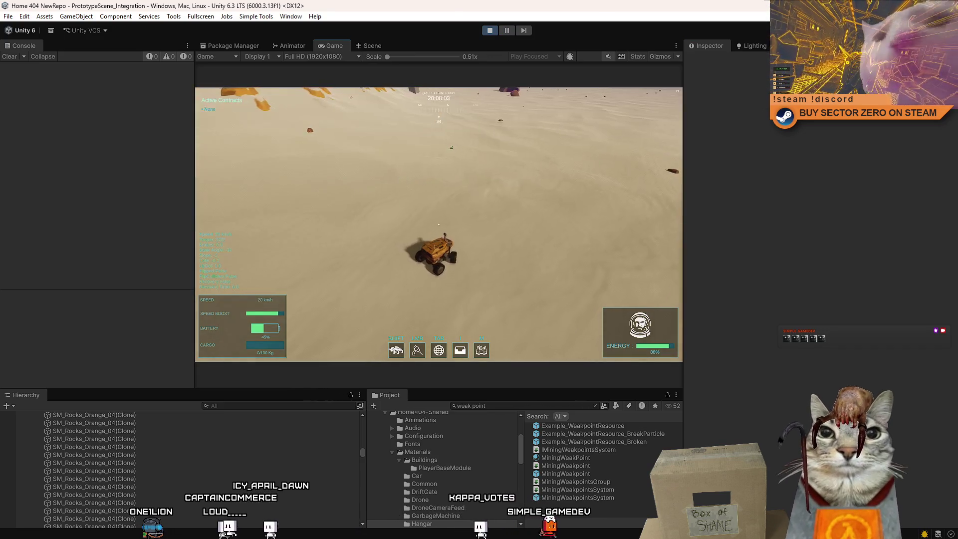
key(d)
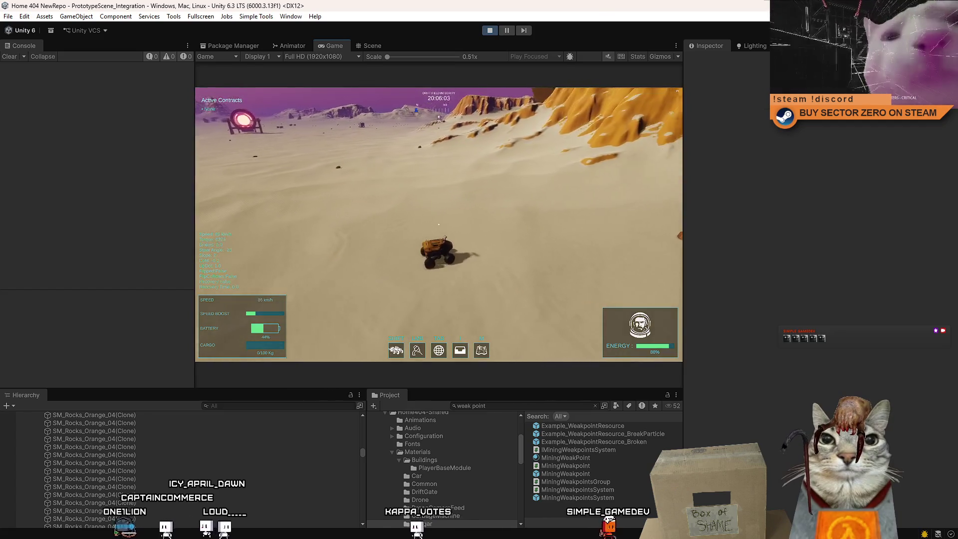
key(a)
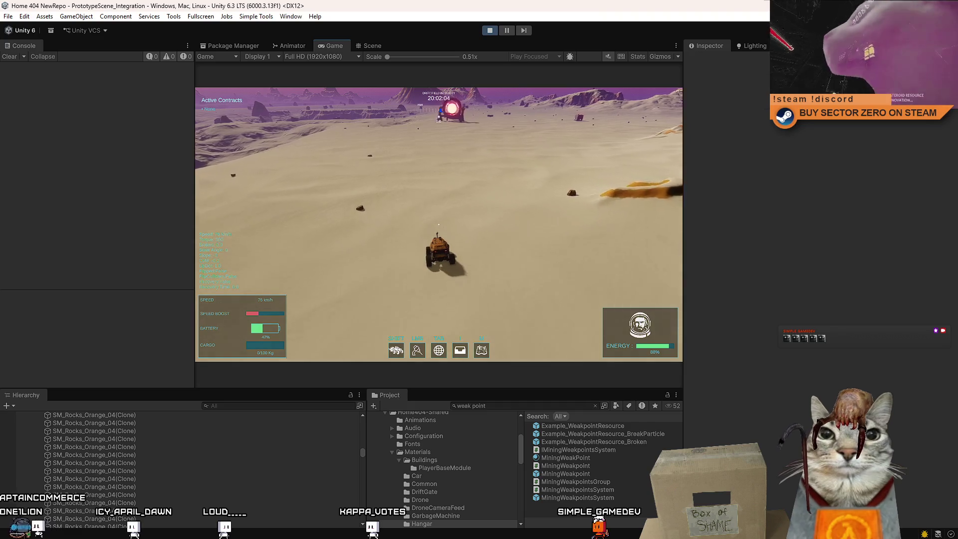
Pause the game and create a new 3D Cube in the scene.
key(Escape)
key(Escape)
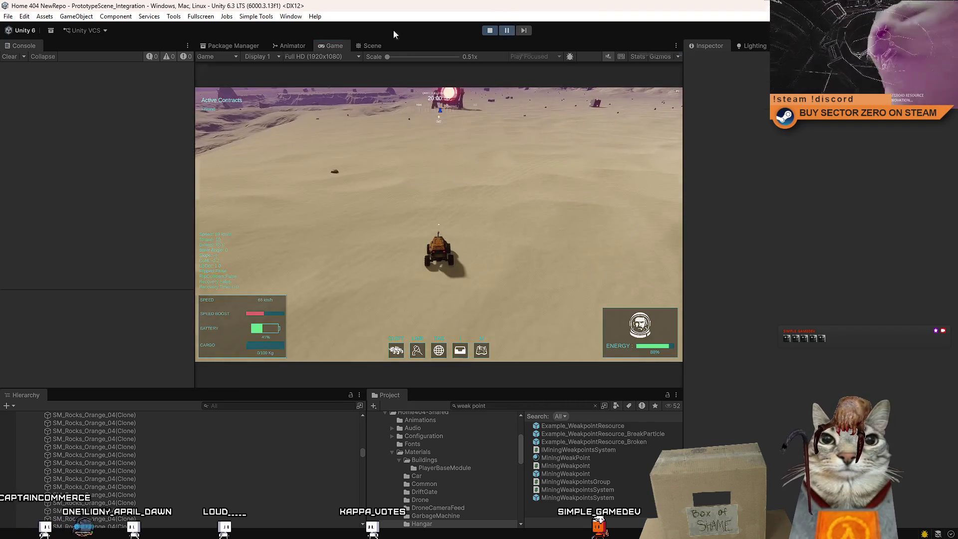
click(373, 45)
click(77, 16)
mouse_move(103, 85)
click(246, 84)
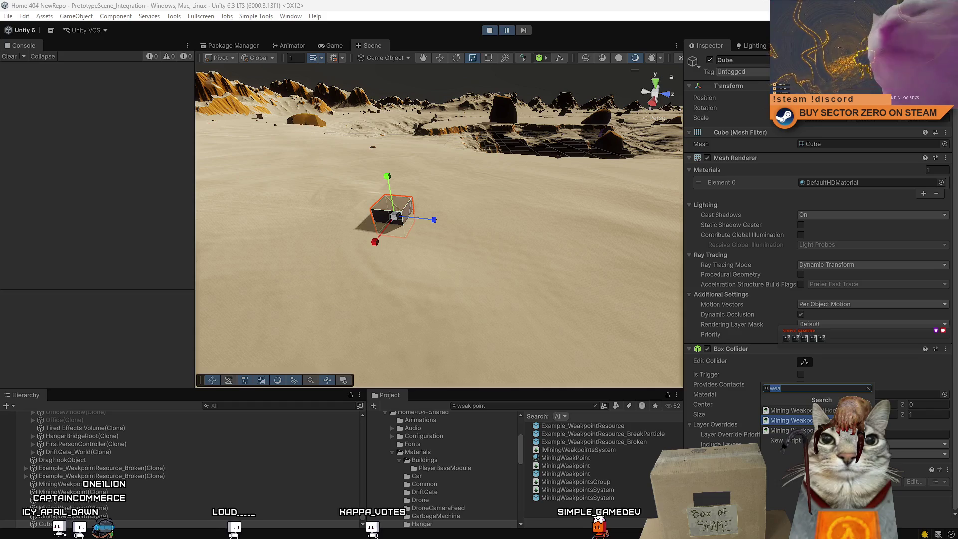
Add the MiningWeakpointsGroup component to the Cube, frame it, and switch to the scale tool.
click(800, 421)
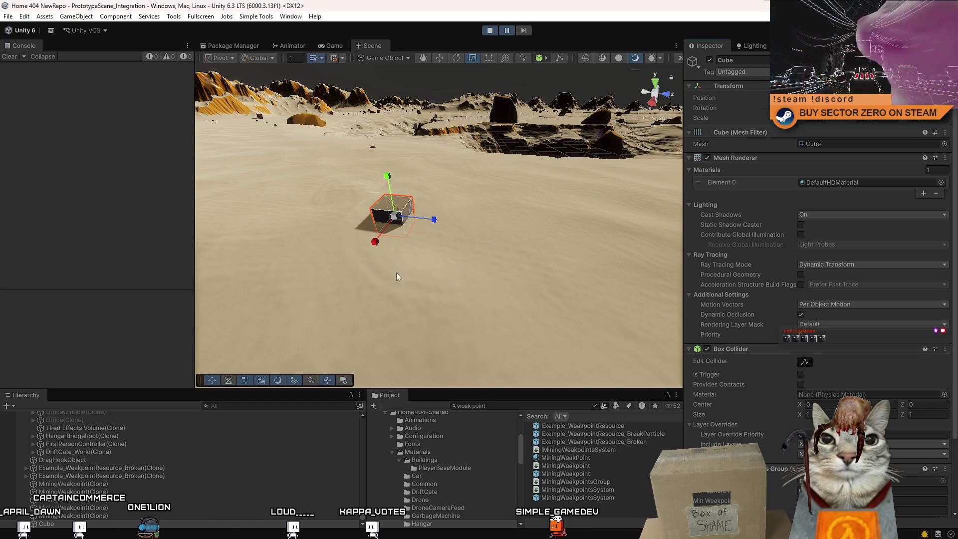
key(f)
scroll(473, 206, down, 5)
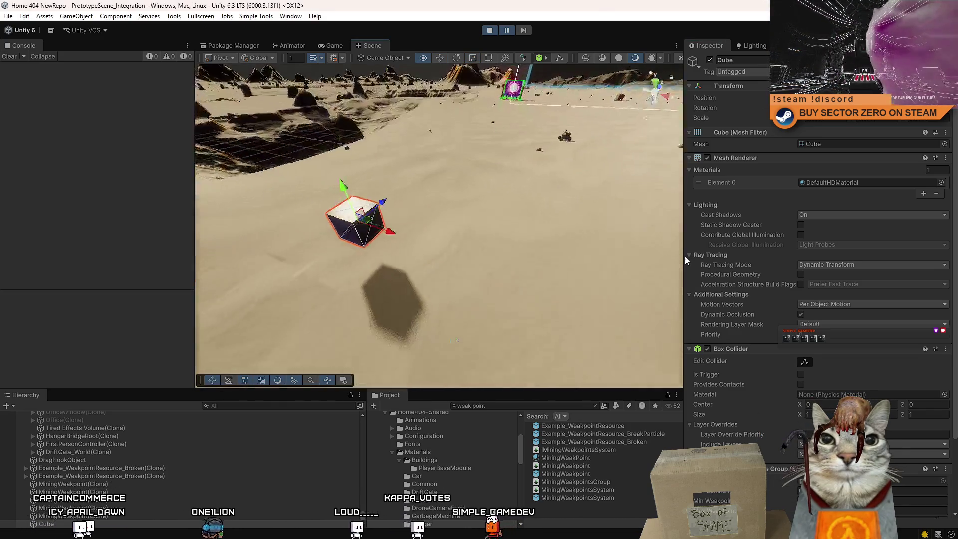
key(r)
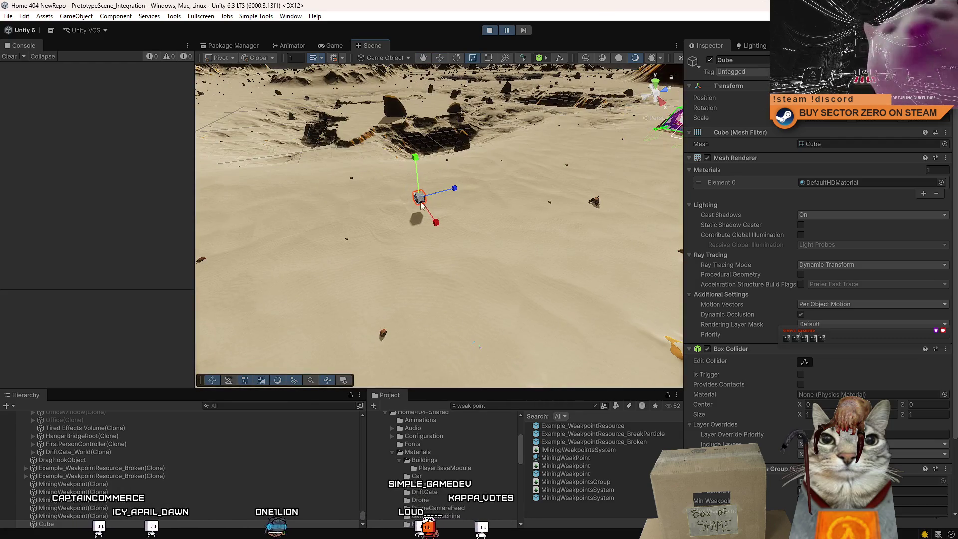
scroll(835, 378, down, 4)
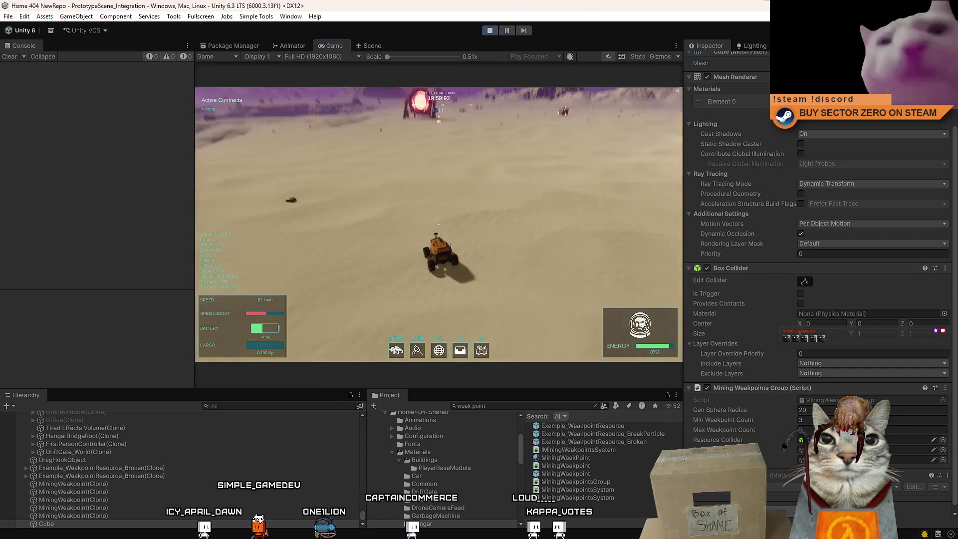
Drive the rover toward the cube, then restart the level with R.
key(w)
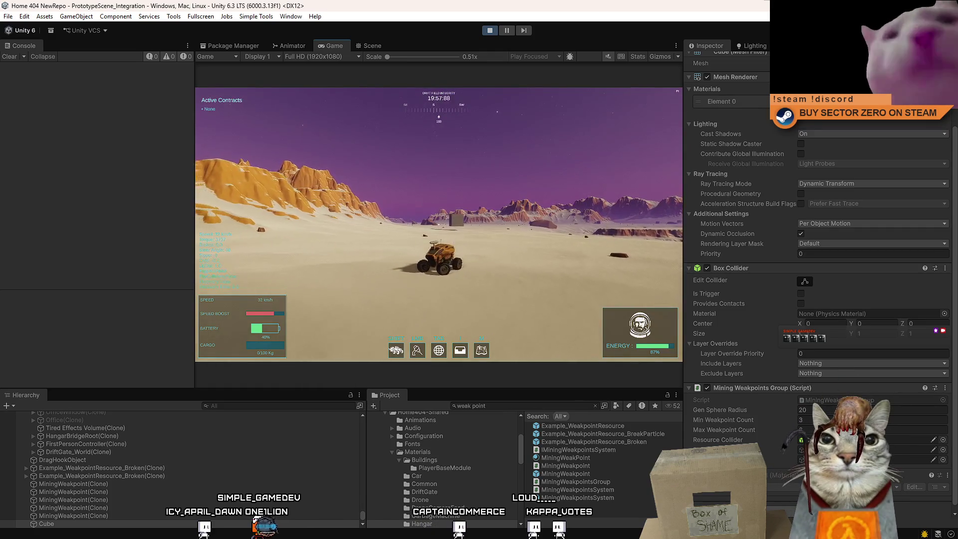
key(w)
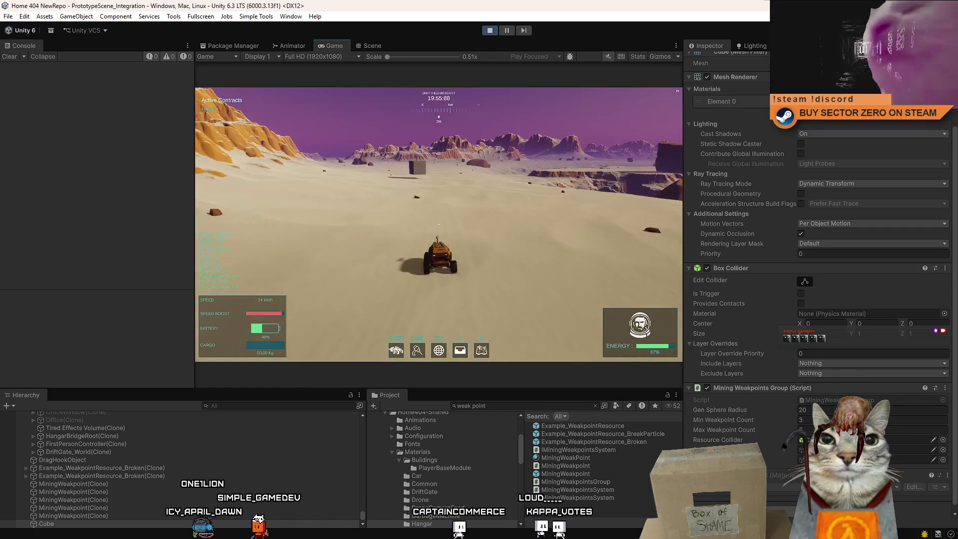
key(w)
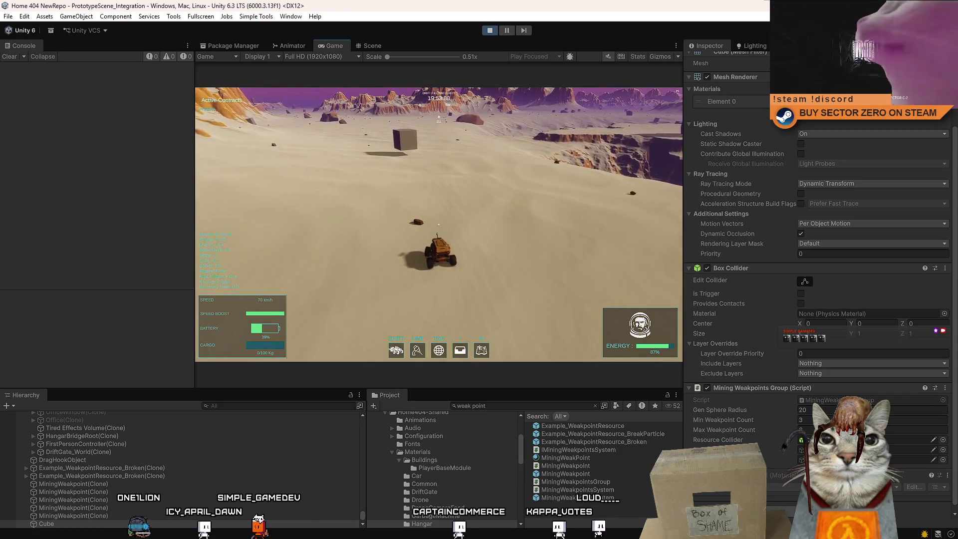
key(a)
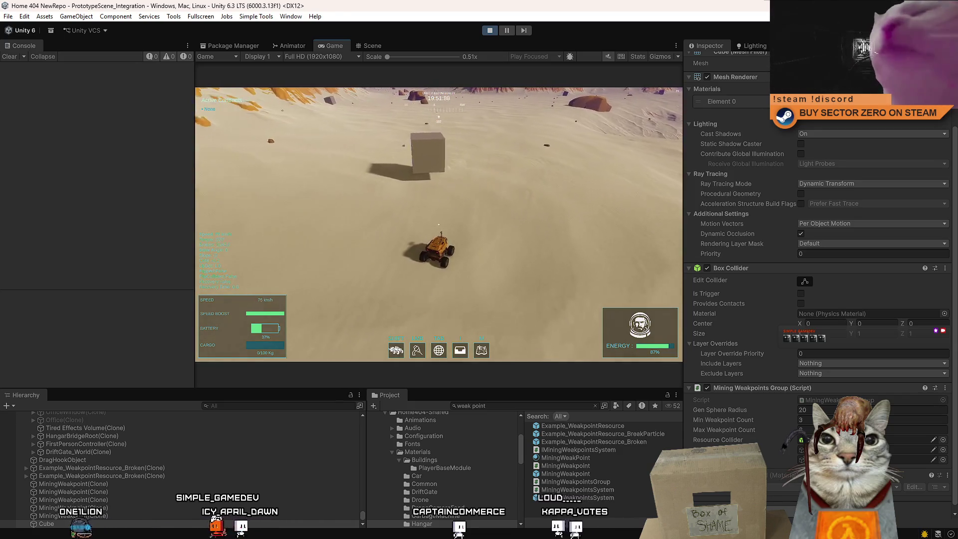
key(r)
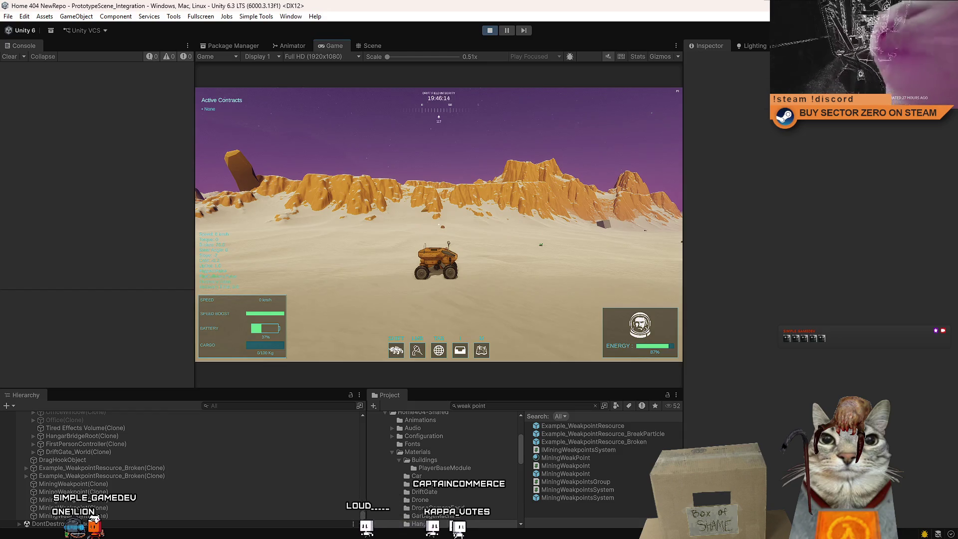
Pause, fly the Scene camera over the desert and select a spawned weak-point cube.
key(Escape)
key(Escape)
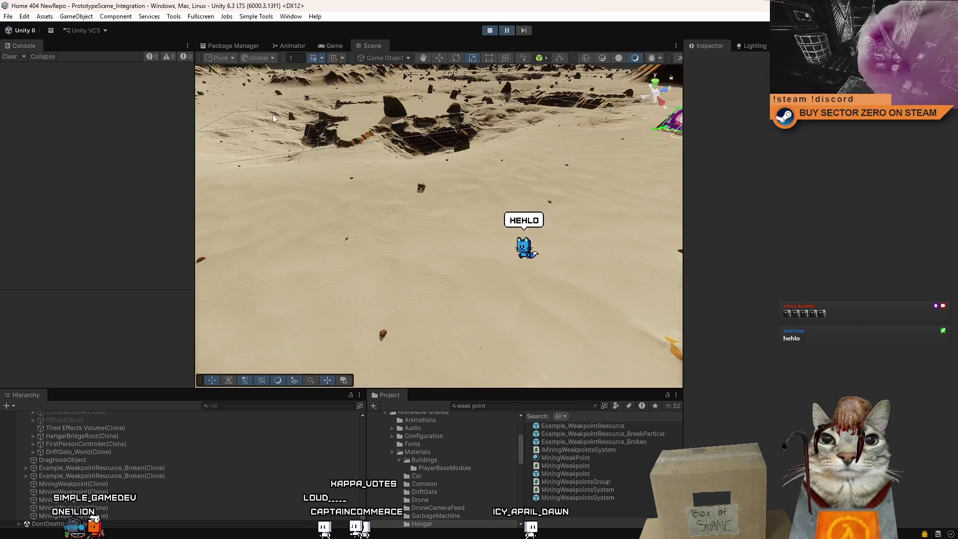
click(372, 45)
mouse_move(250, 109)
mouse_down()
mouse_move(165, 139)
mouse_move(111, 71)
mouse_move(418, 247)
mouse_move(298, 245)
mouse_move(592, 320)
mouse_move(574, 240)
mouse_move(581, 203)
mouse_move(707, 166)
mouse_move(548, 299)
mouse_move(514, 258)
mouse_move(429, 205)
mouse_move(439, 224)
mouse_up()
click(415, 250)
click(548, 299)
click(363, 225)
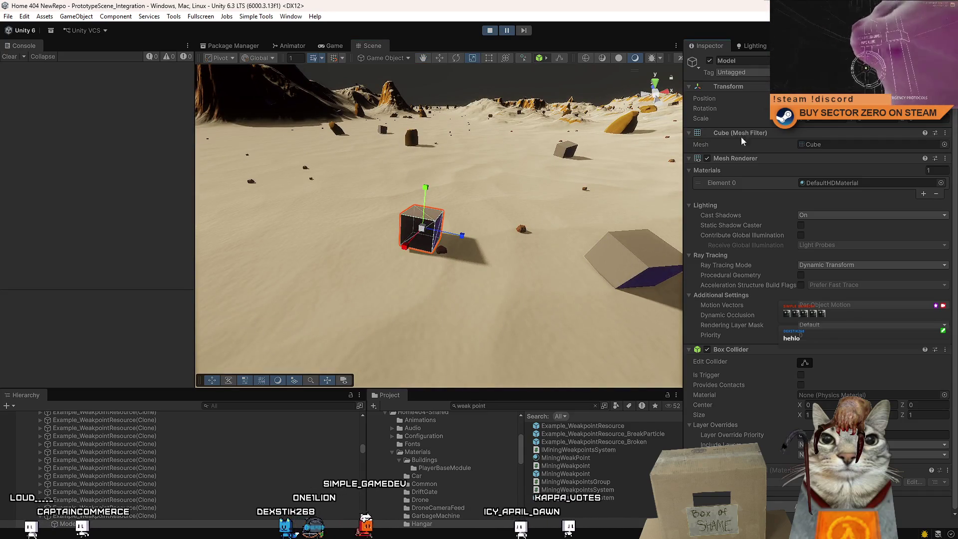
click(603, 264)
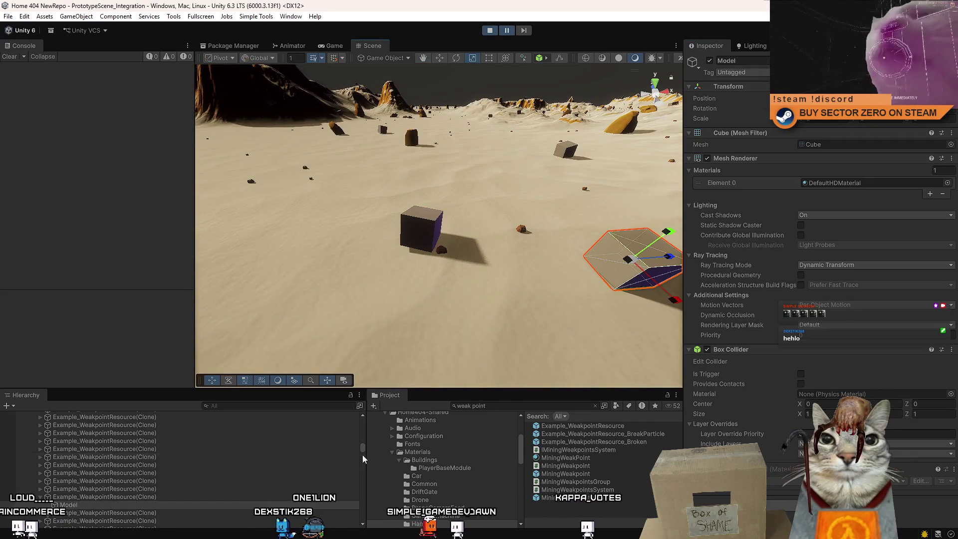
click(425, 228)
scroll(122, 468, down, 2)
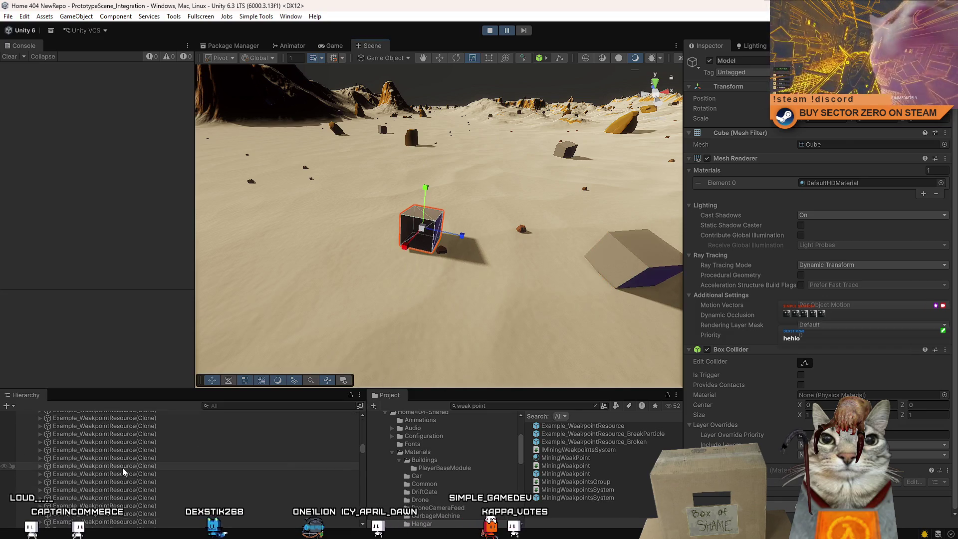
click(103, 487)
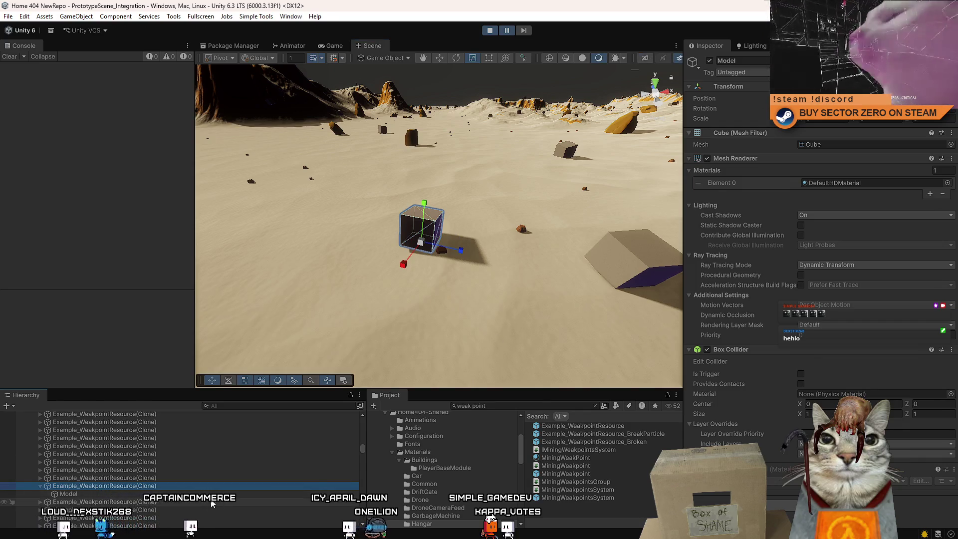
scroll(143, 474, down, 2)
click(146, 466)
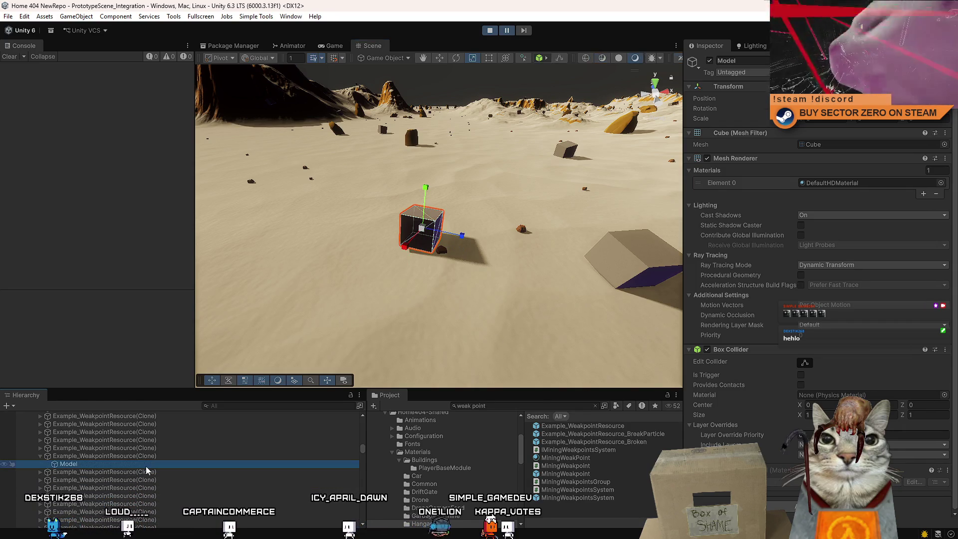
click(147, 450)
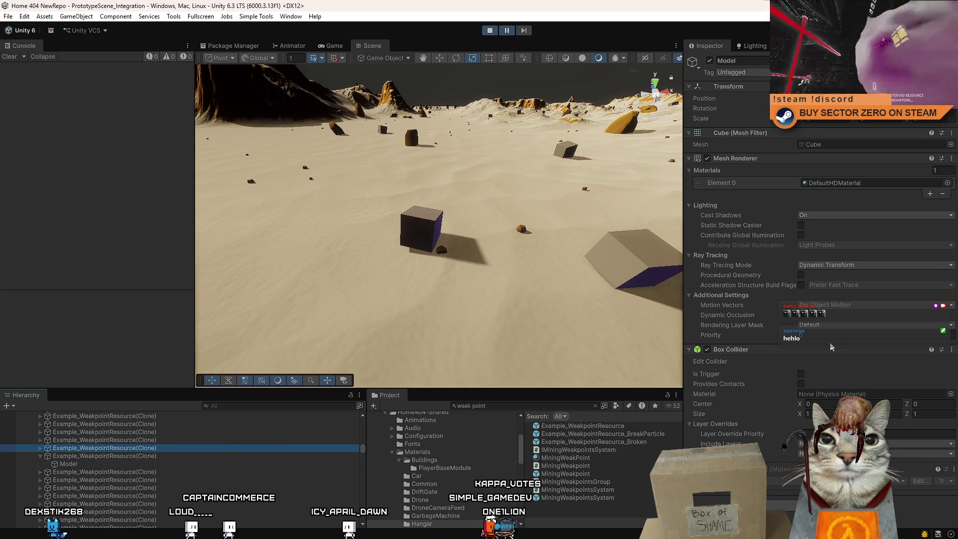
mouse_move(456, 327)
mouse_down()
mouse_move(513, 251)
mouse_move(559, 305)
mouse_move(499, 314)
mouse_up()
click(526, 247)
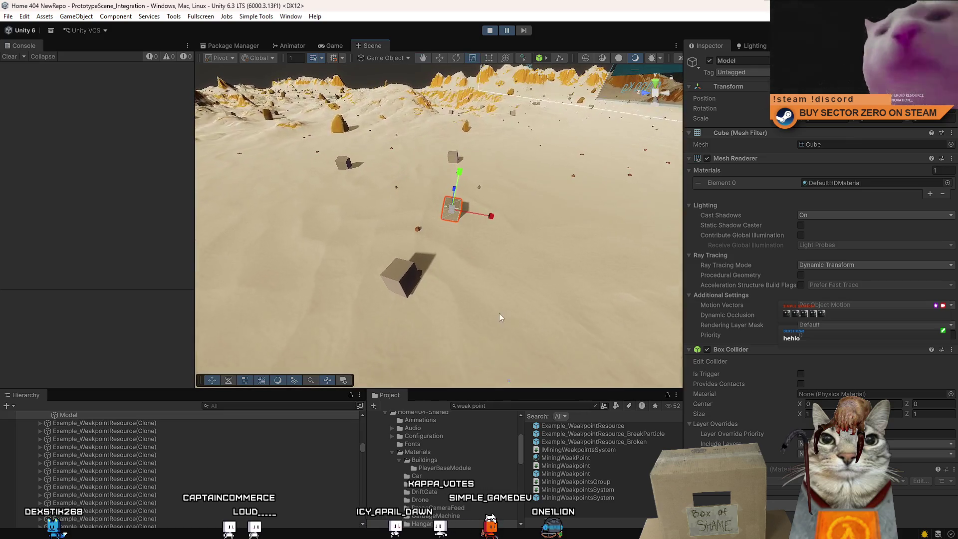
click(417, 229)
drag(414, 244, 464, 301)
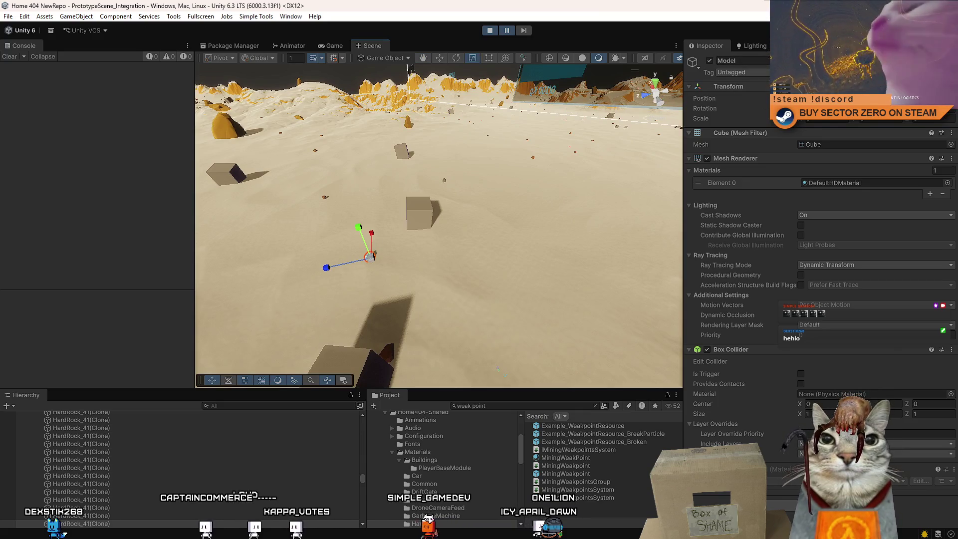
click(458, 222)
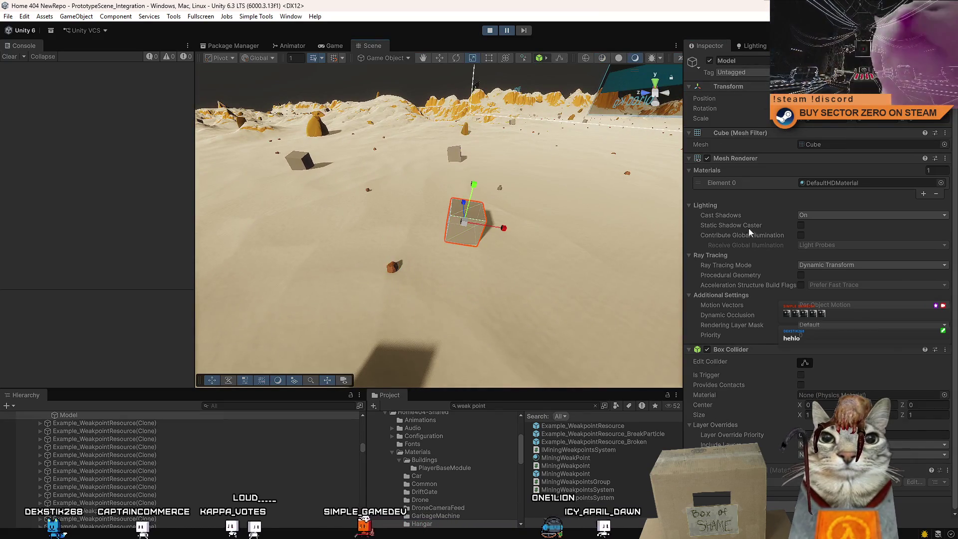
scroll(133, 469, up, 2)
click(122, 437)
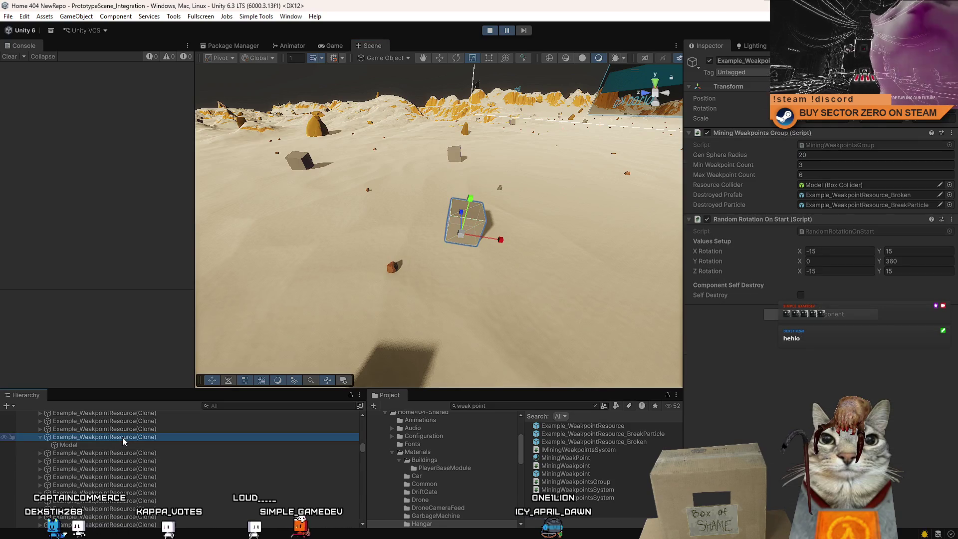
click(83, 444)
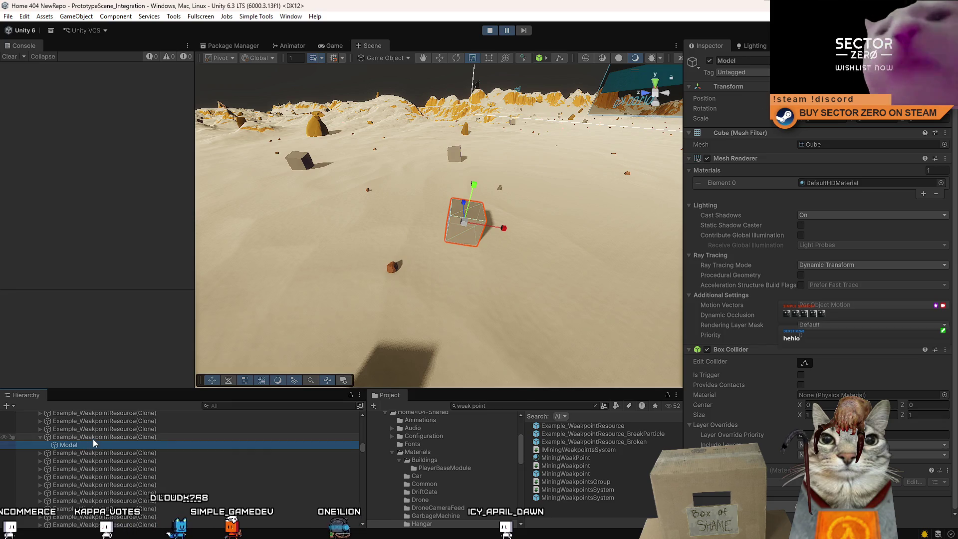
click(92, 438)
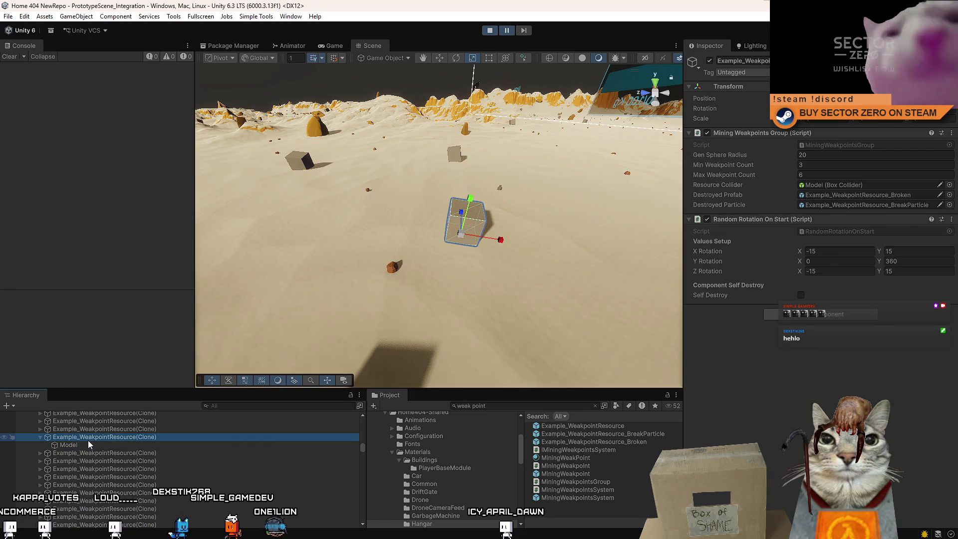
click(71, 447)
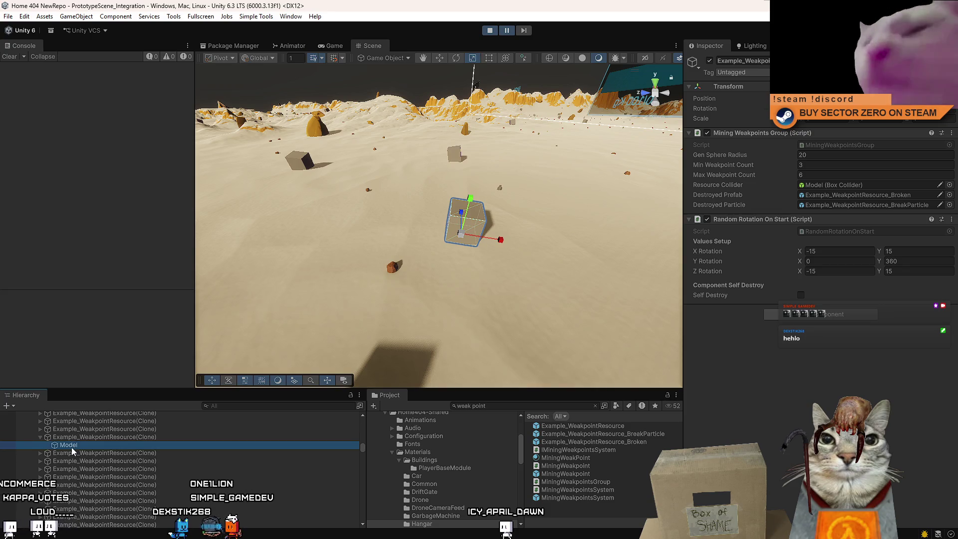
right_click(71, 447)
click(49, 451)
click(76, 445)
click(101, 438)
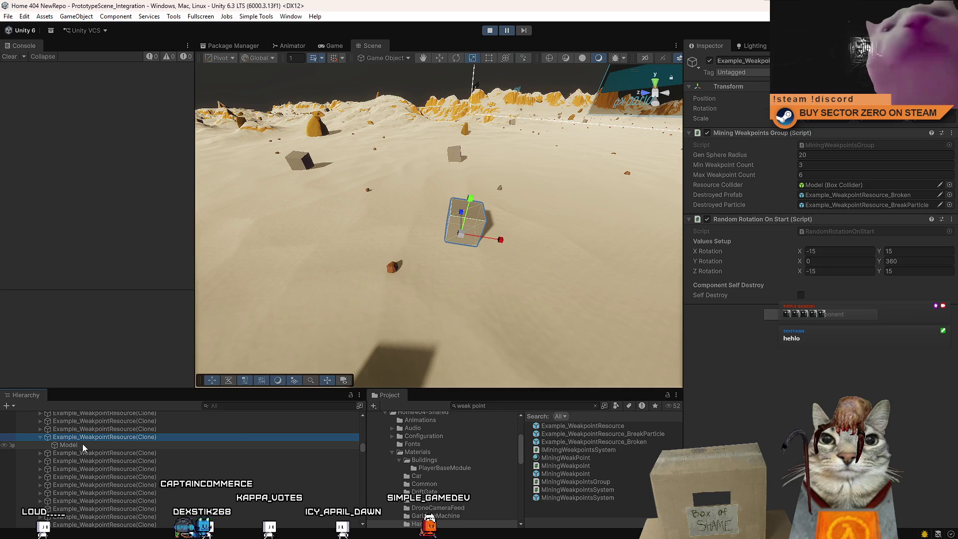
click(83, 444)
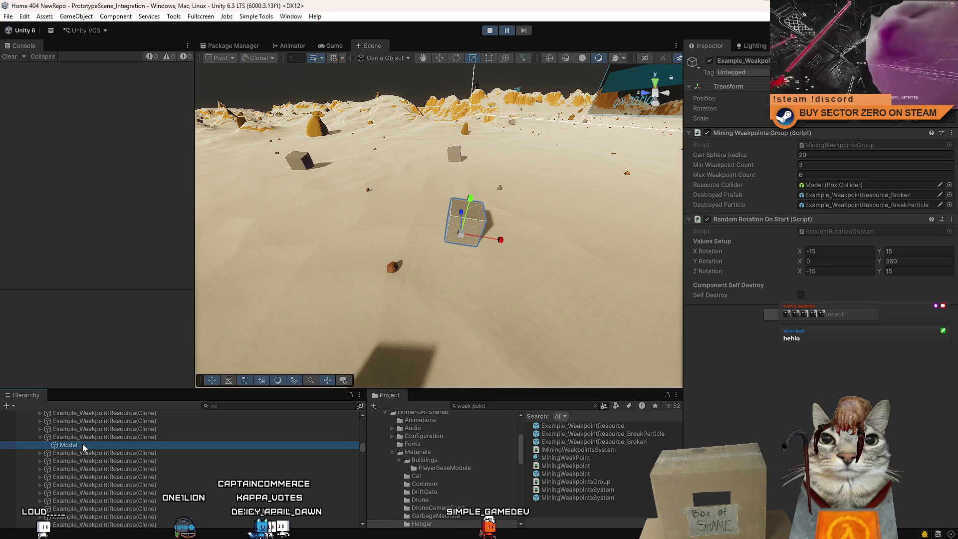
click(92, 439)
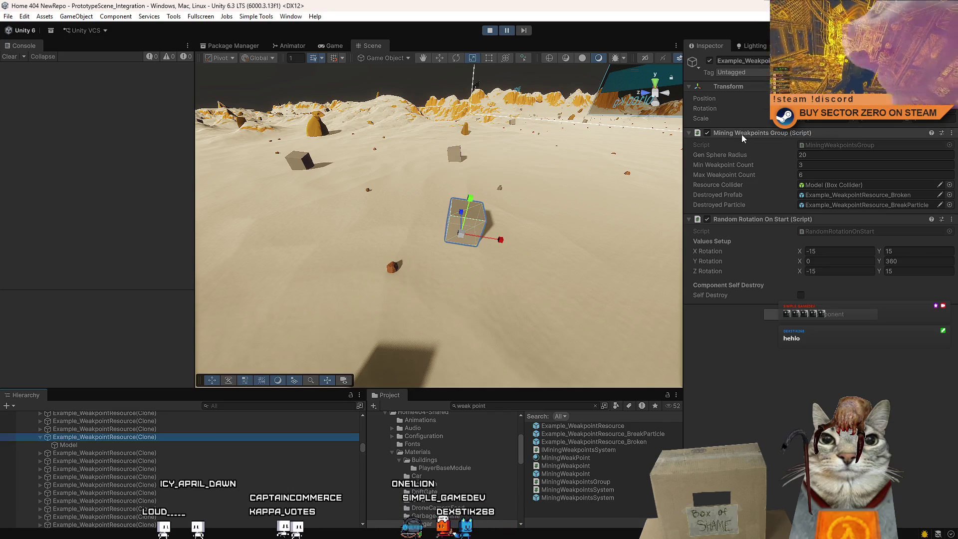
Focus on the Model and orbit the Scene camera until the weak-point cube fills the view.
double_click(95, 445)
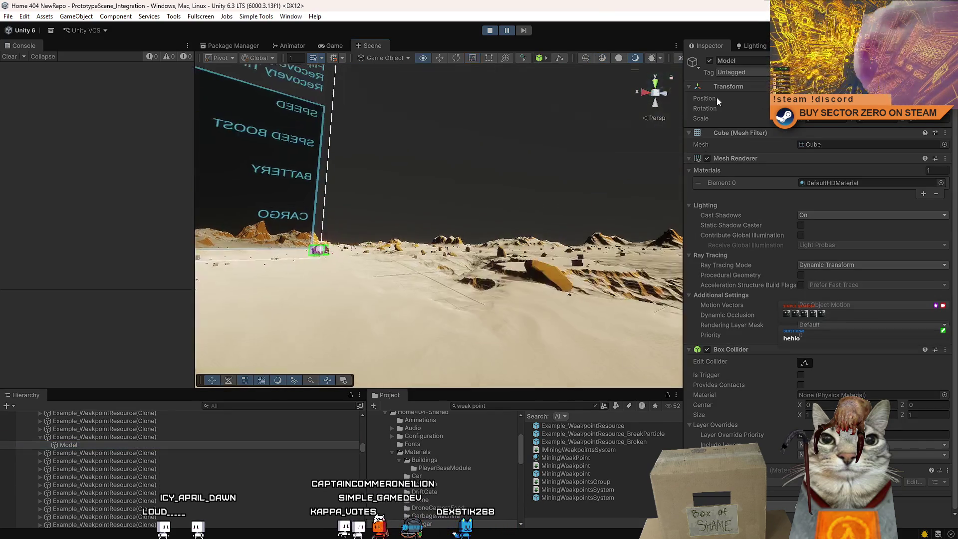
mouse_move(449, 150)
mouse_down()
mouse_move(486, 99)
mouse_move(399, 168)
mouse_move(409, 155)
mouse_move(449, 170)
mouse_up()
mouse_move(706, 224)
mouse_down()
mouse_move(724, 257)
mouse_move(700, 252)
mouse_up()
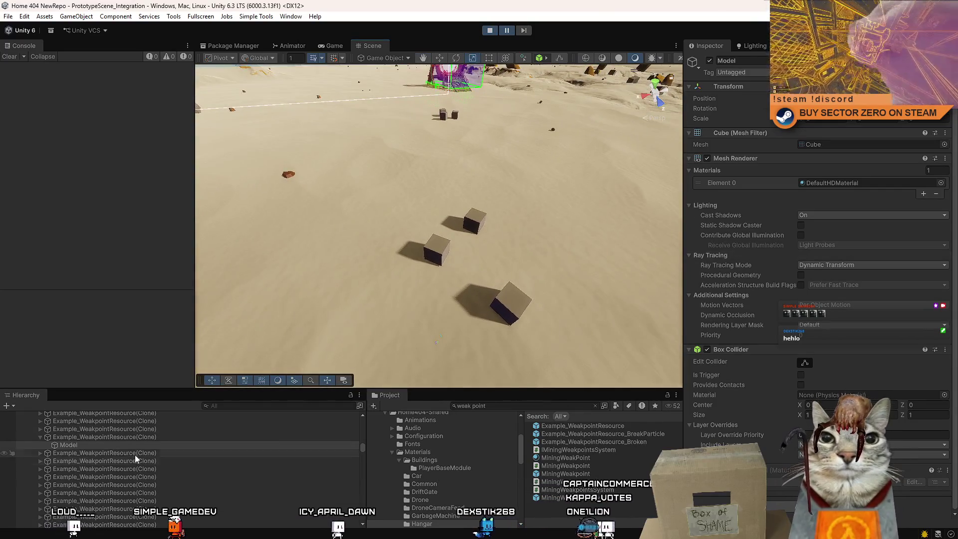
mouse_move(287, 319)
mouse_down()
mouse_move(577, 250)
mouse_move(499, 239)
mouse_move(574, 234)
mouse_up()
mouse_move(802, 139)
mouse_down()
mouse_move(814, 139)
mouse_move(589, 234)
mouse_move(622, 226)
mouse_up()
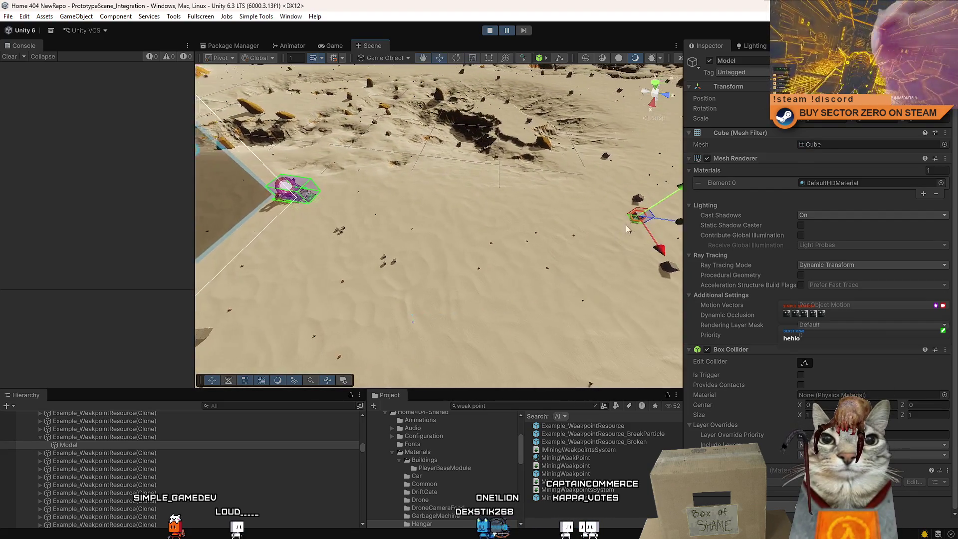
drag(329, 209, 445, 202)
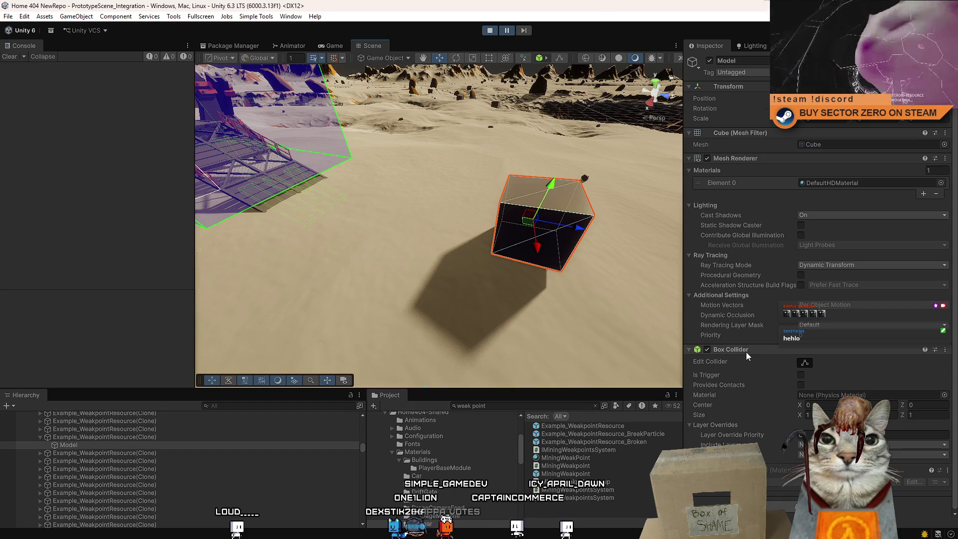
Copy the Model's Box Collider, paste it onto the parent clone, and assign it as Resource Collider.
right_click(744, 353)
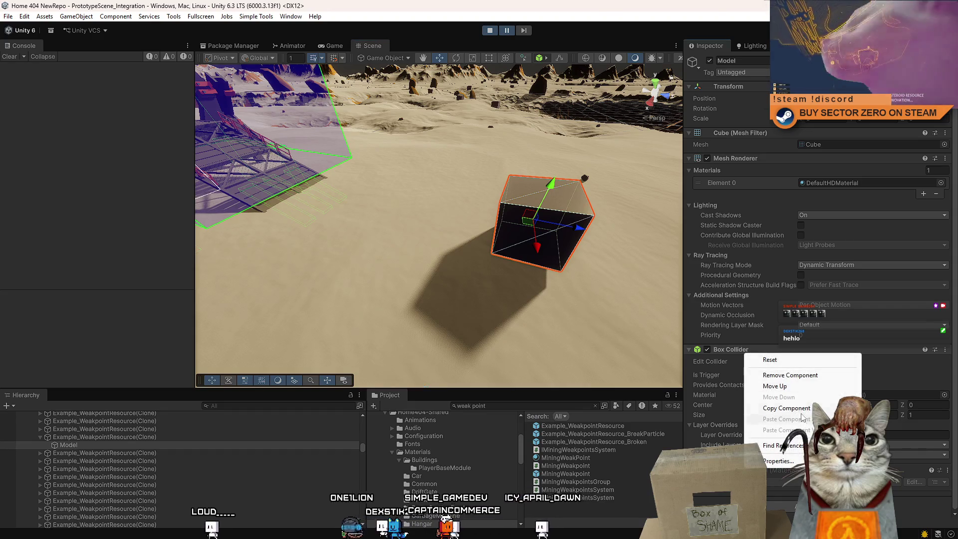
right_click(757, 350)
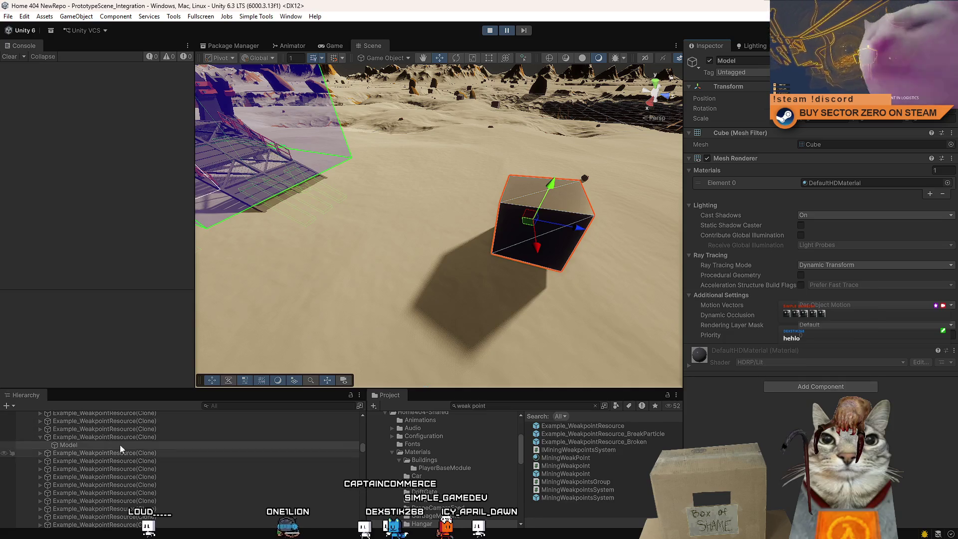
click(144, 438)
right_click(746, 221)
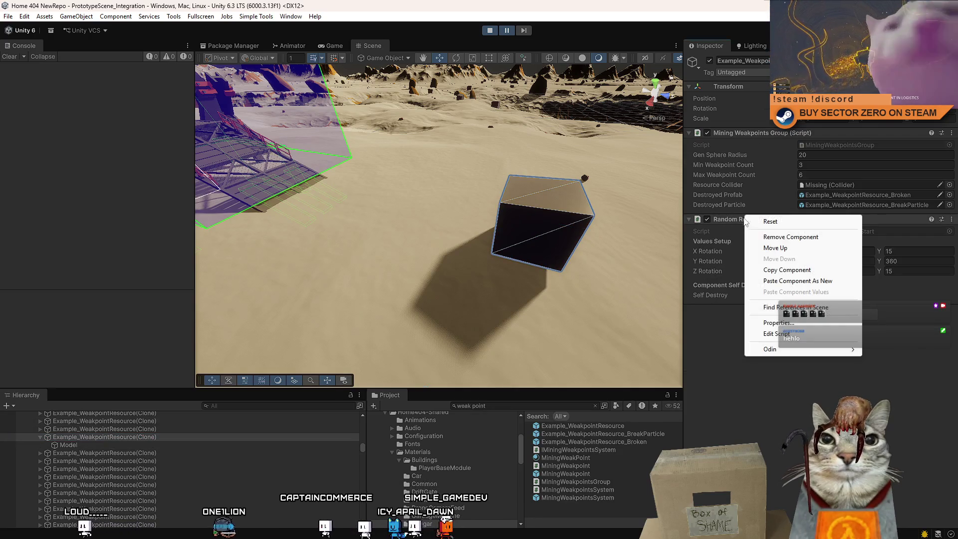
click(797, 281)
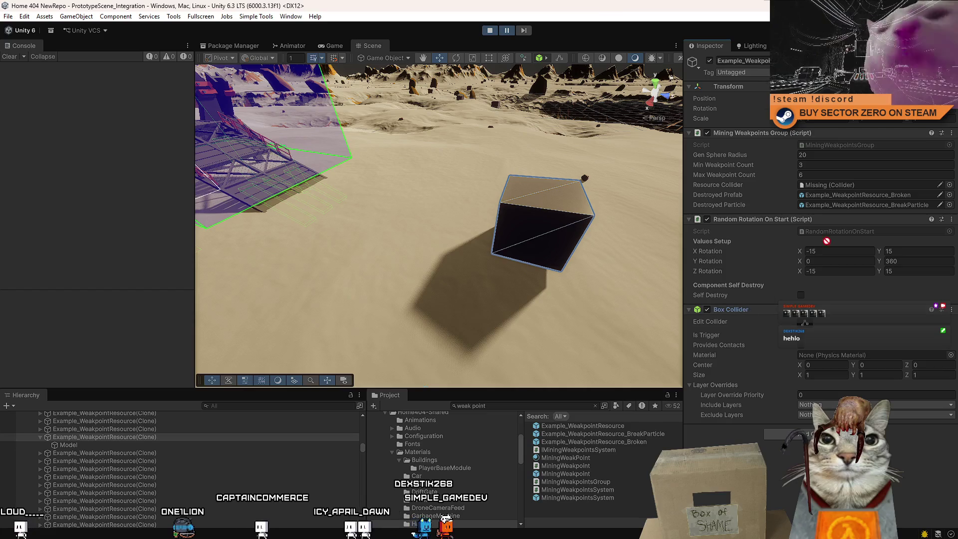
drag(815, 255, 834, 188)
Remove the clone's added Box Collider, leaving Resource Collider Missing, and recheck the Model child.
mouse_move(474, 234)
mouse_down()
mouse_move(508, 243)
mouse_move(338, 358)
mouse_up()
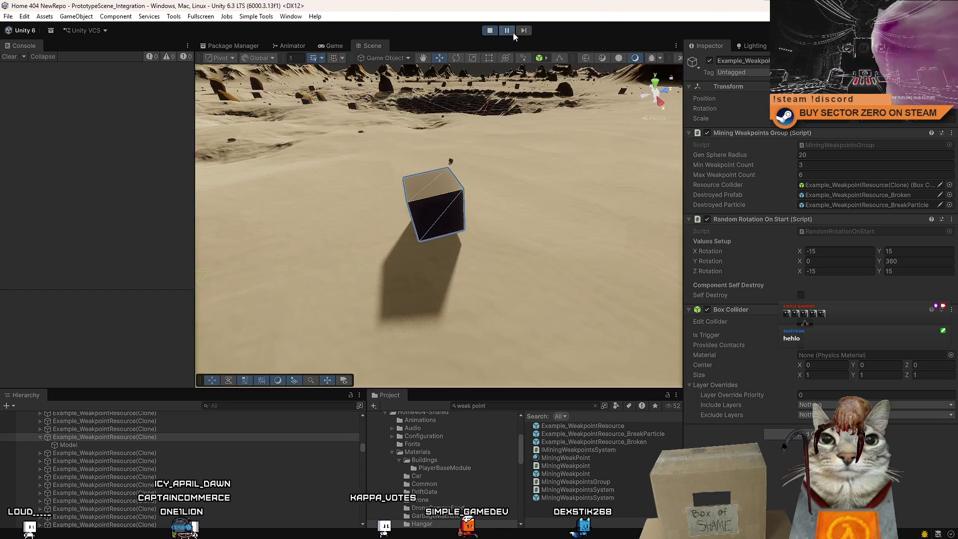
drag(519, 144, 549, 153)
key(w)
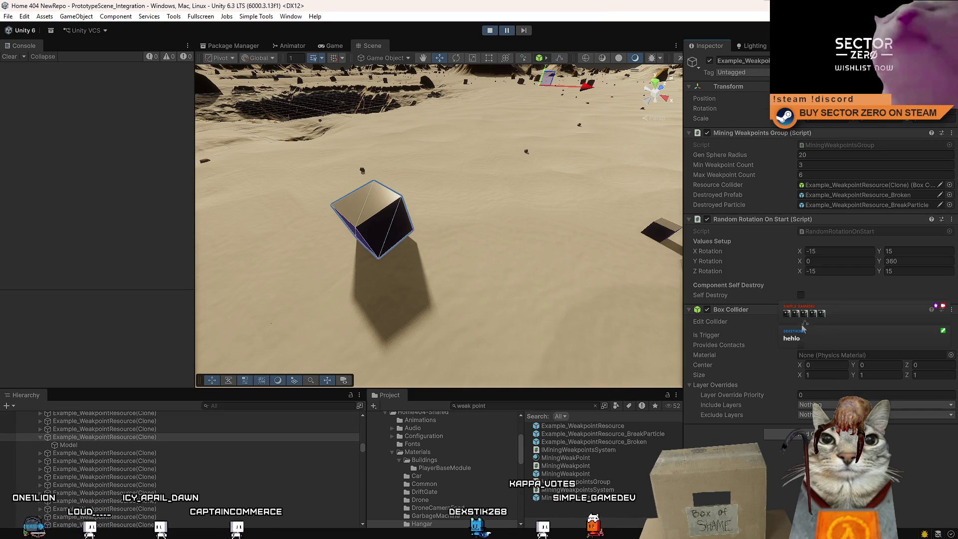
right_click(734, 313)
click(759, 334)
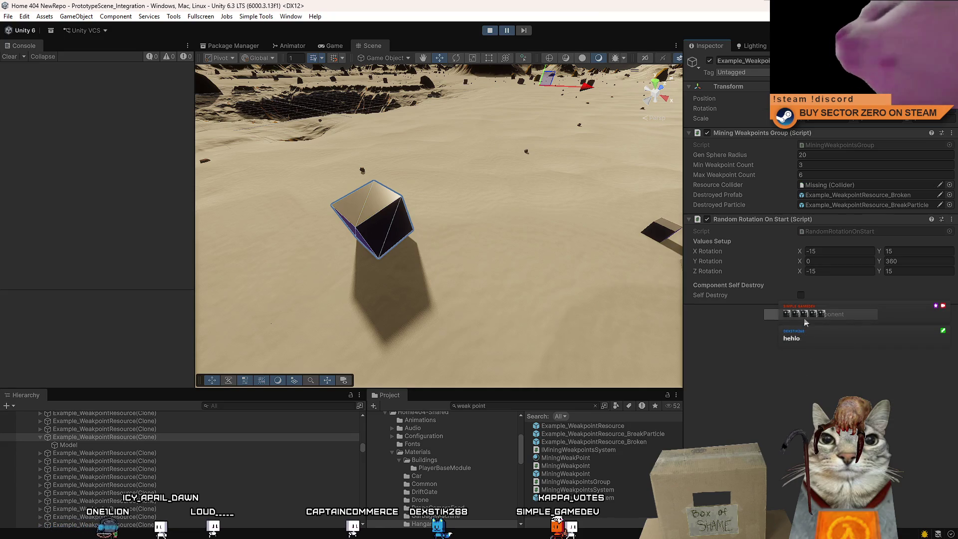
click(187, 448)
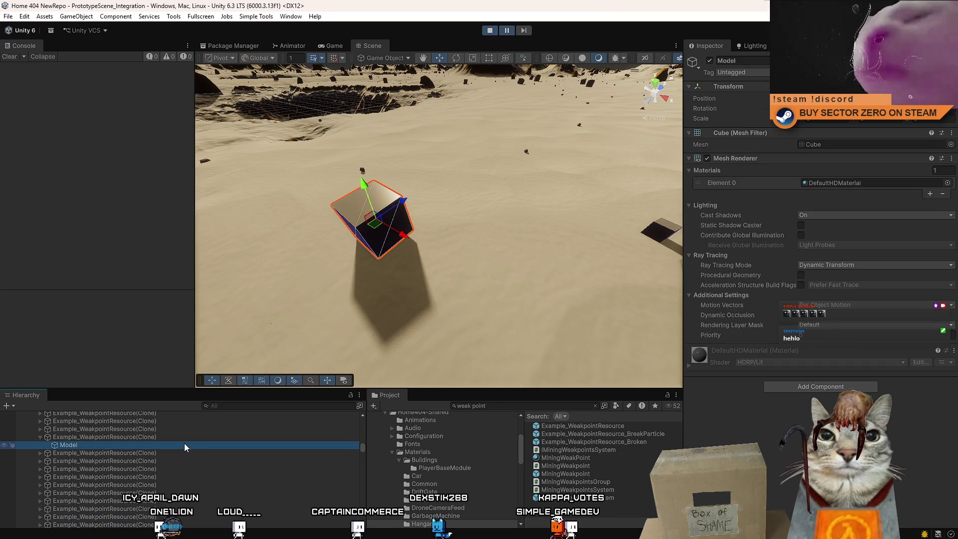
click(186, 437)
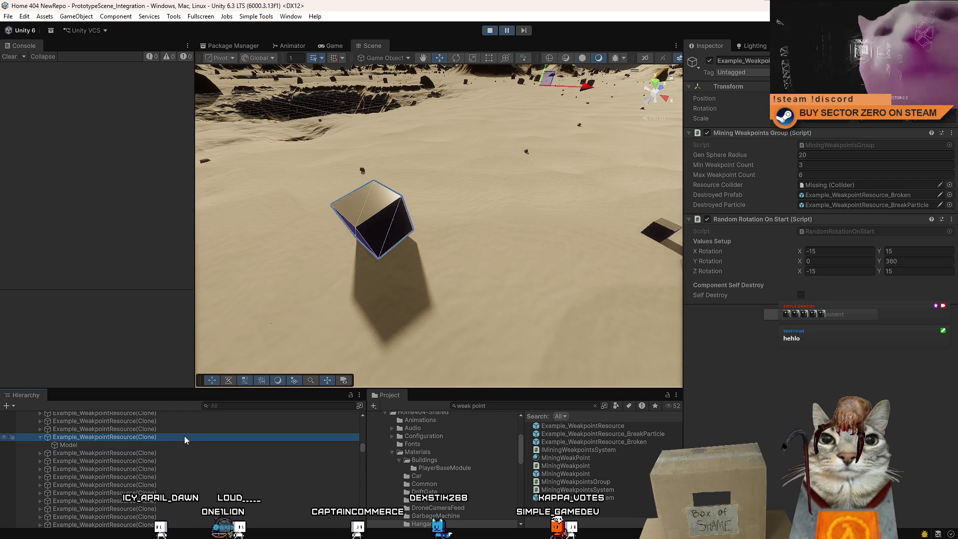
click(154, 445)
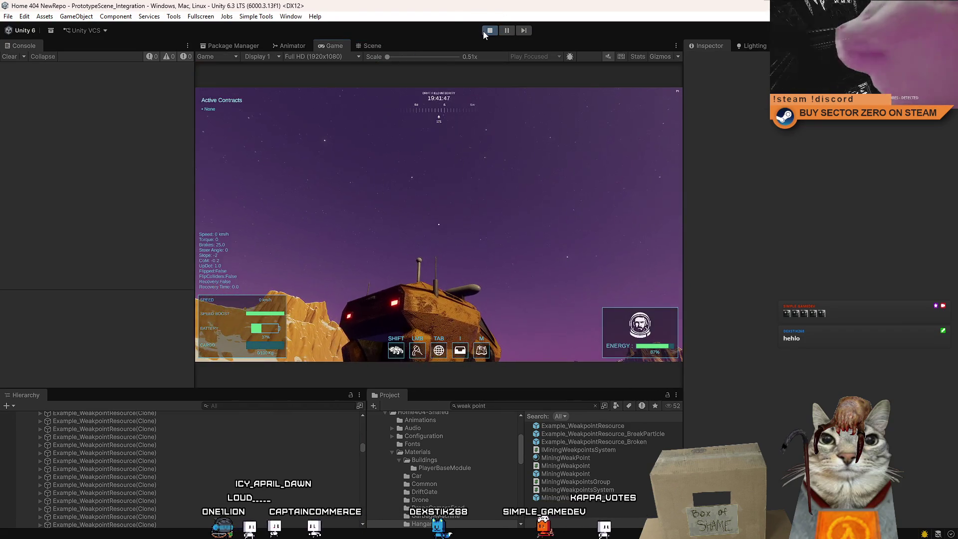
Stop the play test and inspect the Example_WeakpointResource and BreakParticle prefabs.
click(483, 31)
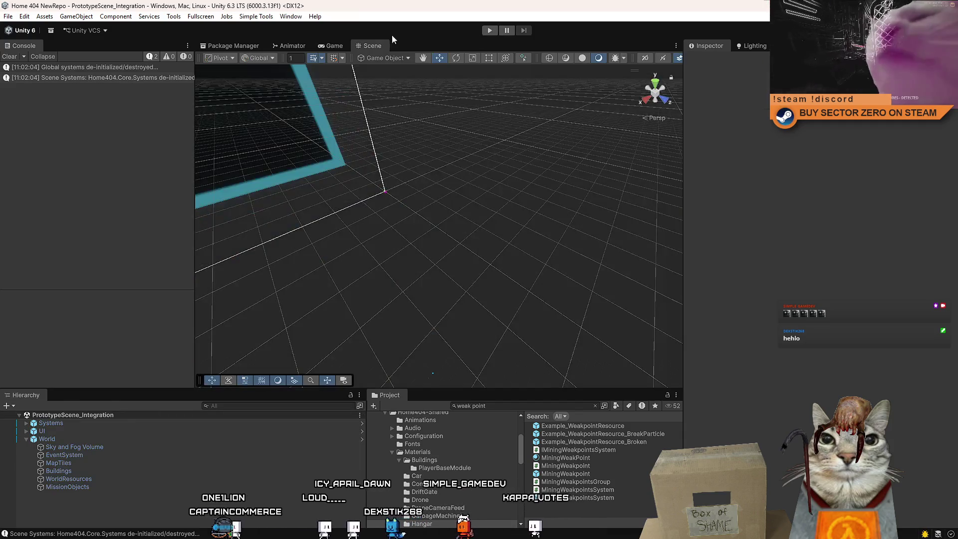
click(331, 45)
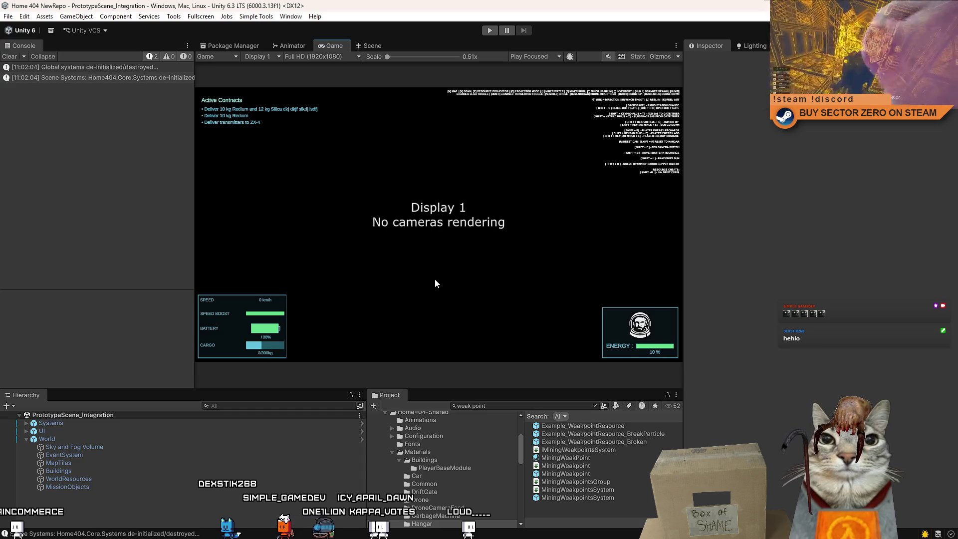
click(606, 427)
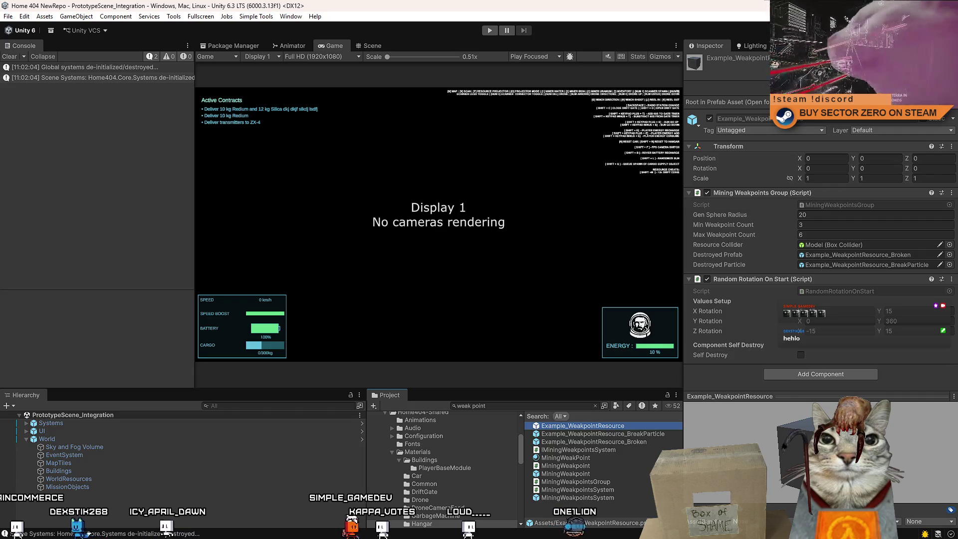
click(626, 434)
click(626, 426)
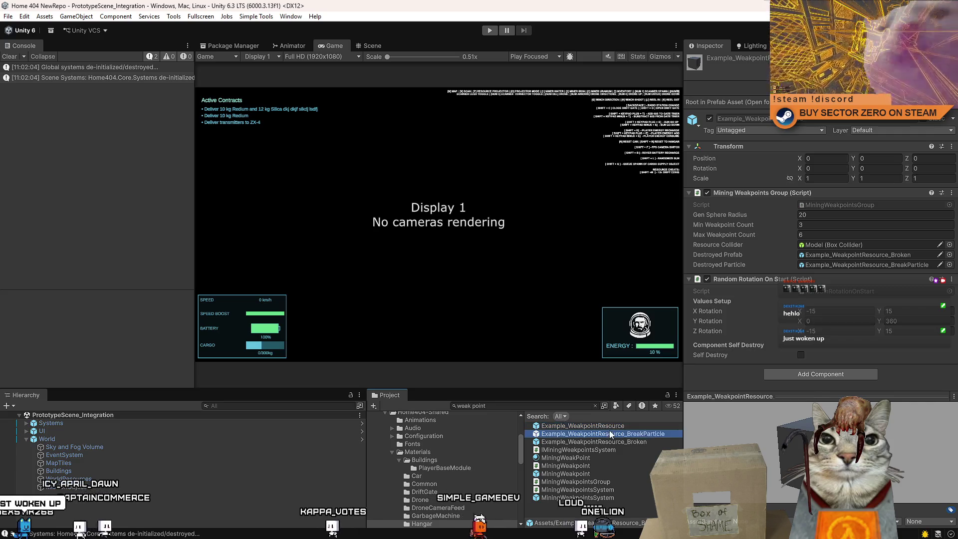
click(603, 433)
Compare the two prefabs again, then open the MiningWeakpointsGroup script in Visual Studio.
click(607, 428)
click(597, 433)
click(607, 428)
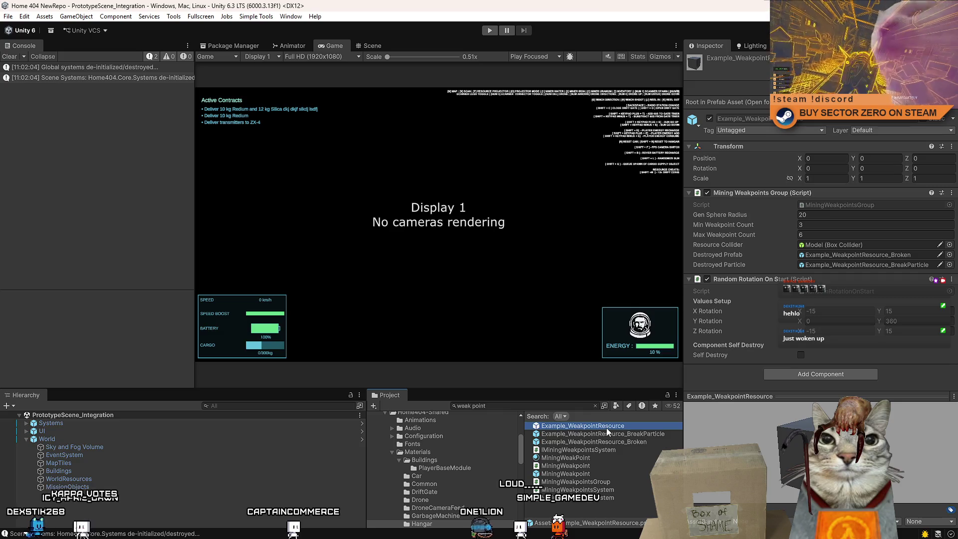
click(607, 431)
click(609, 427)
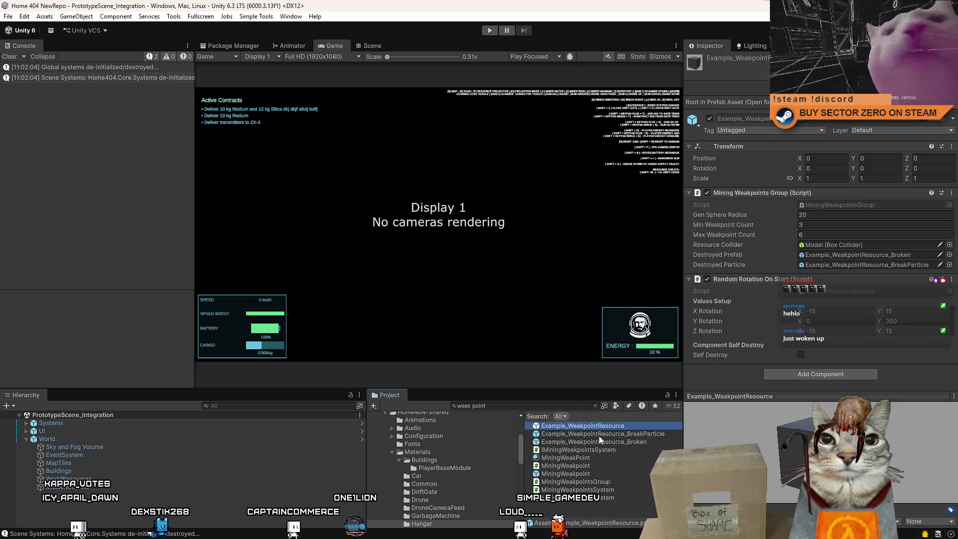
click(604, 433)
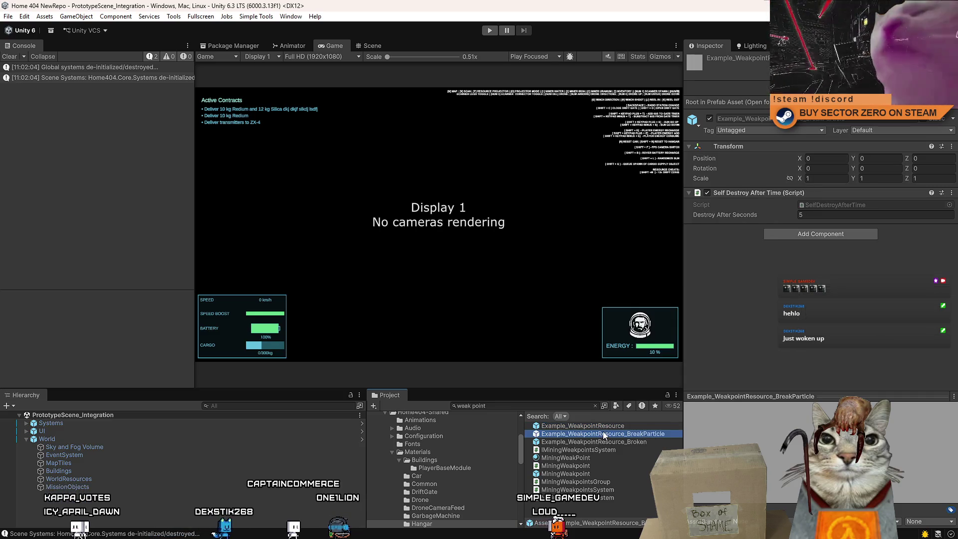
click(613, 426)
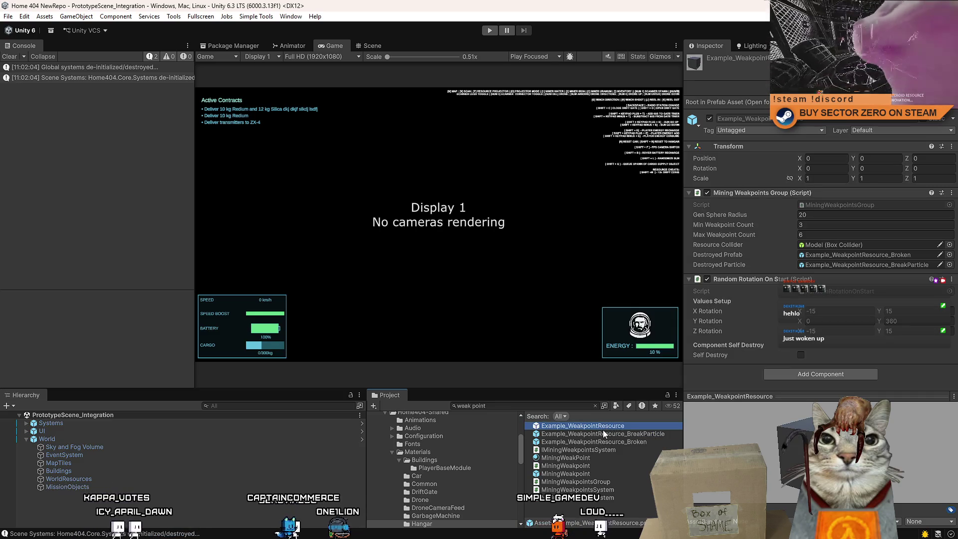
double_click(828, 206)
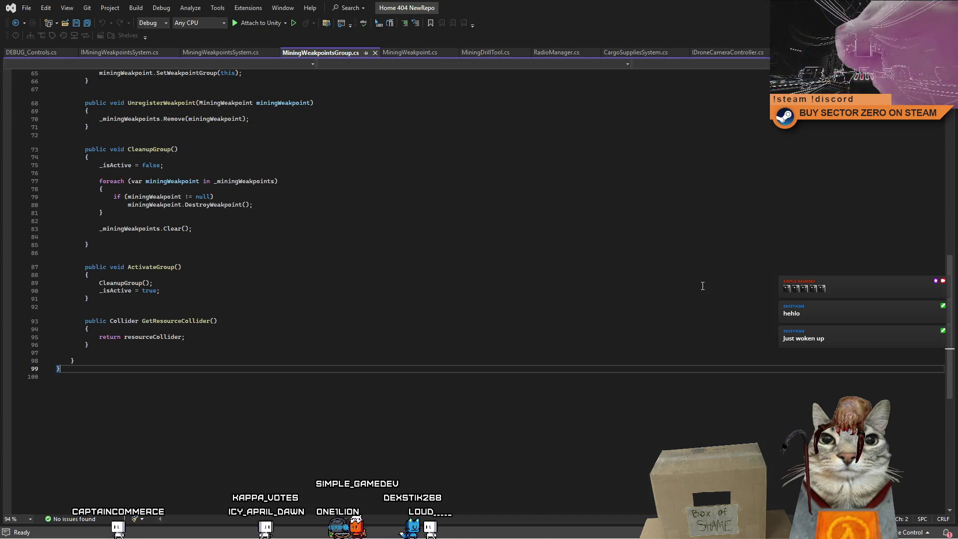
Browse MiningWeakpointsGroup.cs and IMiningWeakpointsSystem.cs, then switch to DEBUG_Controls.cs.
click(460, 302)
scroll(368, 328, up, 13)
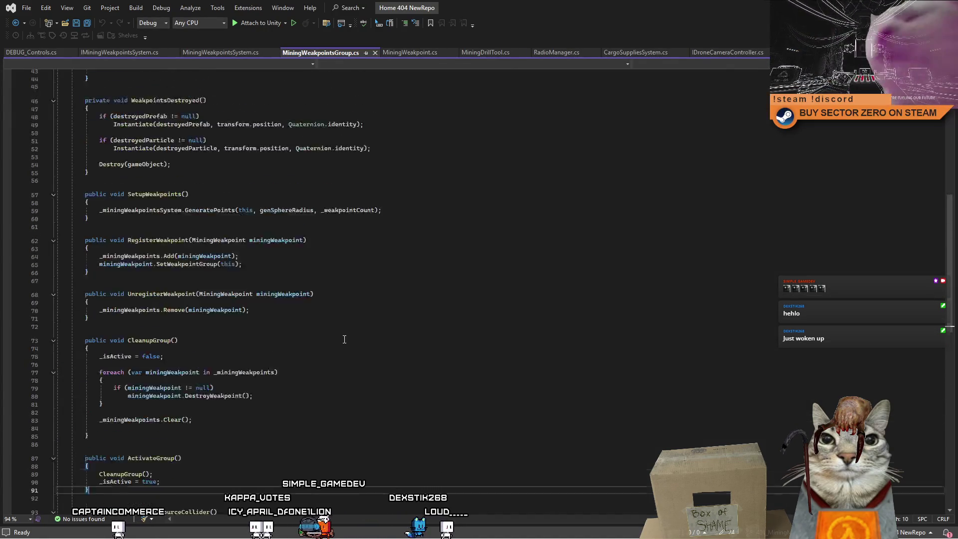
scroll(344, 339, up, 1)
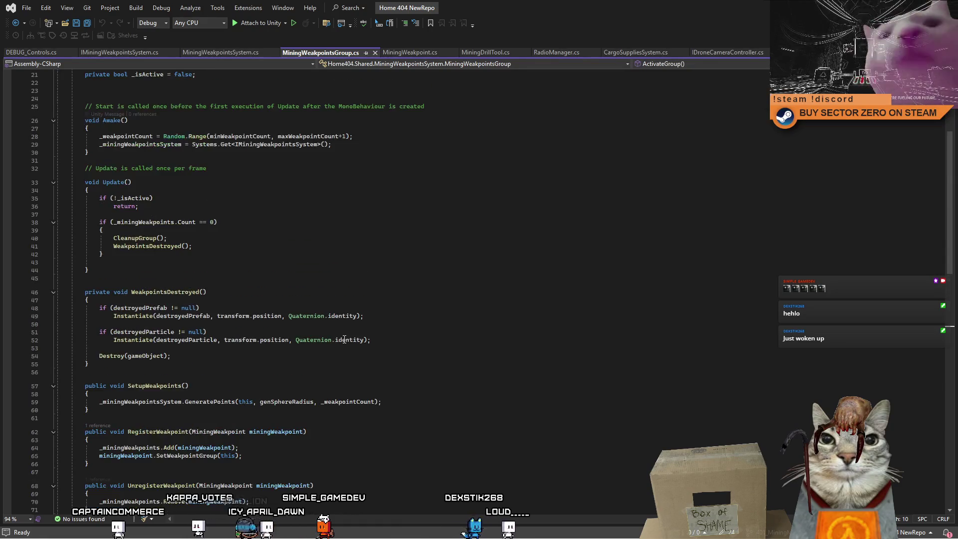
scroll(344, 340, up, 7)
scroll(344, 340, up, 1)
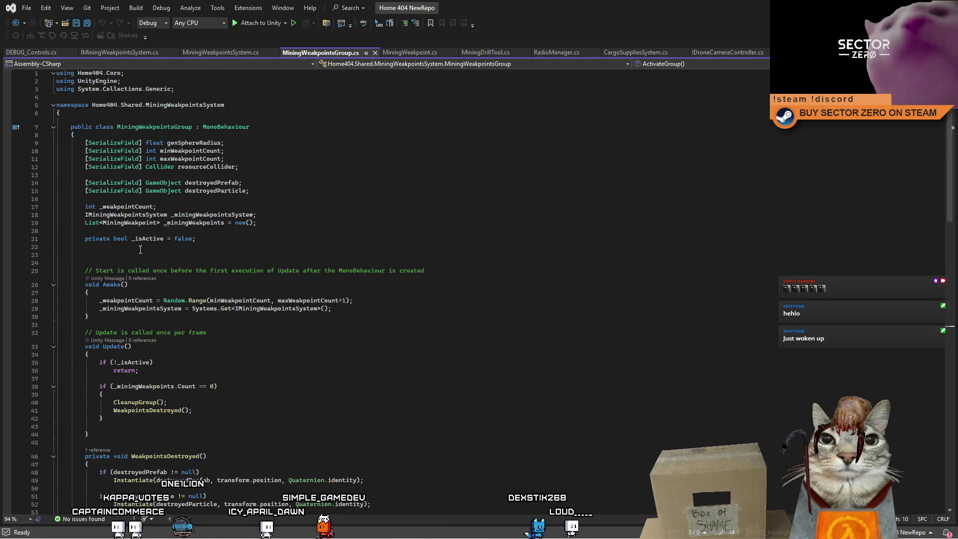
click(49, 53)
click(130, 54)
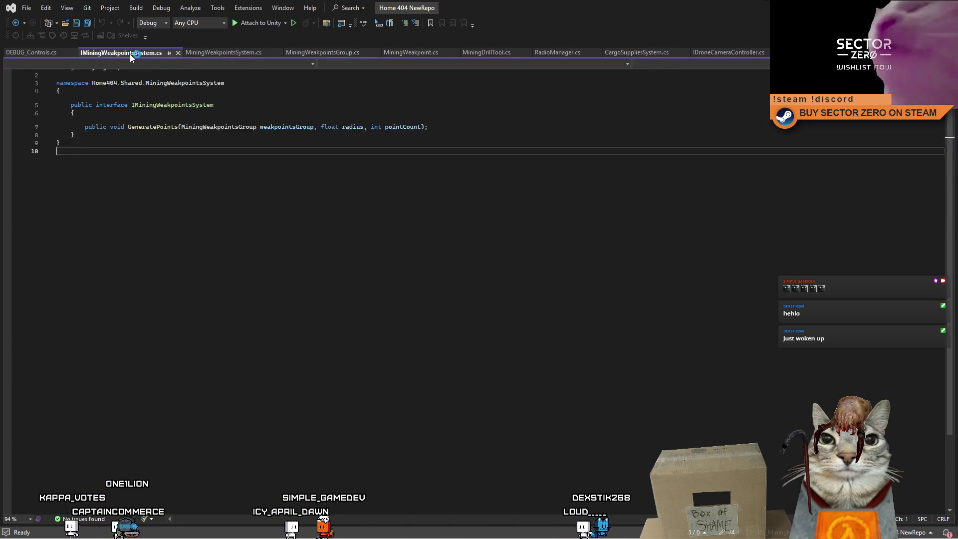
click(34, 51)
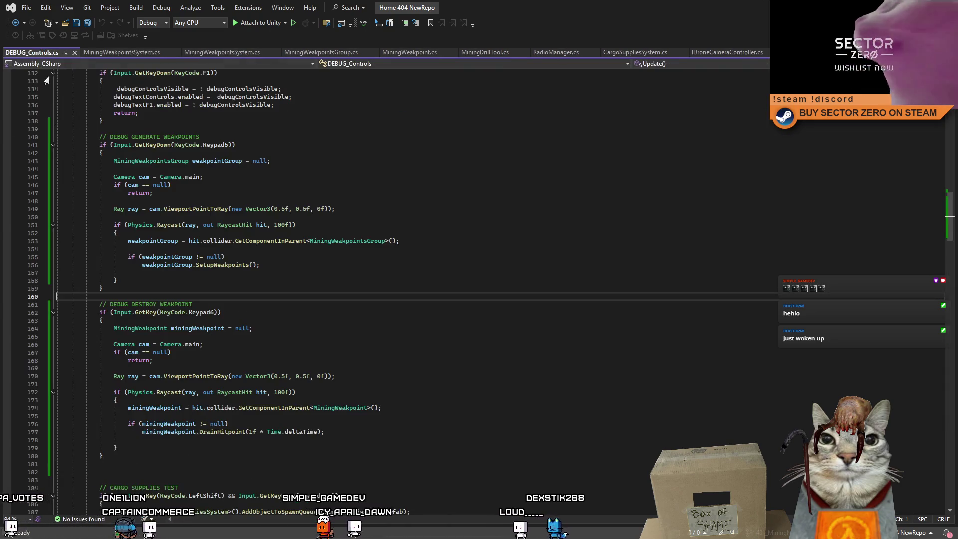
Review the 'debug generate weakpoints' block in DEBUG_Controls.cs, lines 141 to 162.
click(334, 313)
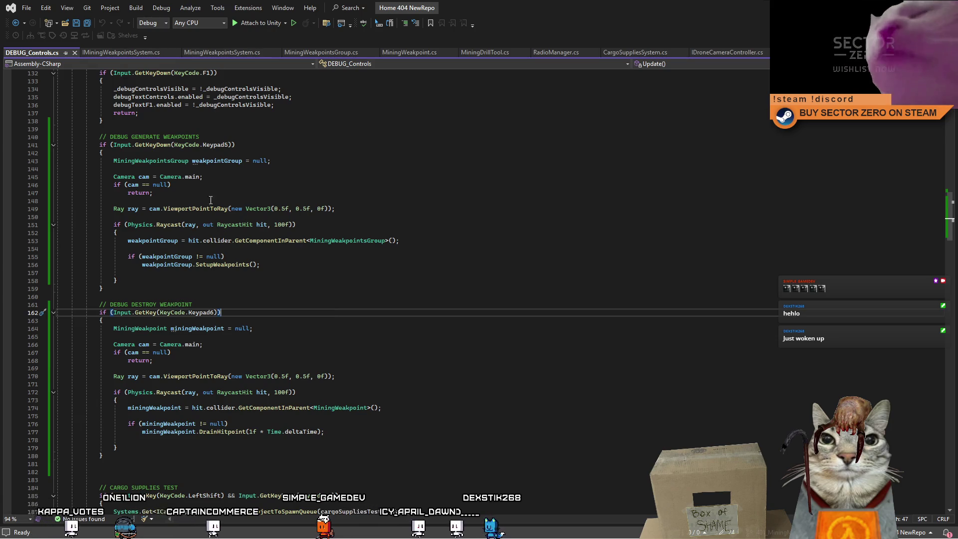
click(136, 144)
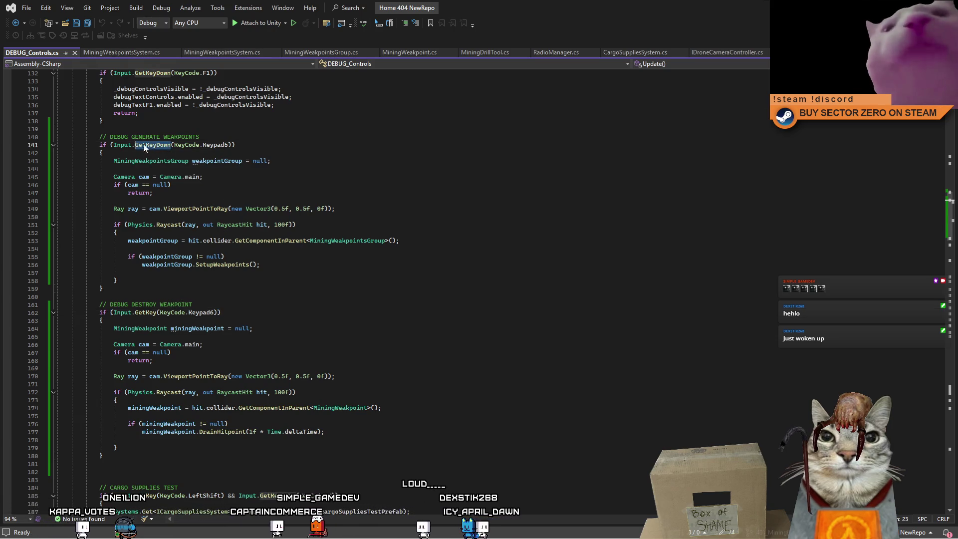
click(275, 160)
click(246, 178)
click(223, 194)
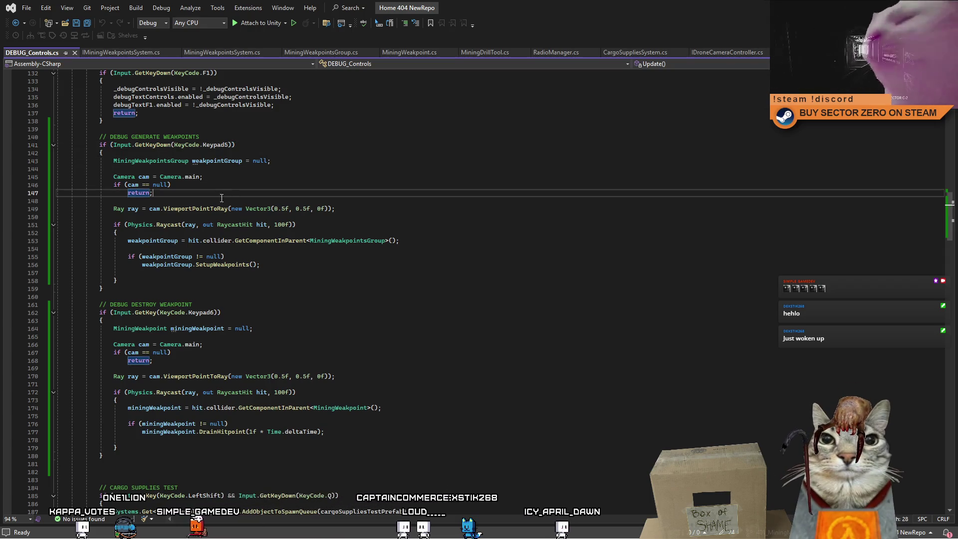
click(220, 263)
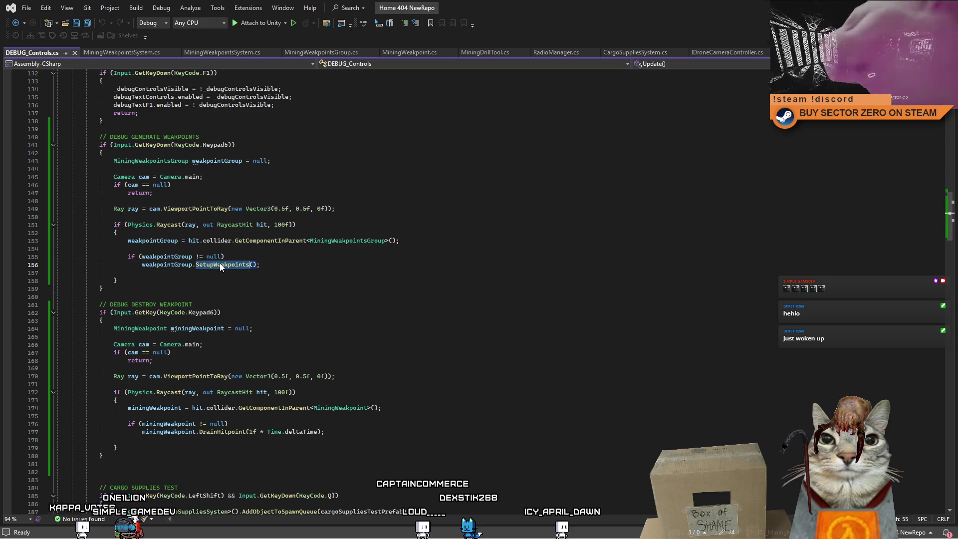
double_click(169, 242)
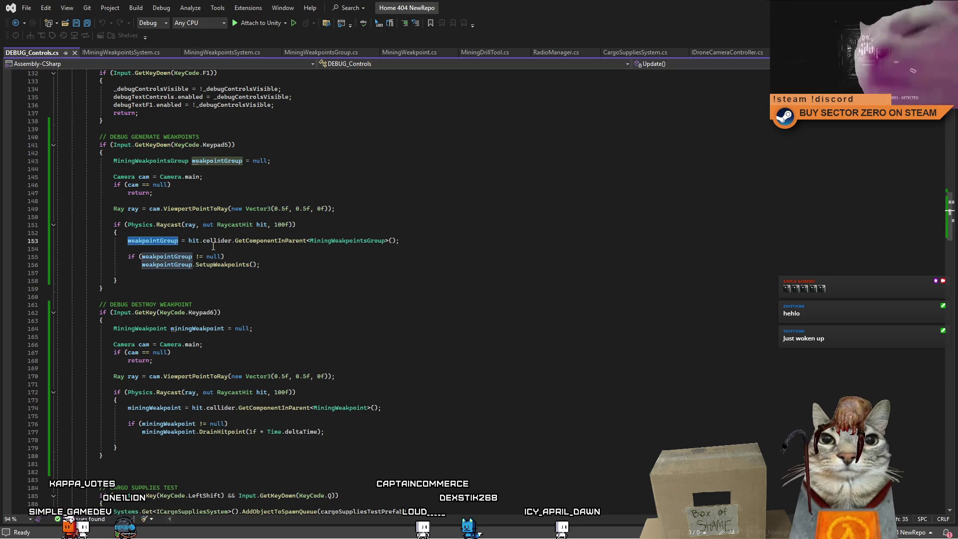
double_click(287, 241)
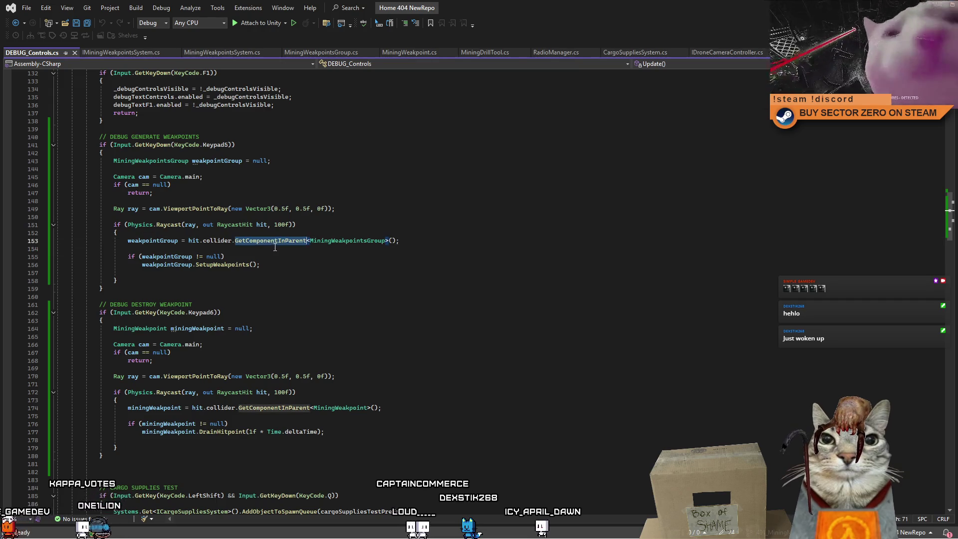
click(289, 263)
click(281, 257)
Study the GetComponentInParent call on line 153, then add a blank line after the brace on line 152.
mouse_move(261, 243)
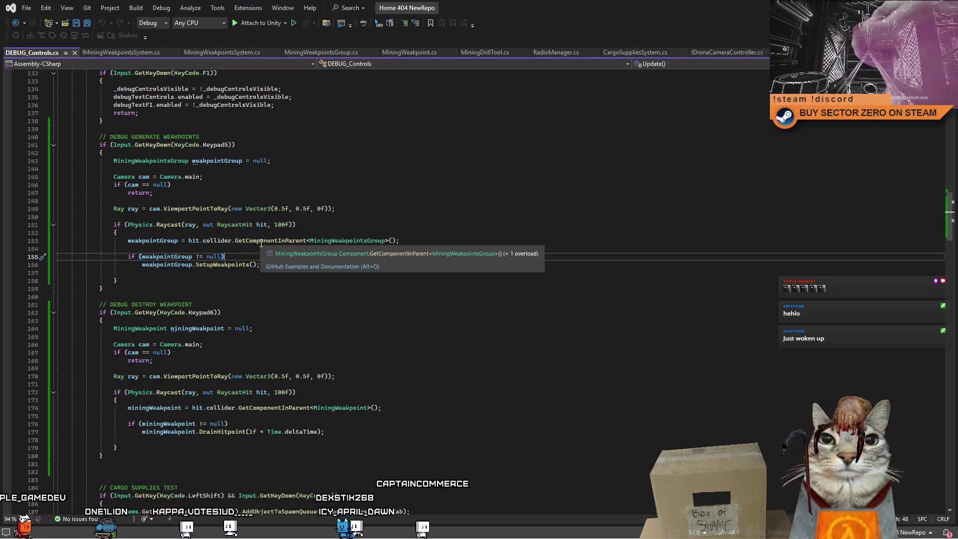
double_click(261, 243)
key(Down)
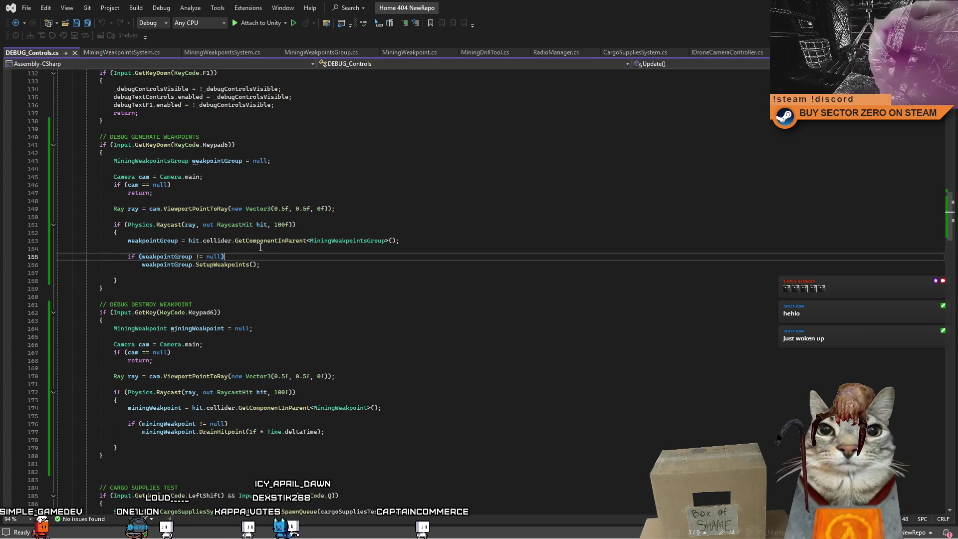
double_click(272, 241)
click(159, 249)
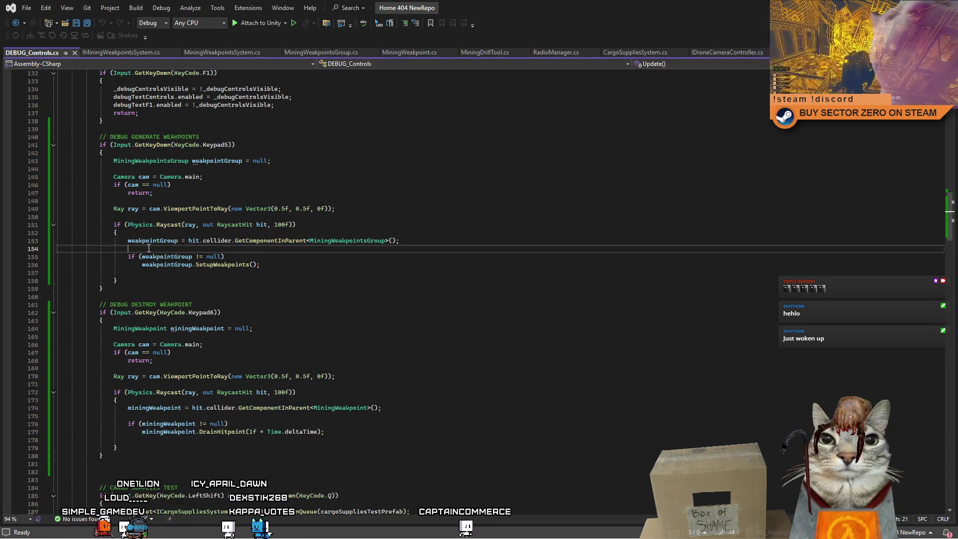
click(246, 276)
click(183, 235)
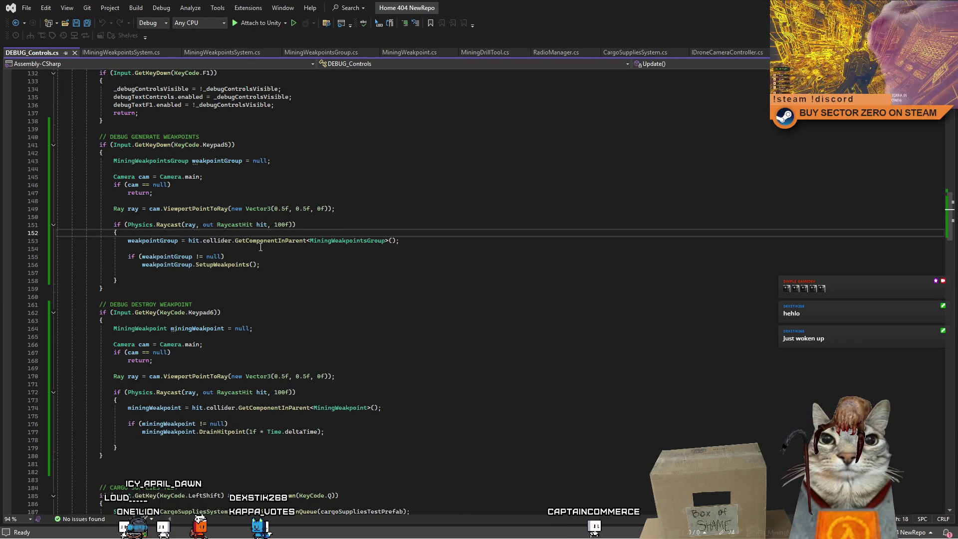
key(Return)
text(weakpointGroup)
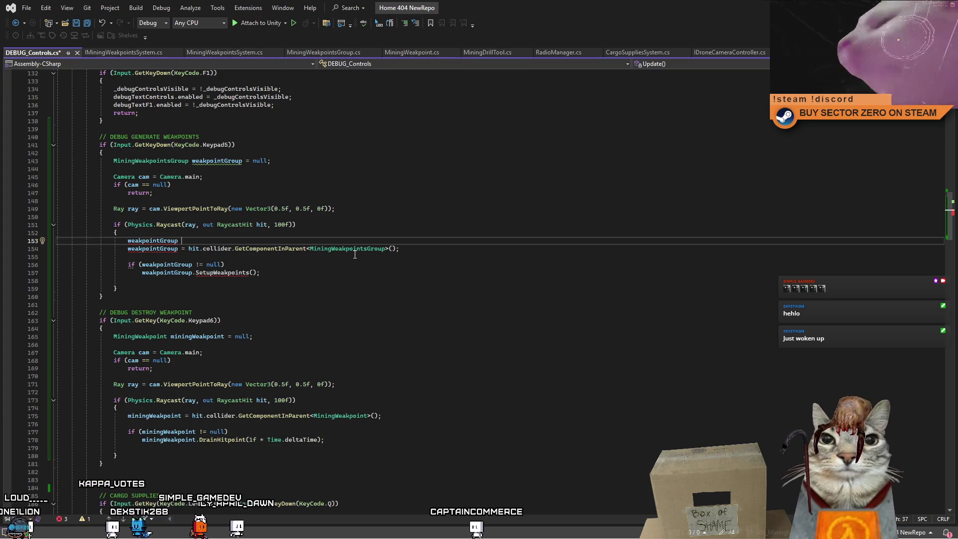
text(=)
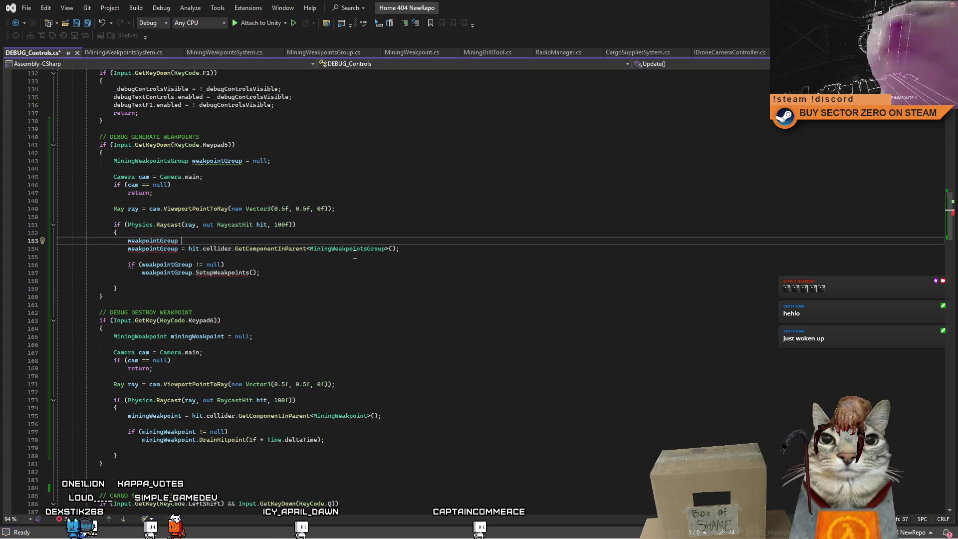
key(BackSpace)
key(BackSpace)
key(BackSpace)
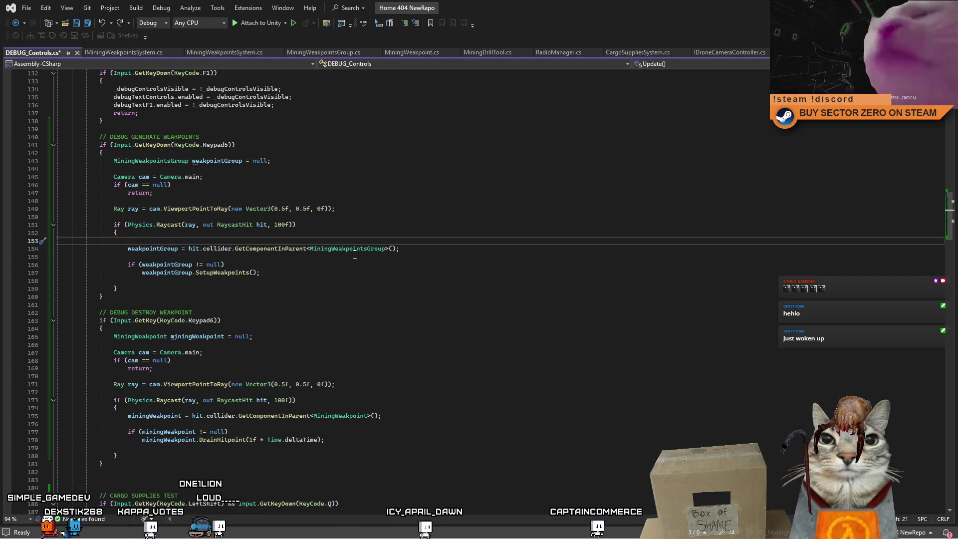
Jump from the SetupWeakpoints call on line 157 to its definition with F12.
click(167, 265)
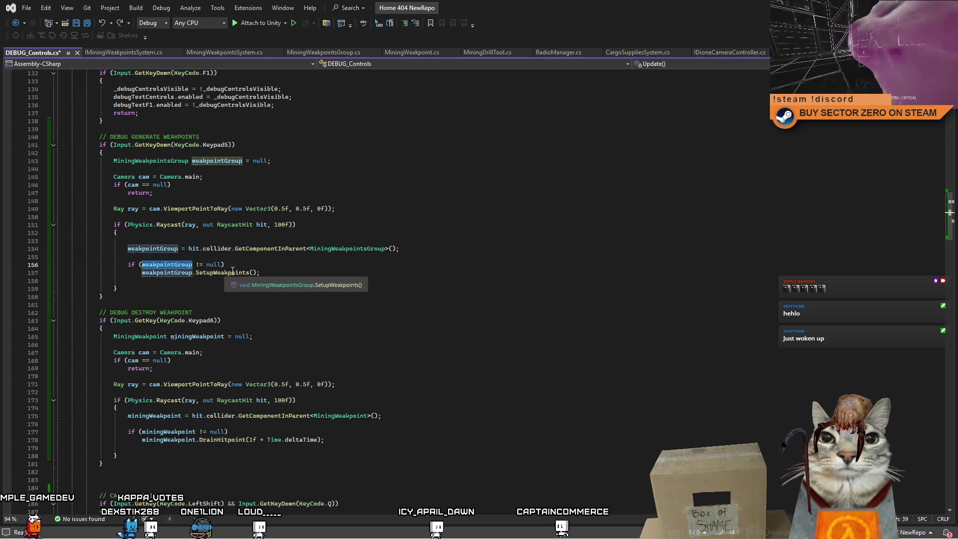
click(243, 272)
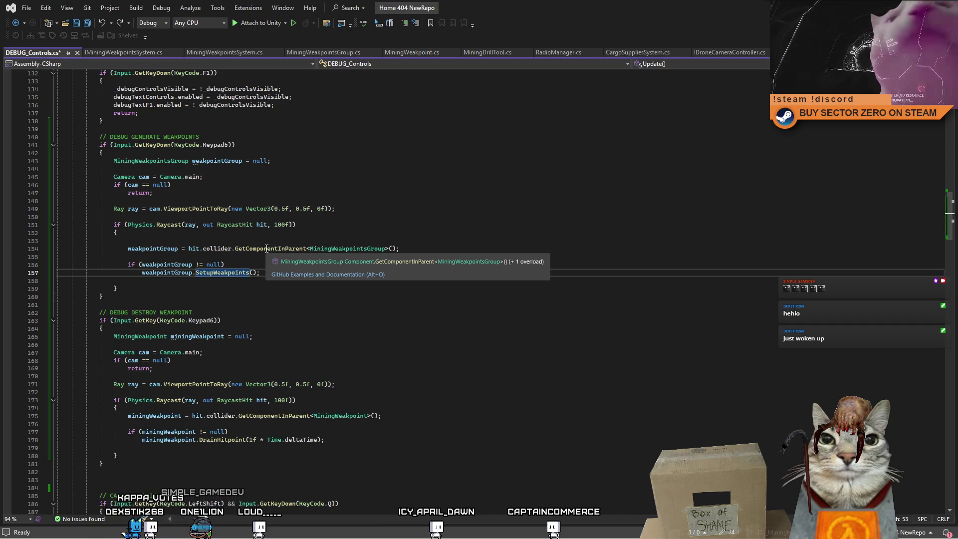
click(235, 297)
double_click(230, 274)
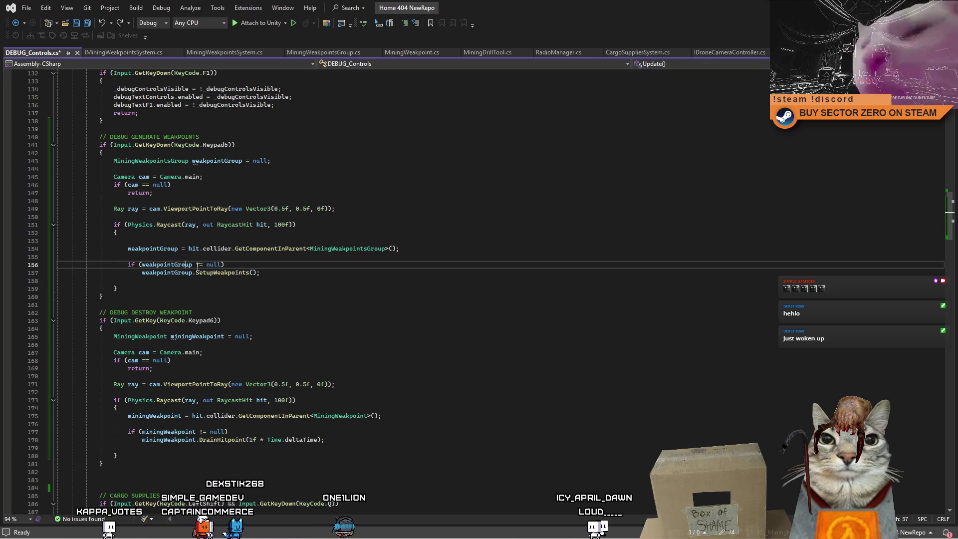
double_click(246, 273)
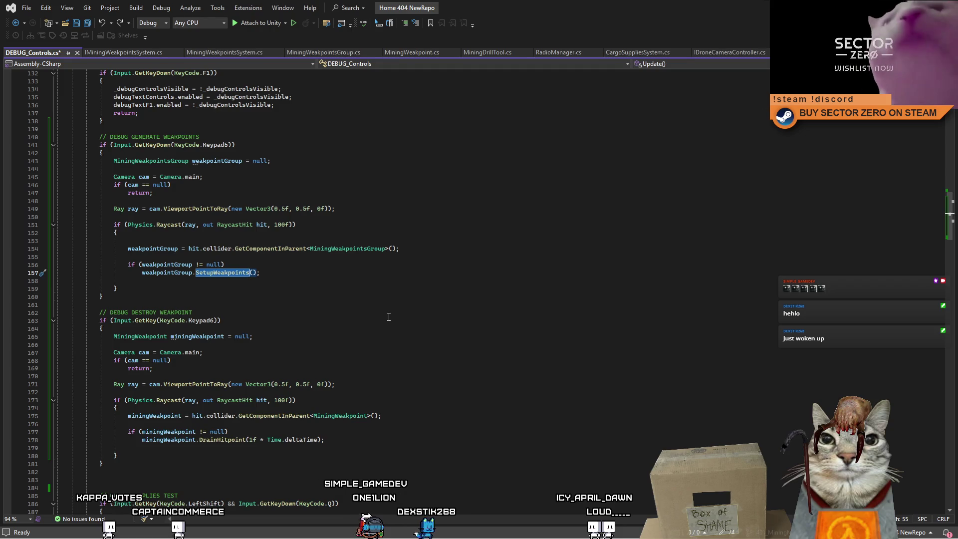
key(F12)
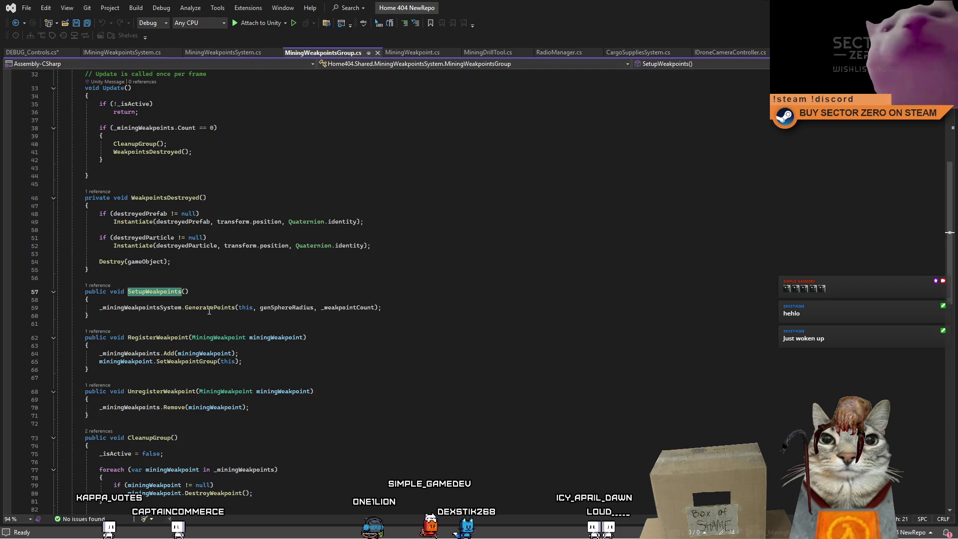
Jump from the GeneratePoints call on line 59 to its declaration with F12, then return.
double_click(210, 308)
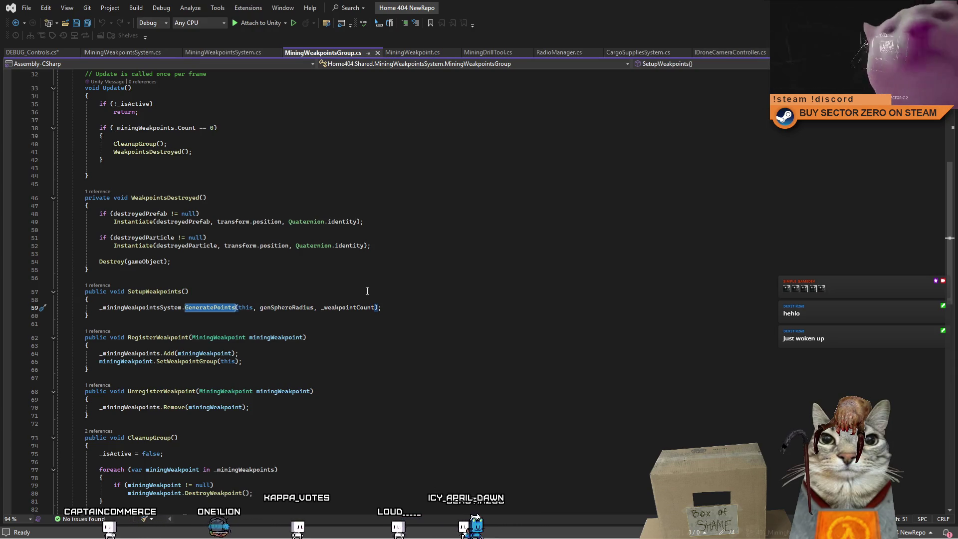
key(F12)
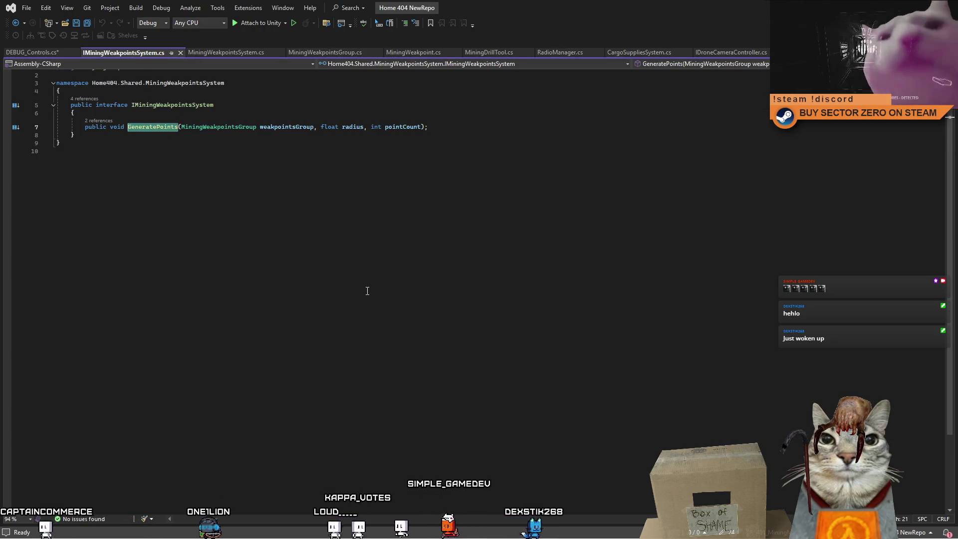
click(16, 24)
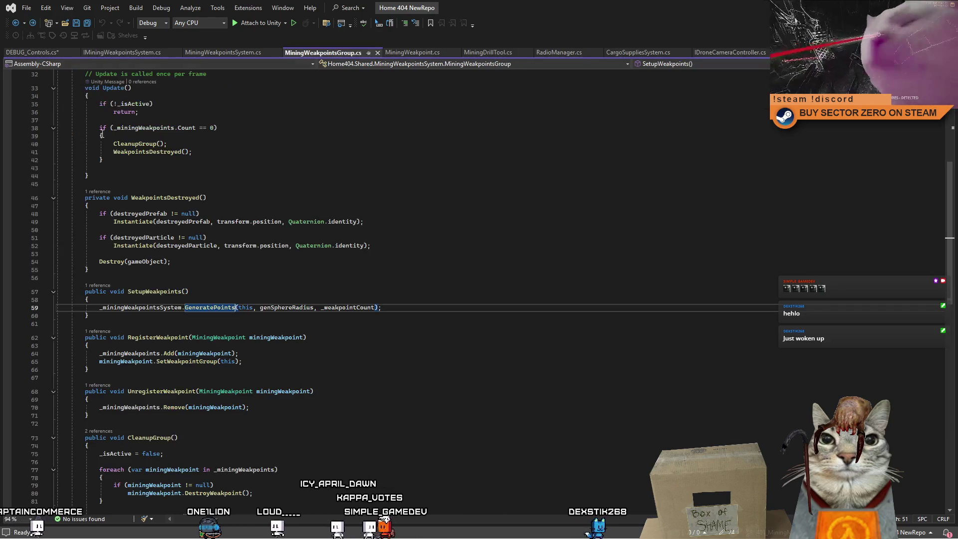
click(255, 323)
double_click(218, 308)
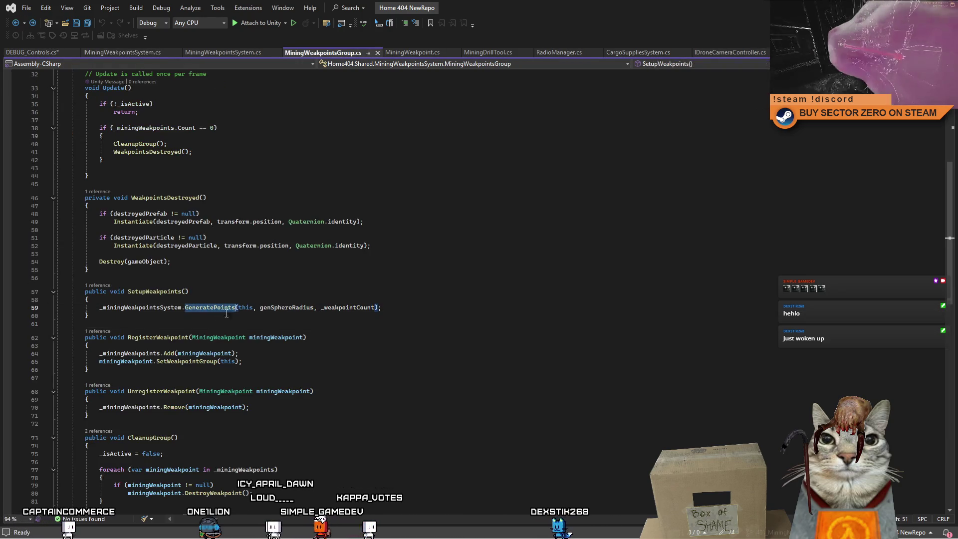
In MiningWeakpointsSystem.cs, highlight weakpointsGroup uses and the originalLayer variable on line 38.
click(214, 55)
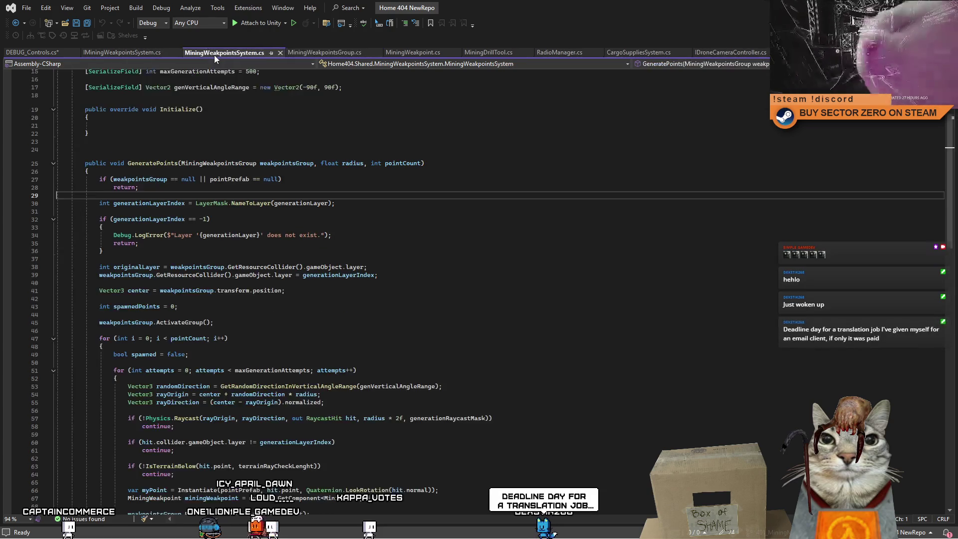
click(380, 224)
double_click(290, 163)
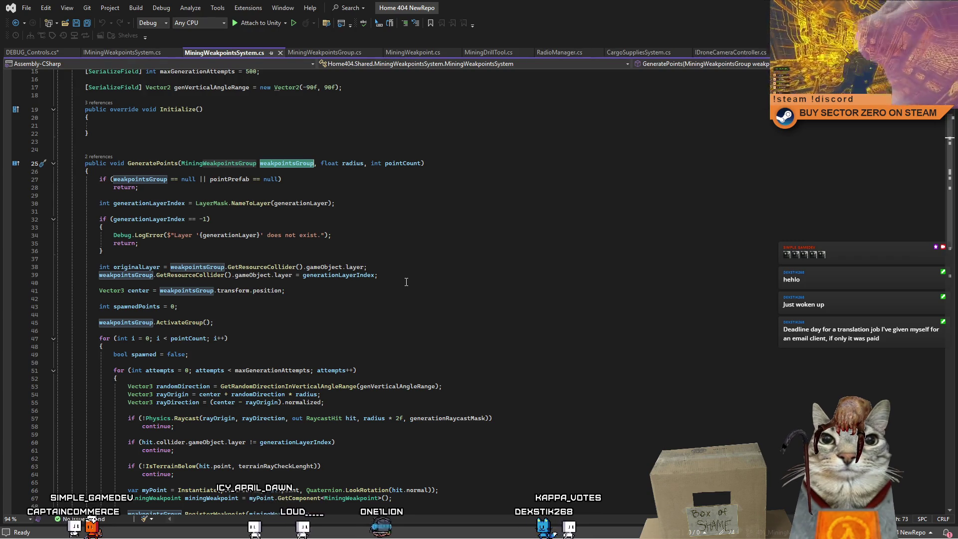
drag(165, 276, 152, 271)
double_click(153, 271)
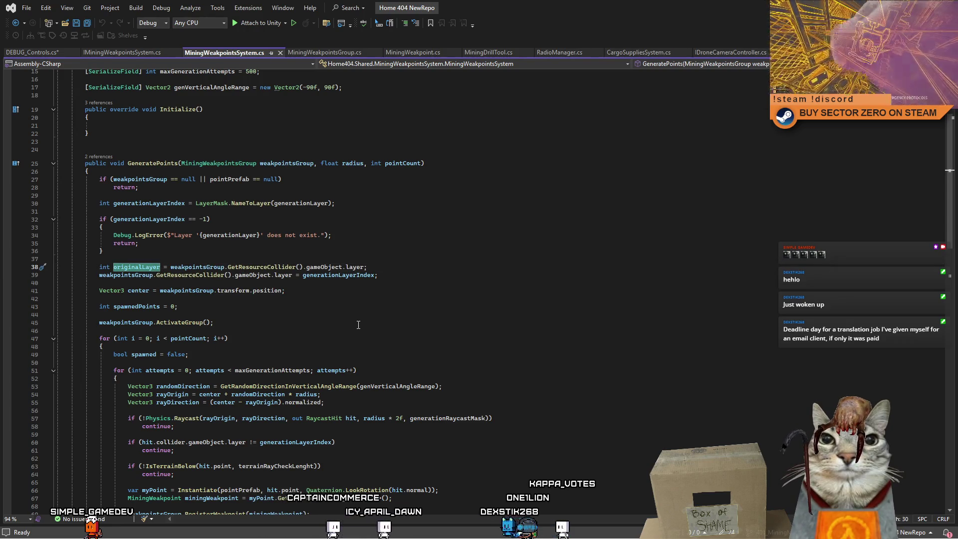
Highlight both GetResourceCollider calls and every use of generationLayerIndex in GeneratePoints.
double_click(220, 269)
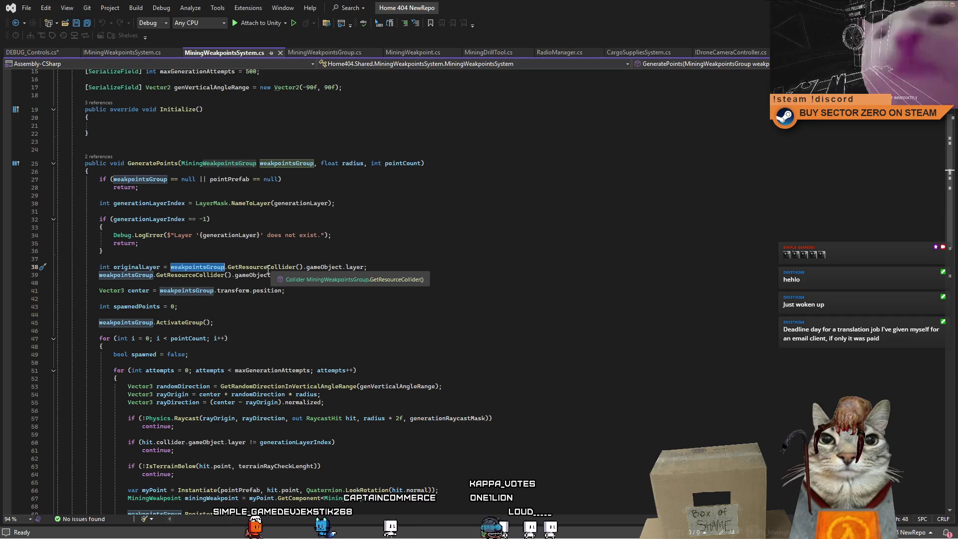
click(268, 269)
right_click(268, 269)
click(221, 290)
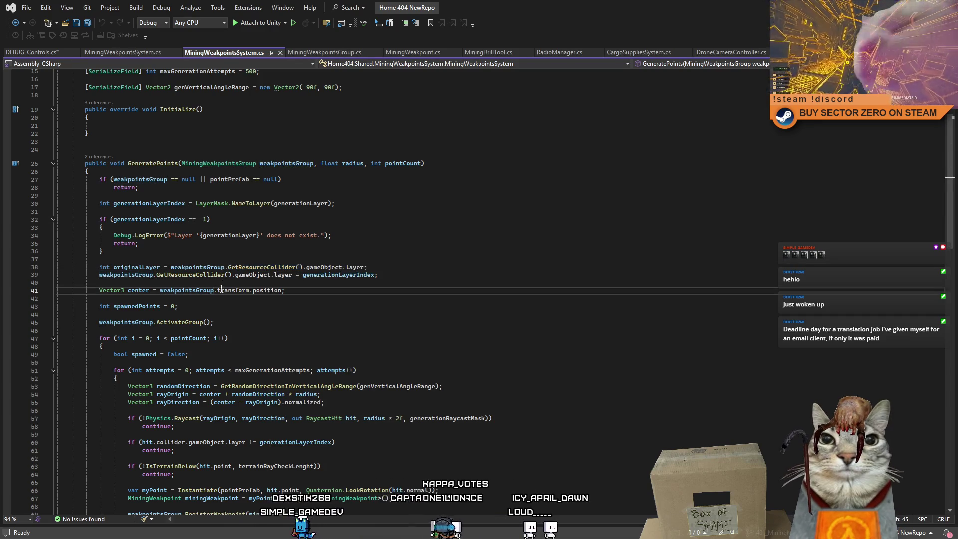
double_click(253, 268)
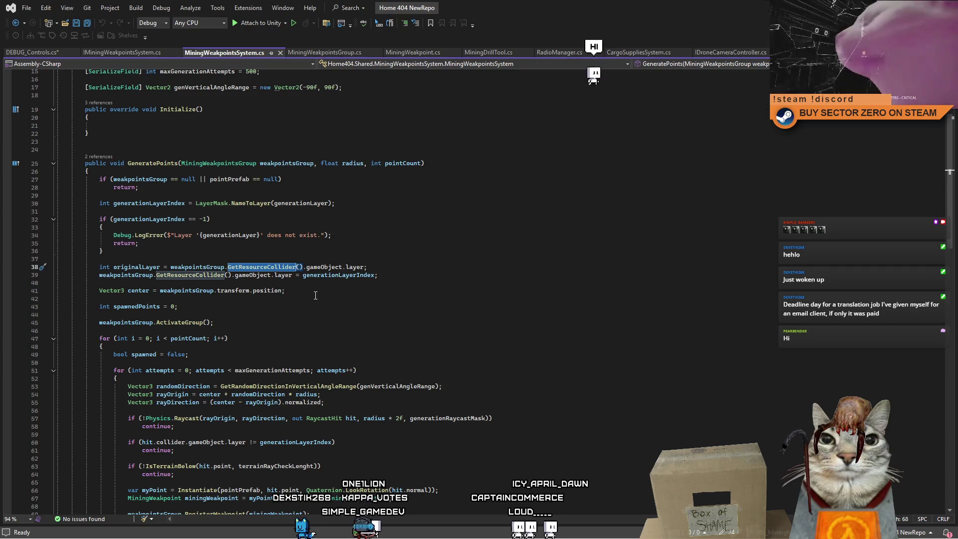
double_click(337, 275)
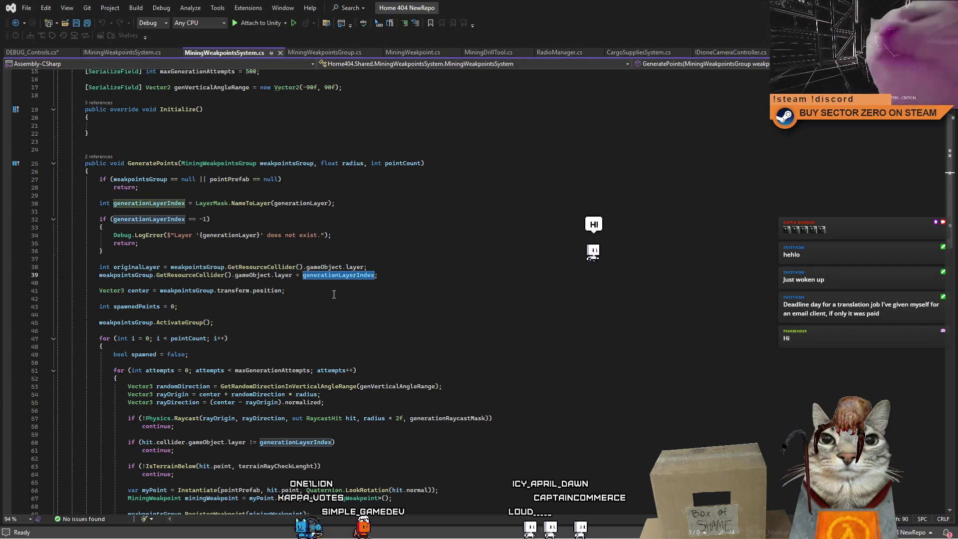
click(334, 294)
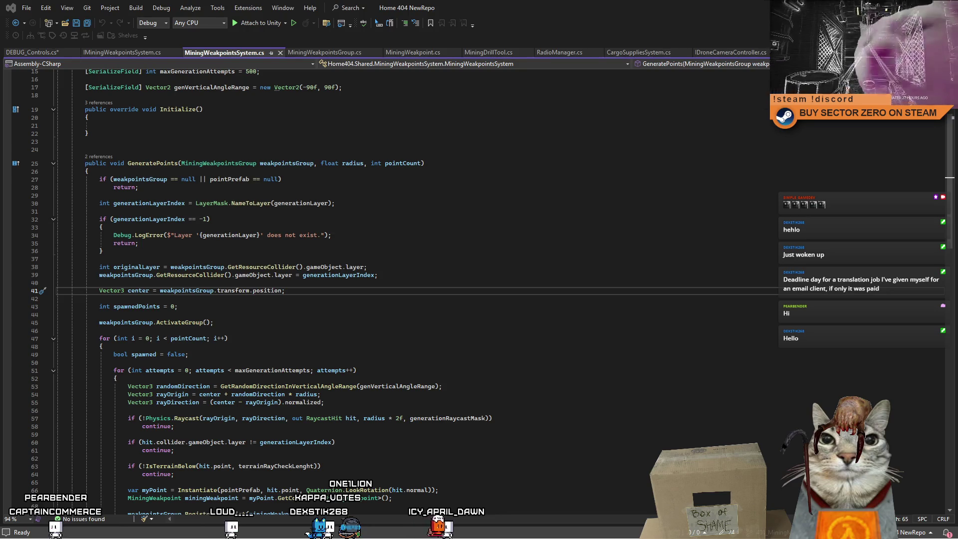
click(484, 179)
click(515, 211)
scroll(515, 215, down, 5)
scroll(515, 217, up, 7)
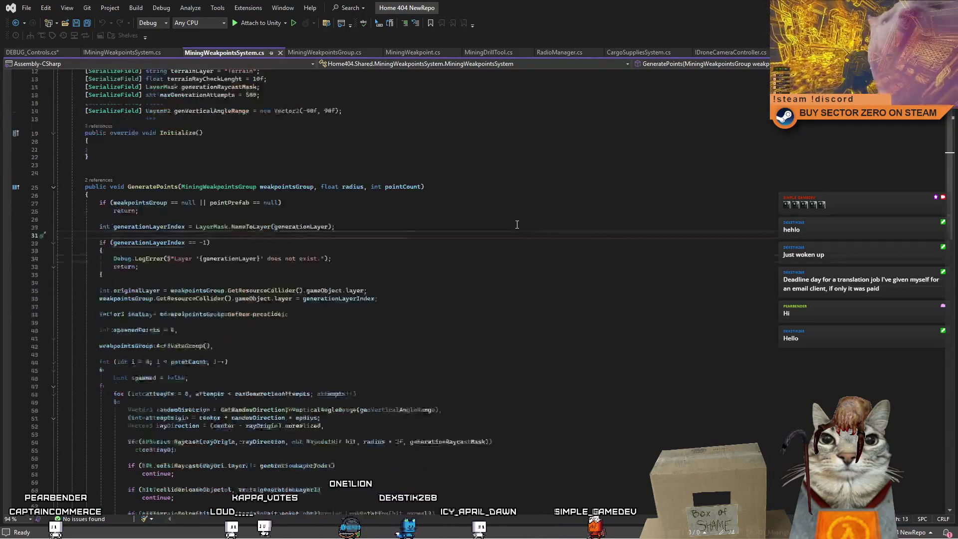
scroll(518, 224, down, 3)
click(517, 225)
click(475, 193)
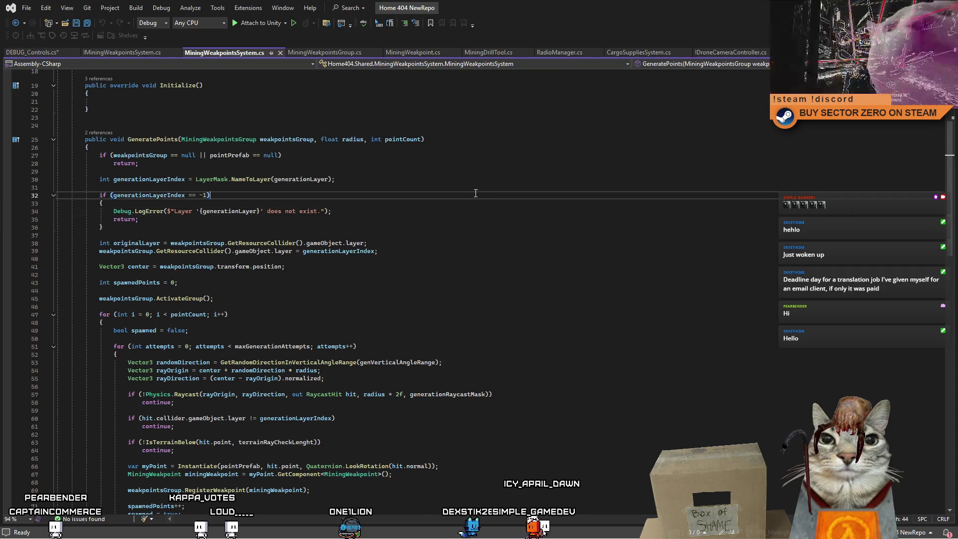
scroll(450, 239, down, 15)
scroll(413, 297, up, 15)
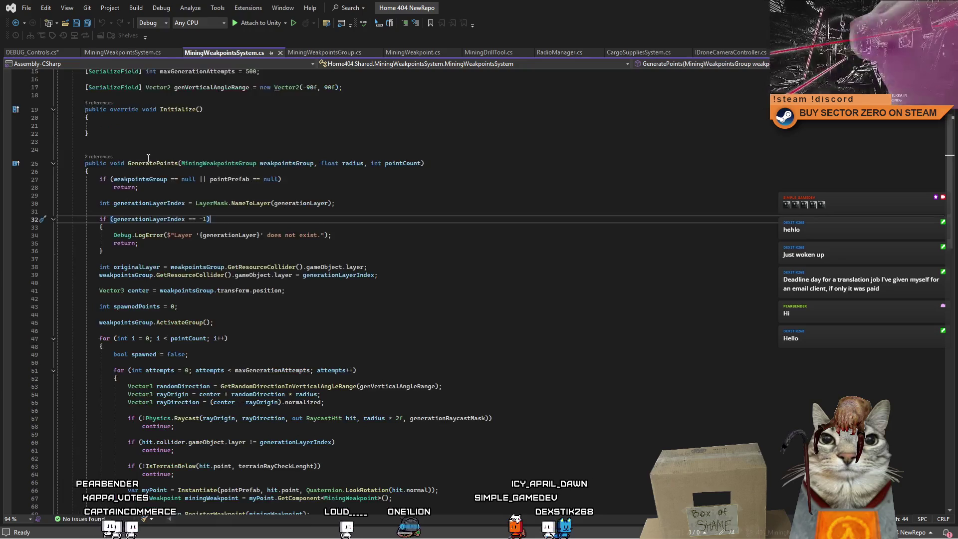
mouse_move(149, 158)
mouse_down()
mouse_move(180, 369)
mouse_move(182, 357)
mouse_move(374, 363)
mouse_up()
click(376, 252)
scroll(374, 261, up, 5)
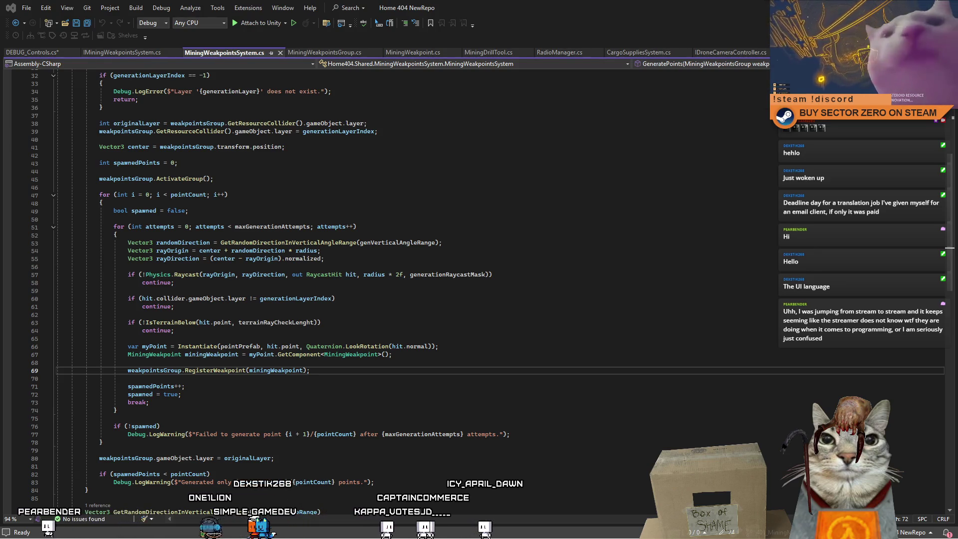
scroll(367, 288, up, 6)
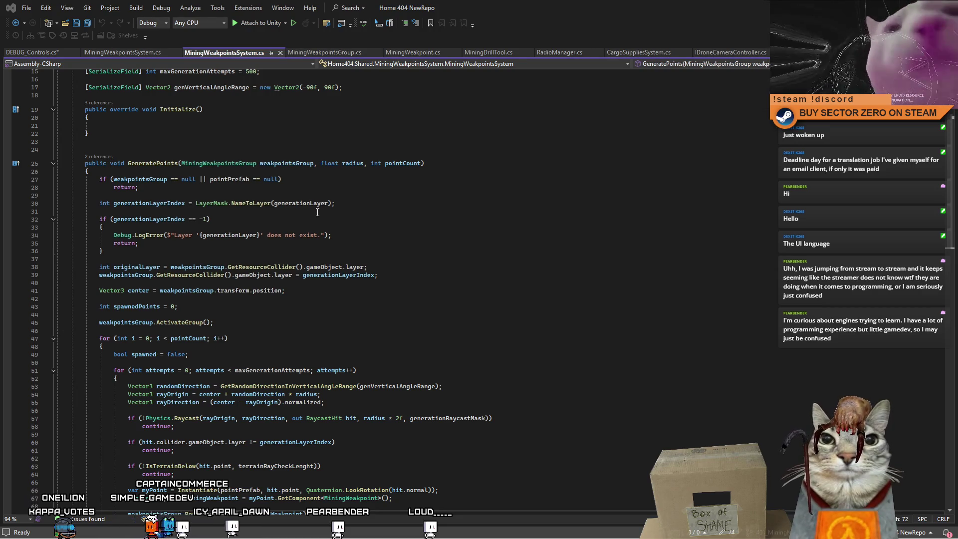
double_click(197, 267)
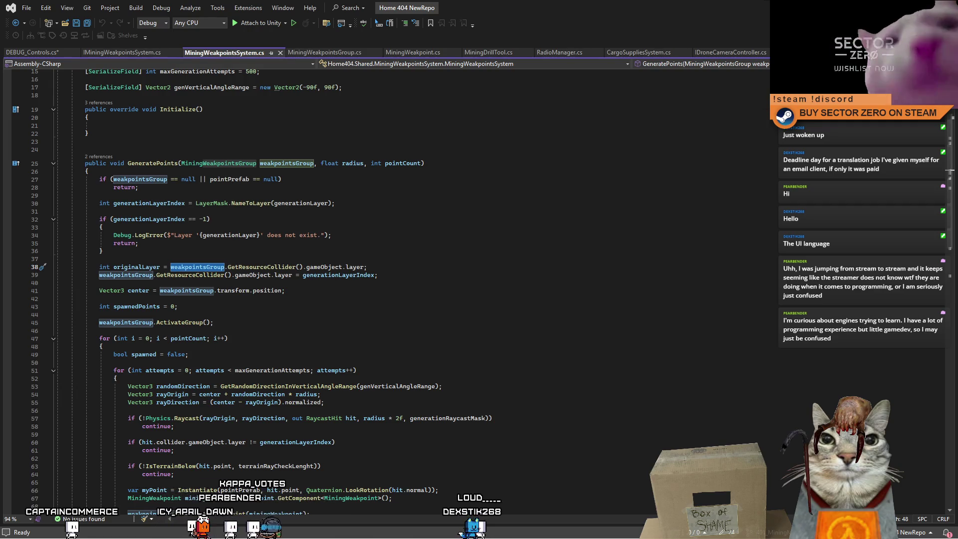
click(440, 243)
click(200, 267)
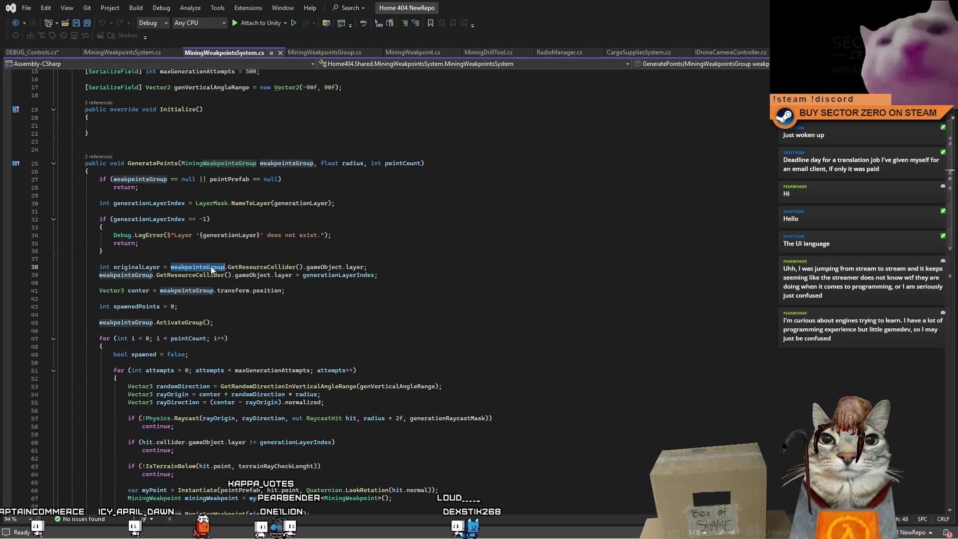
double_click(274, 268)
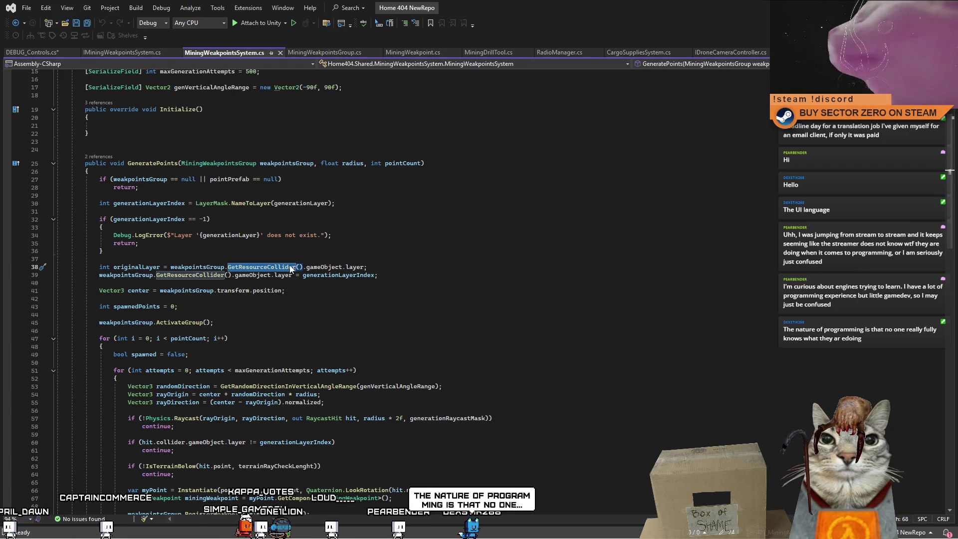
click(320, 267)
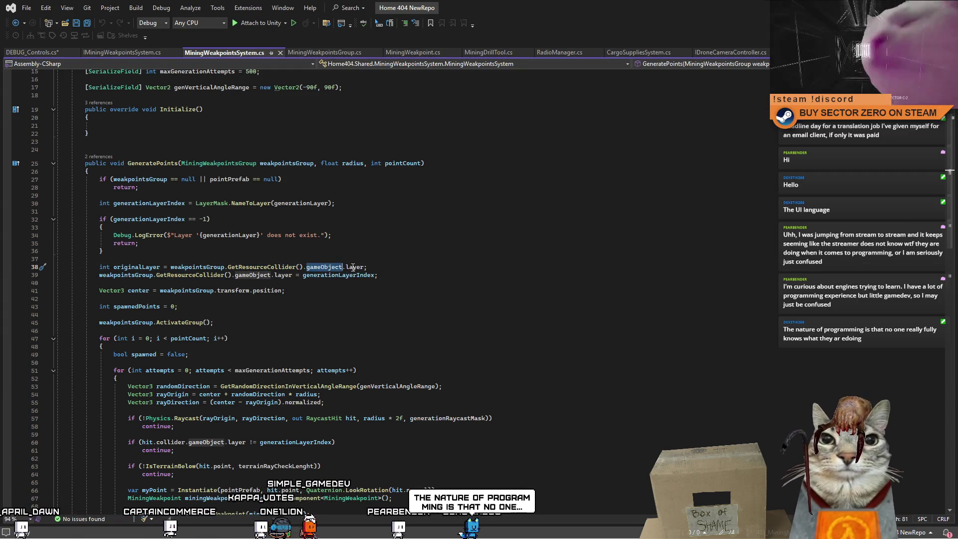
double_click(355, 268)
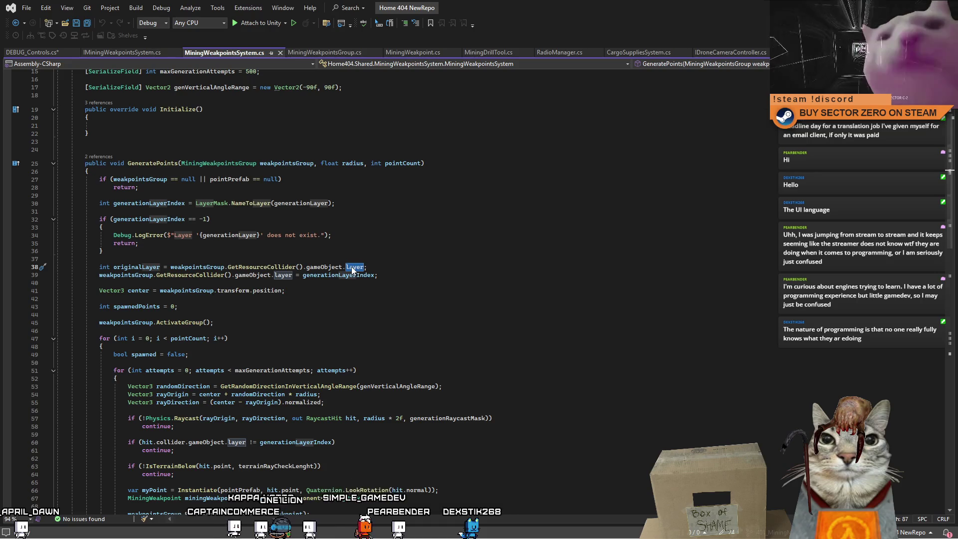
double_click(146, 275)
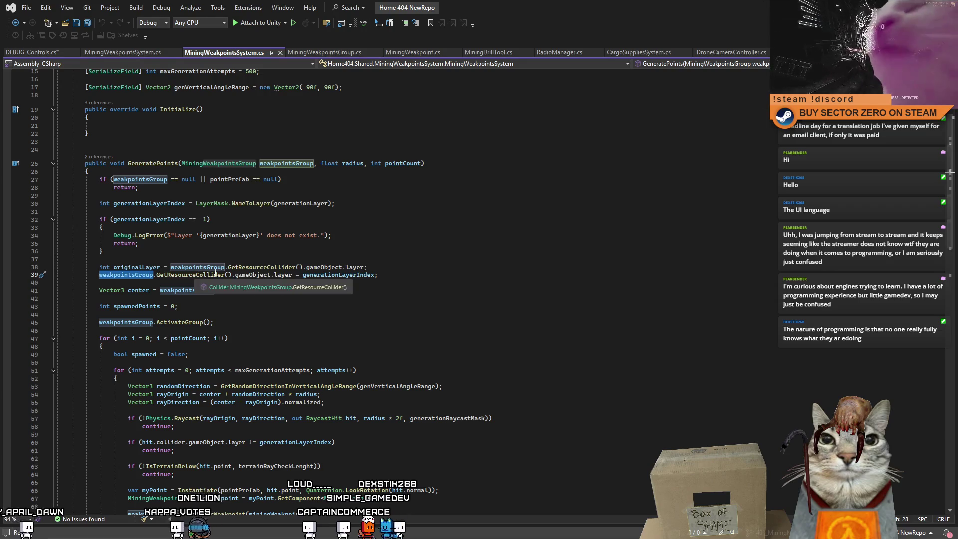
double_click(252, 275)
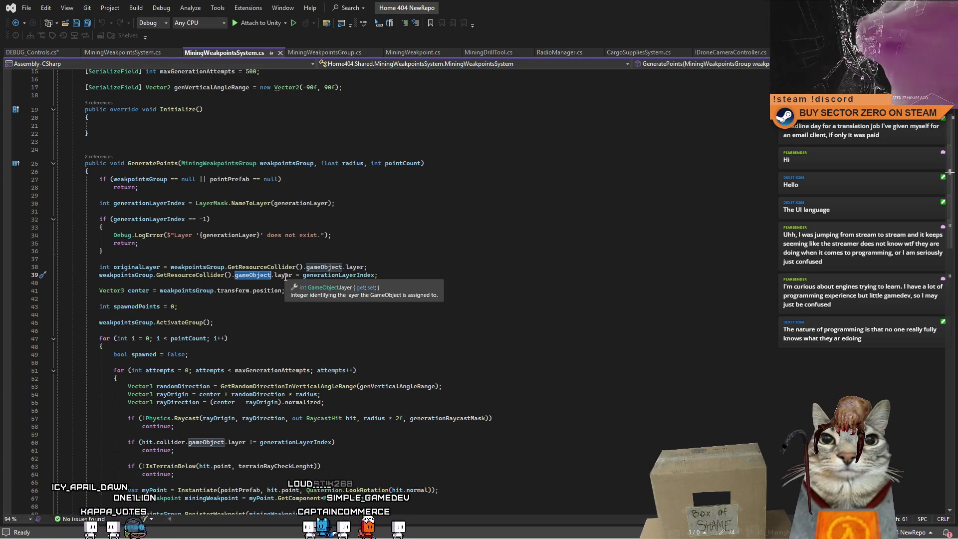
double_click(283, 275)
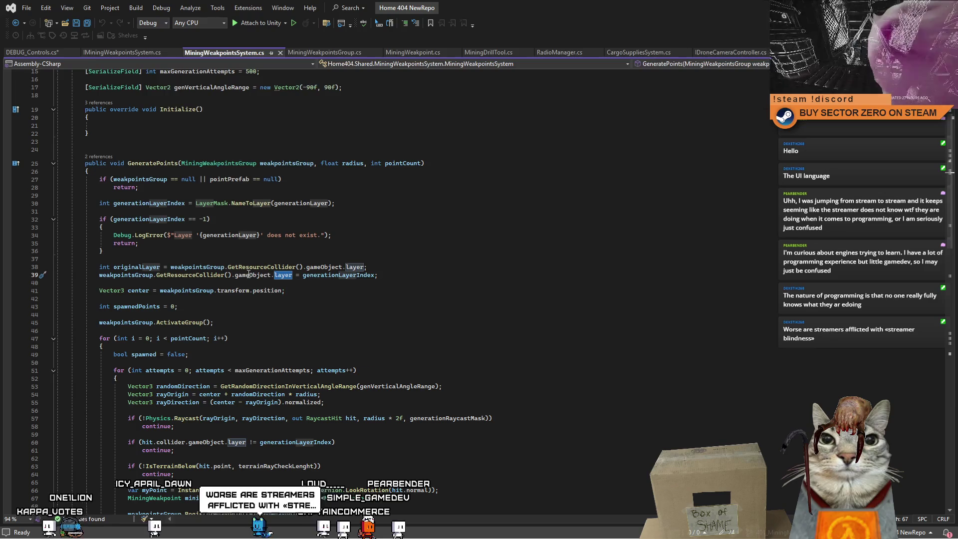
double_click(196, 270)
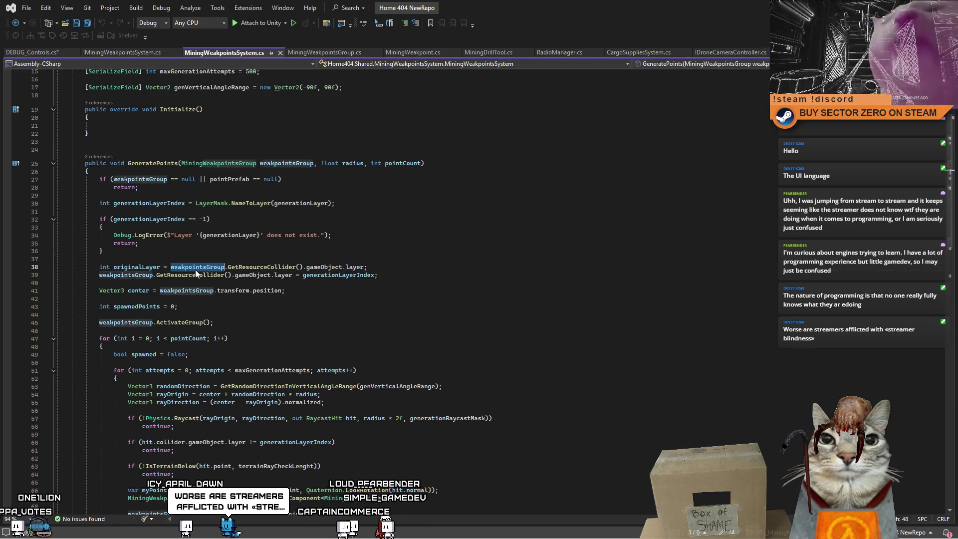
double_click(283, 275)
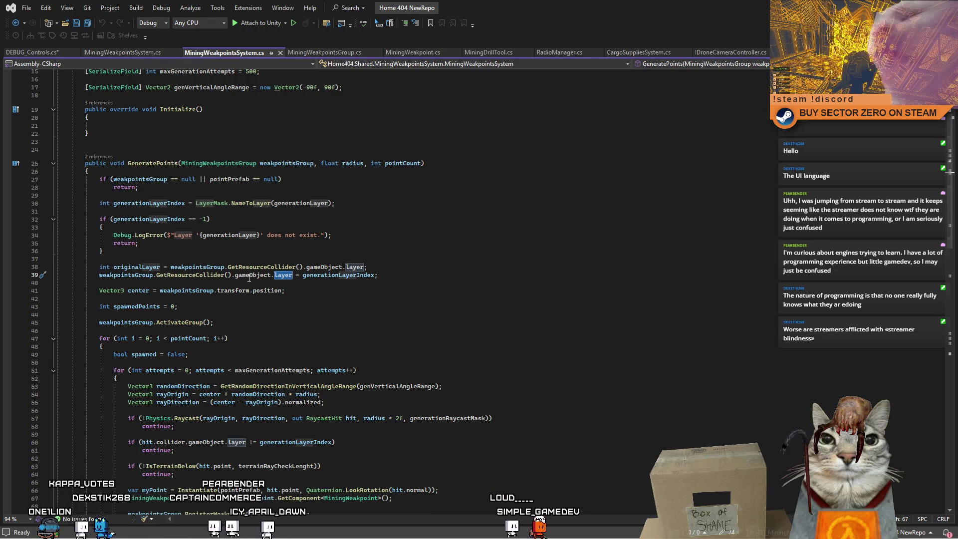
mouse_move(257, 280)
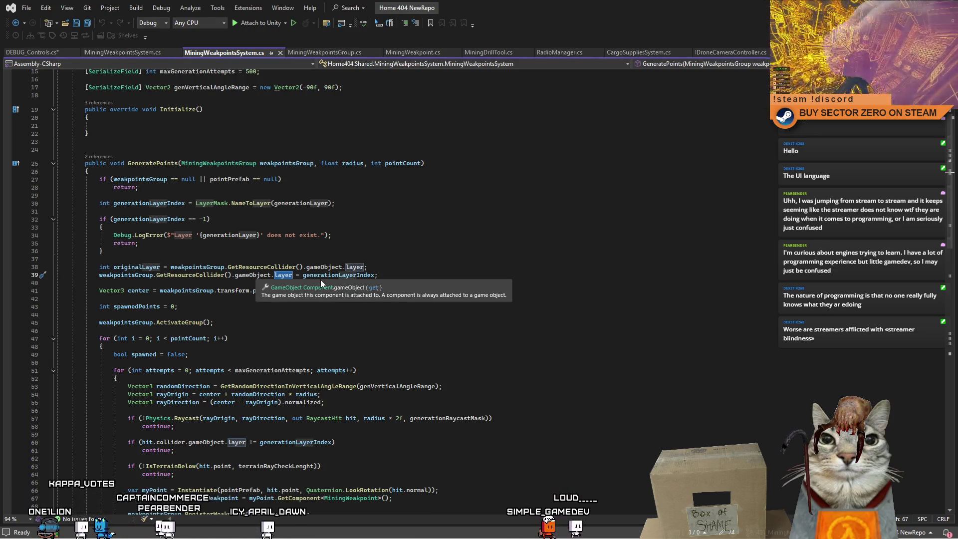
double_click(336, 276)
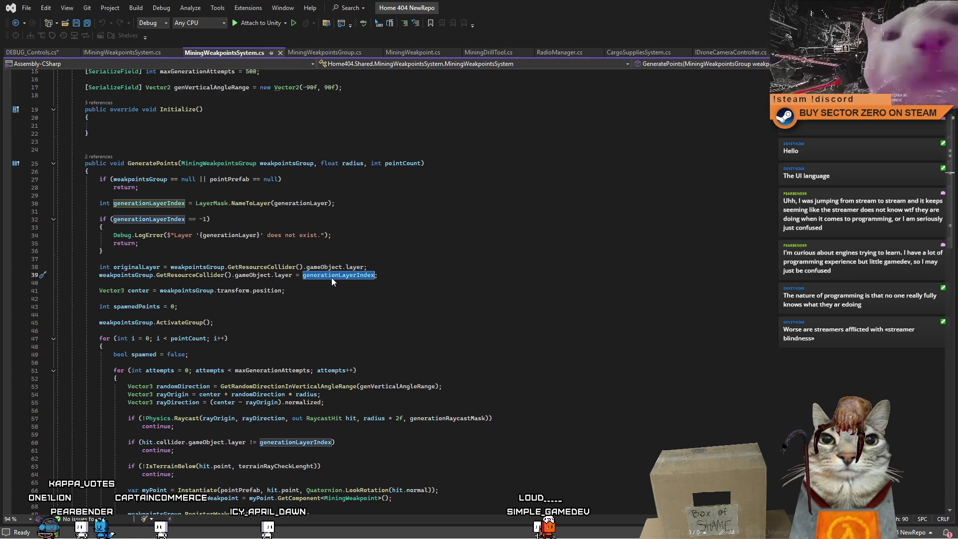
scroll(314, 309, down, 4)
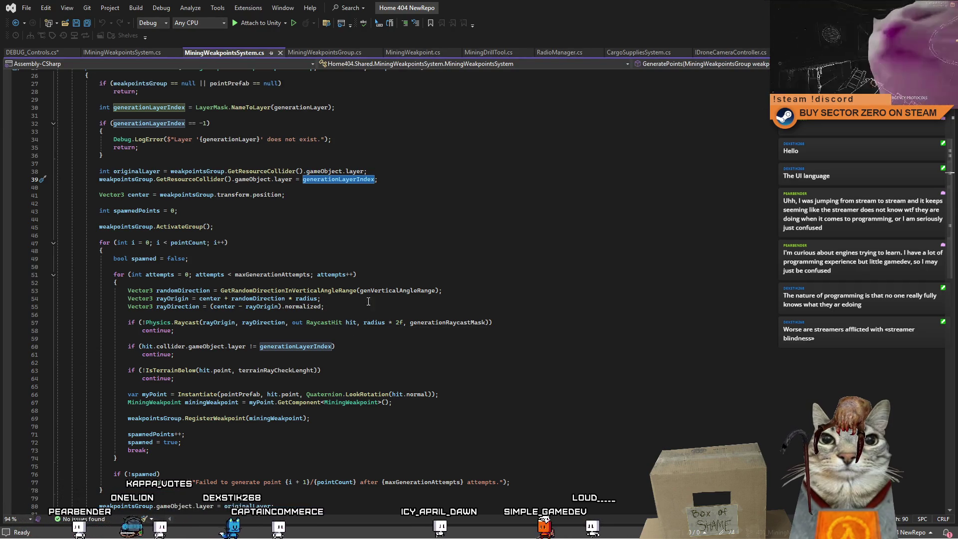
scroll(370, 285, down, 8)
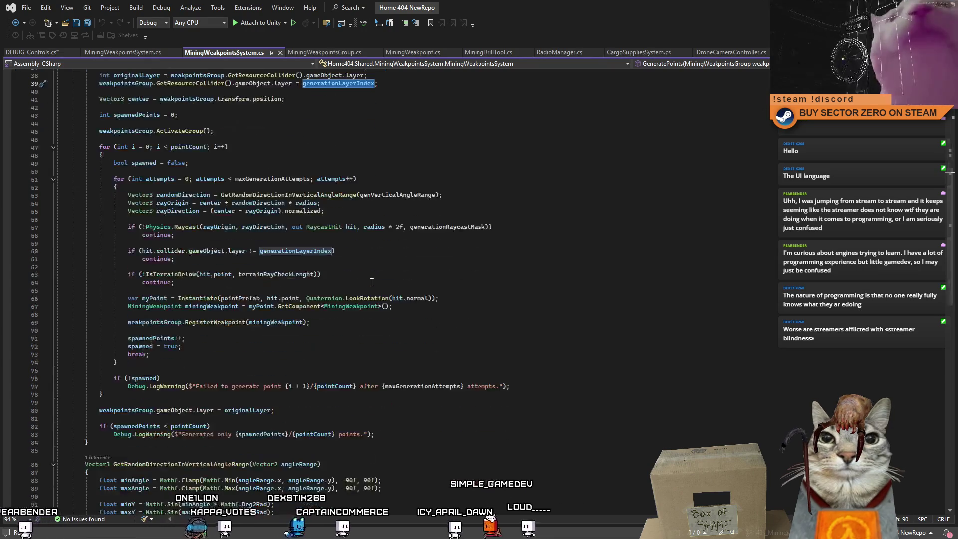
scroll(363, 295, up, 1)
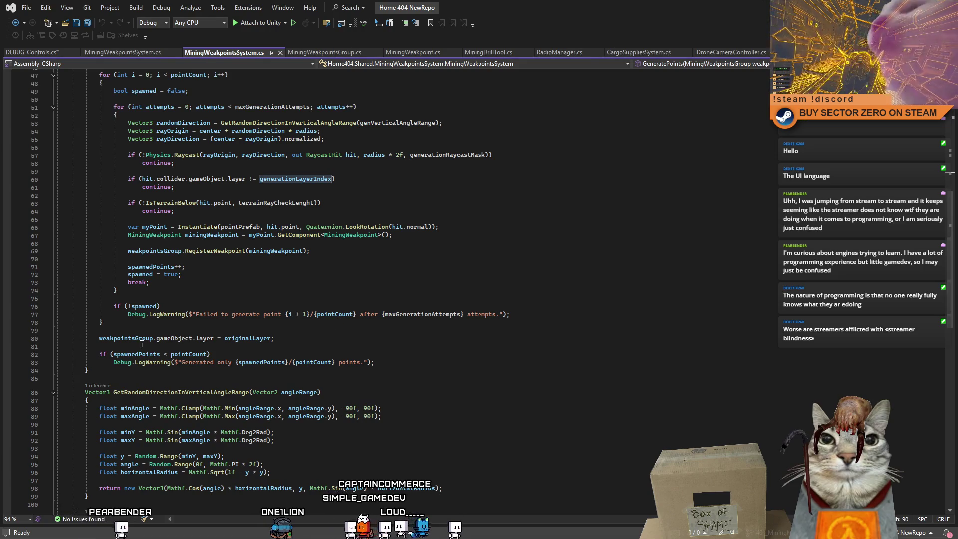
double_click(162, 339)
scroll(161, 341, up, 3)
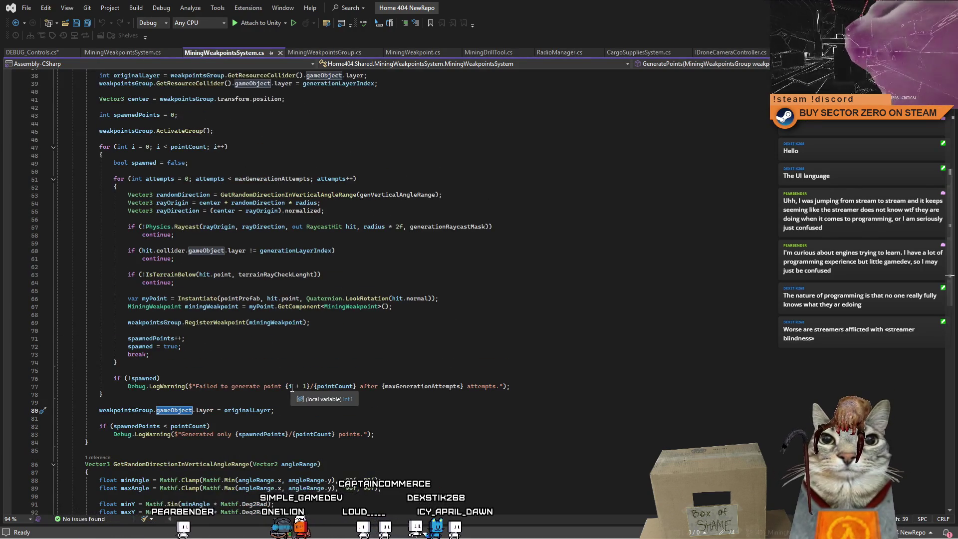
scroll(286, 388, up, 2)
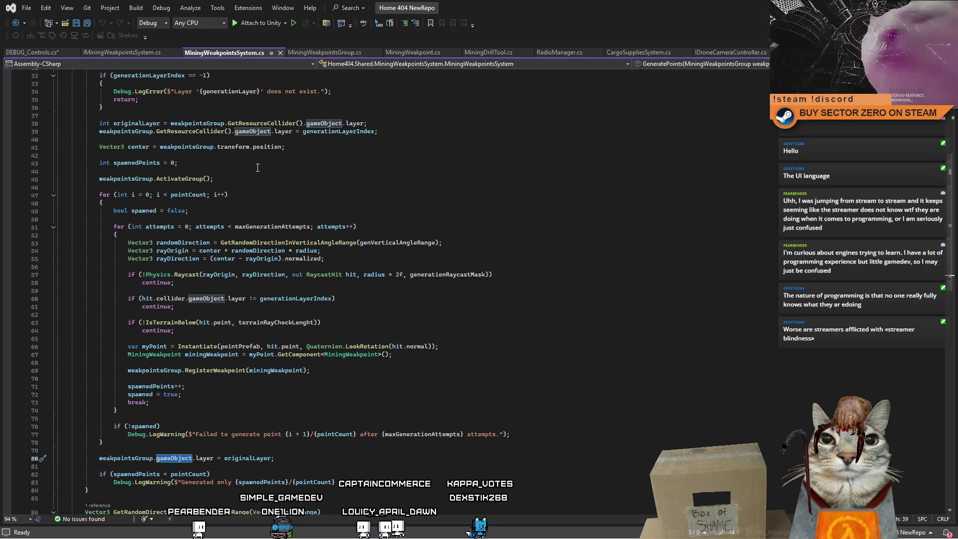
drag(99, 132, 228, 132)
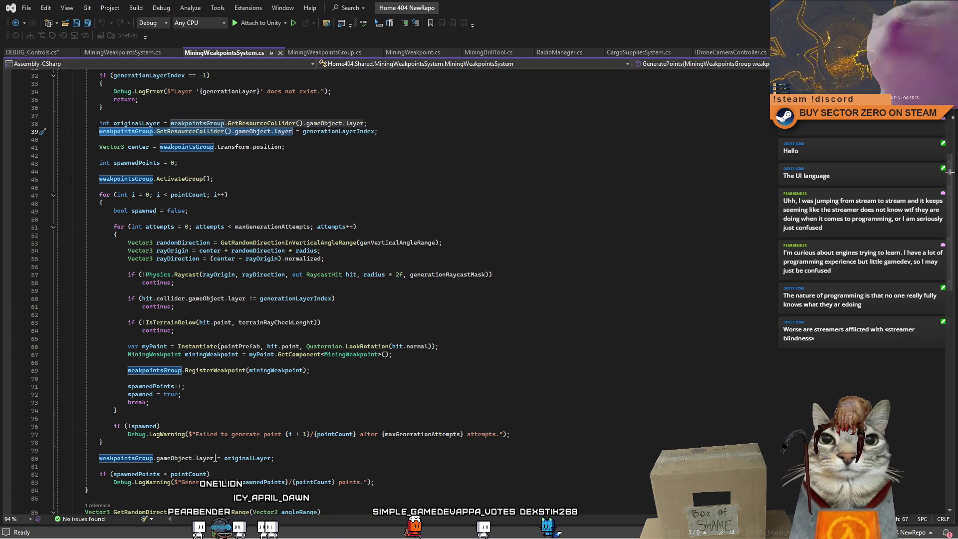
Paste GetResourceCollider() into line 80's layer restore, save the script, and return to Unity.
drag(215, 458, 98, 458)
text(weakpointsGroup.GetResourceCollider().gameObject.layer)
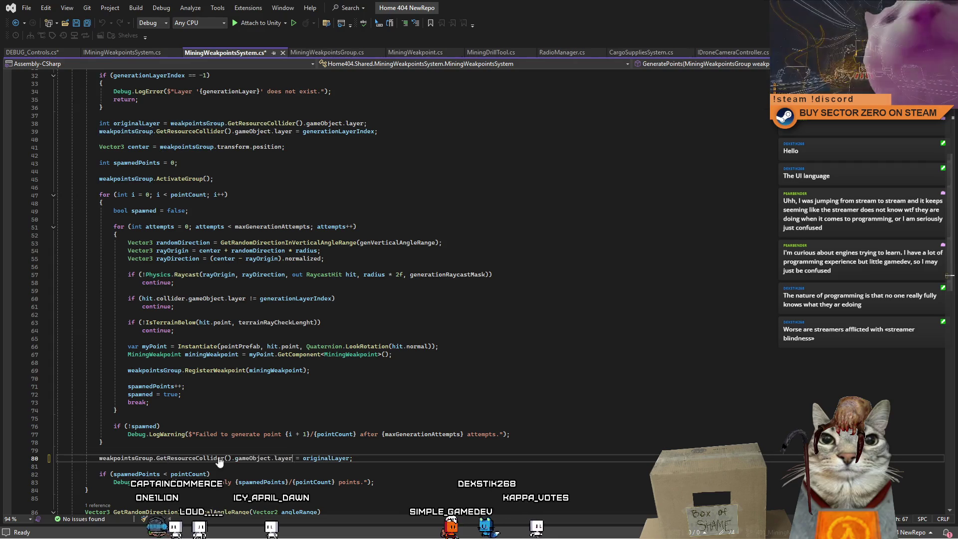
key(ctrl+s)
key(Up)
key(Up)
key(Up)
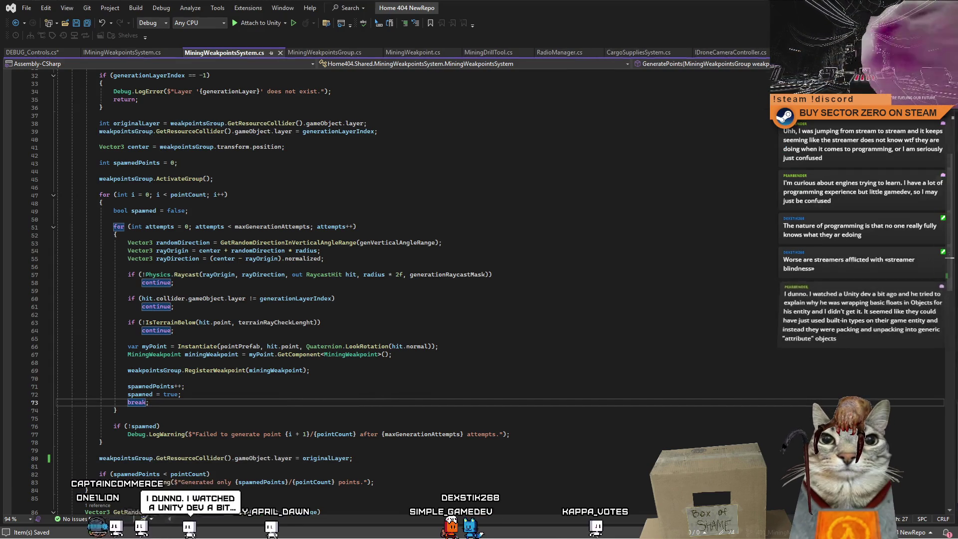
key(alt+Tab)
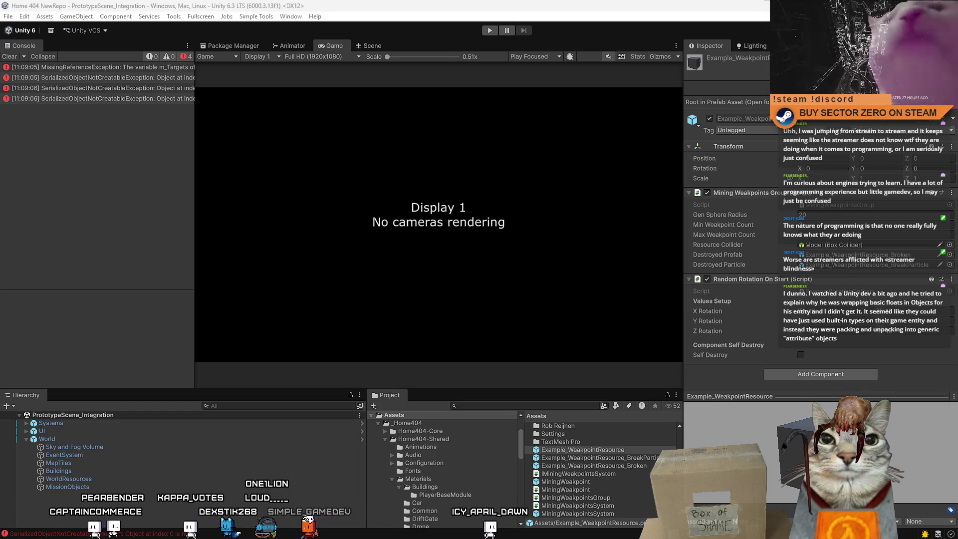
Enter Play mode, clear the Console, and start a Drift Miners game from the menu.
key(ctrl+p)
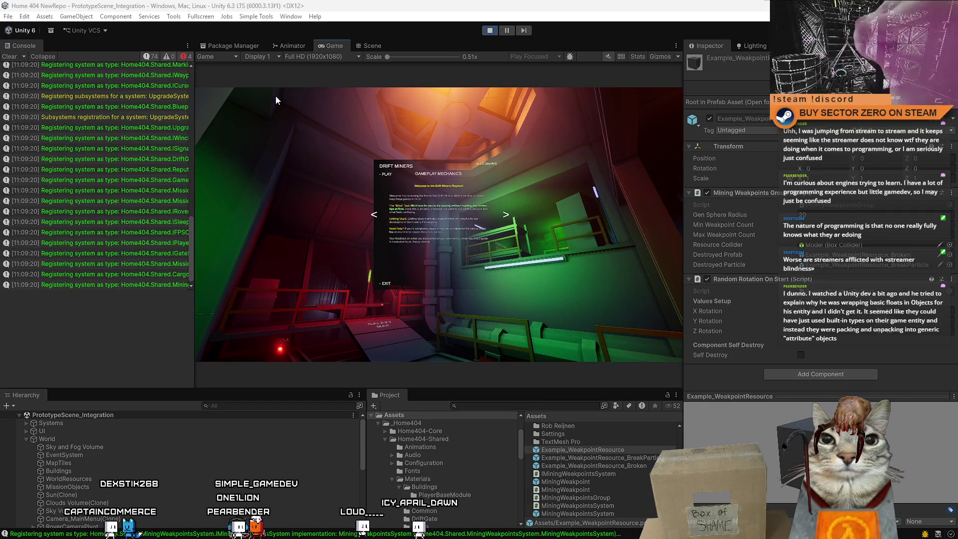
click(11, 57)
click(220, 118)
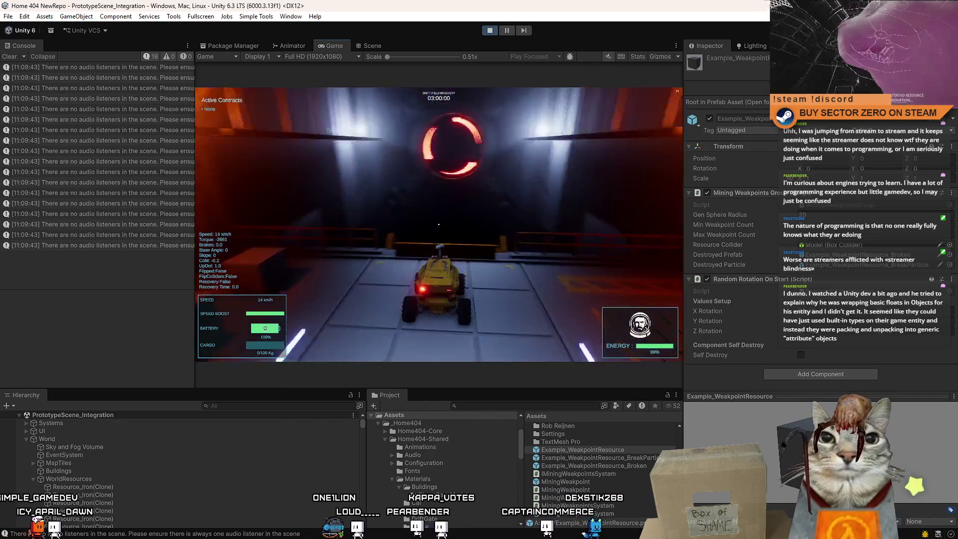
Drive the rover toward the glowing gate, braking and steering left and right.
key(s)
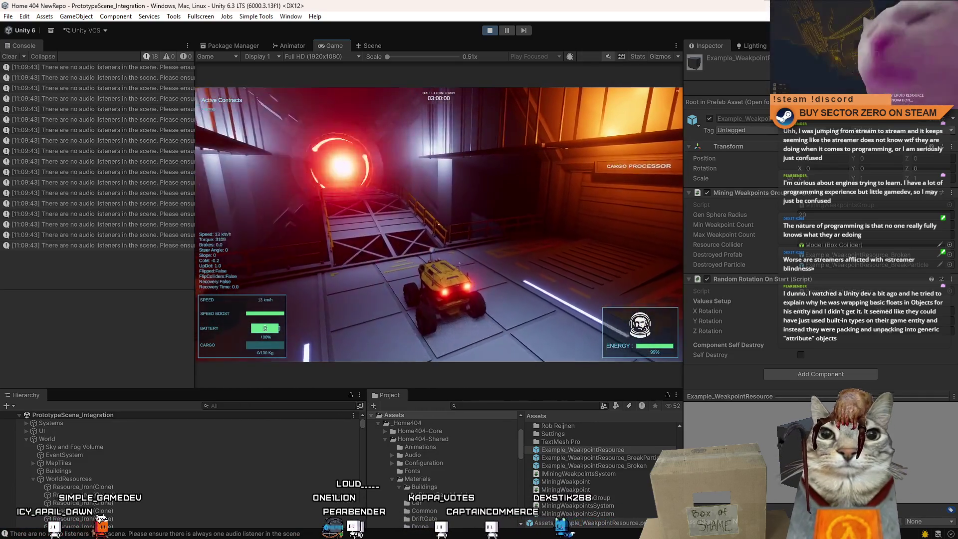
key(w)
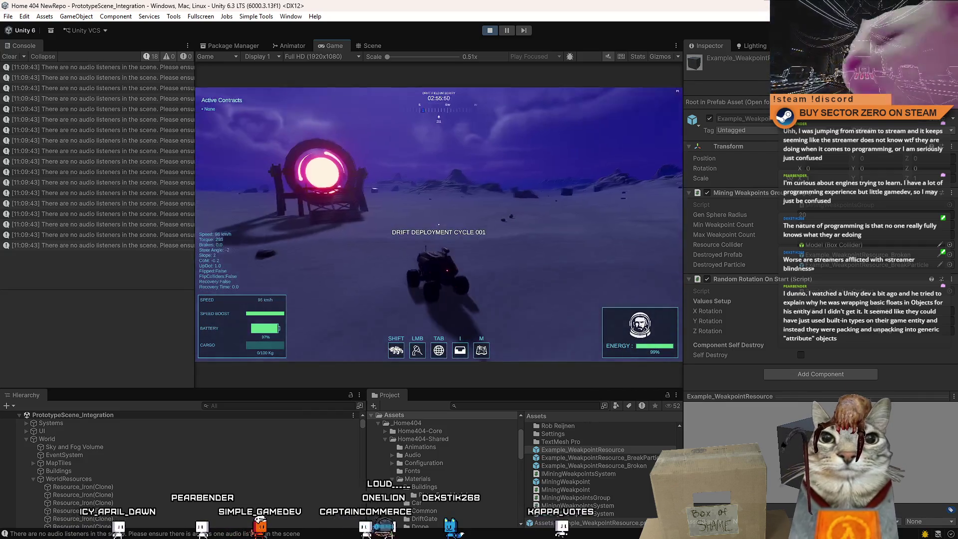
key(d)
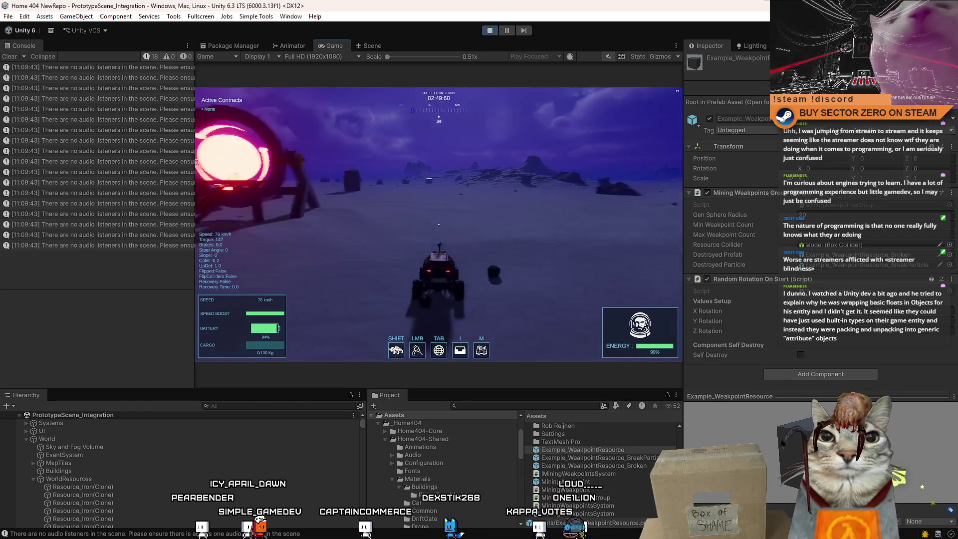
key(s)
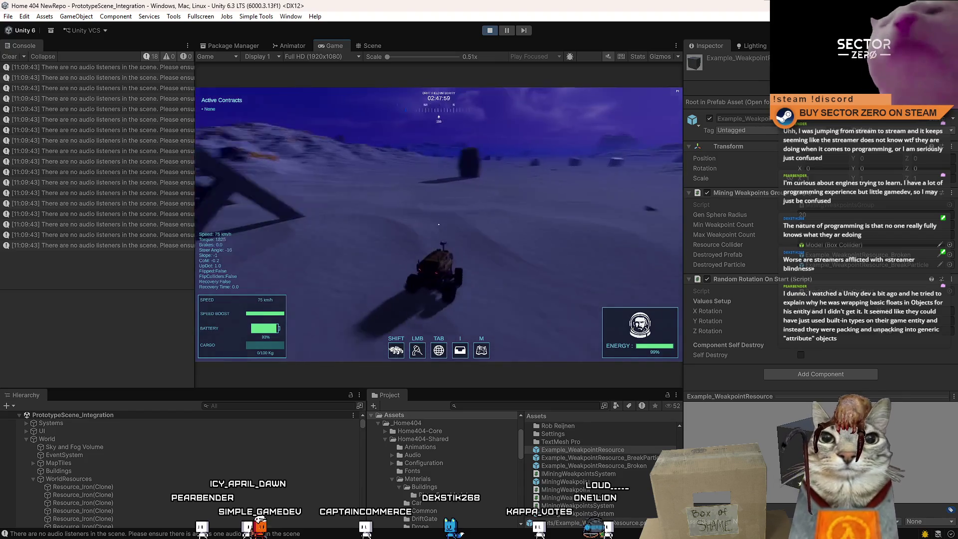
key(s)
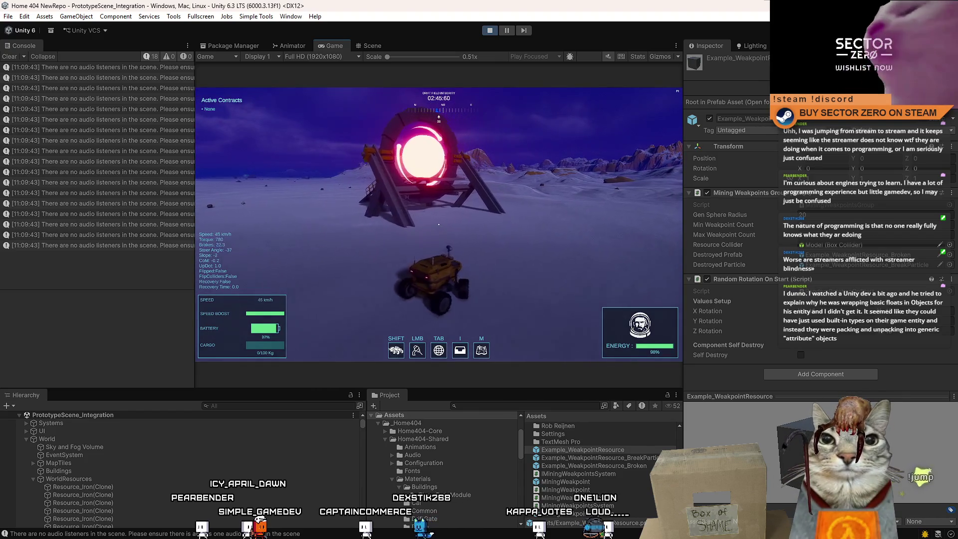
key(w)
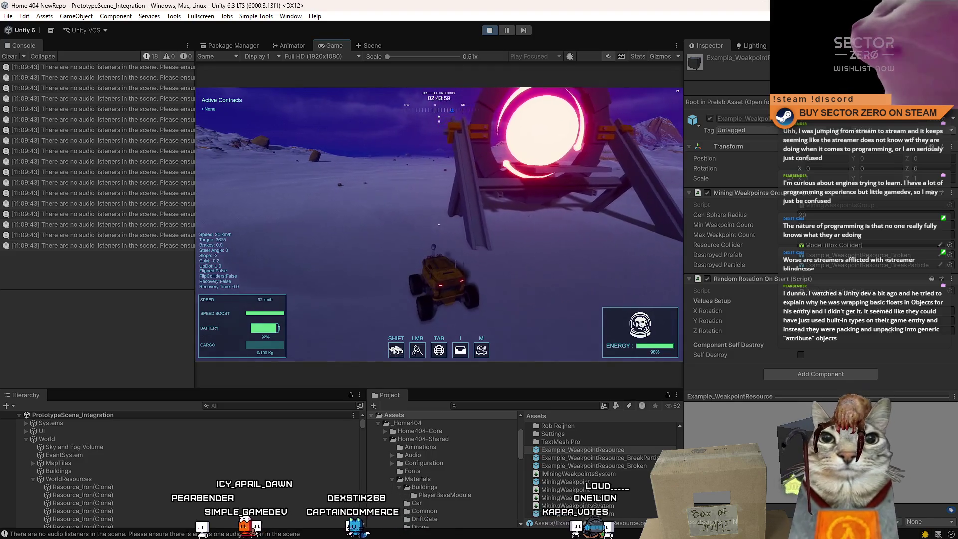
key(a)
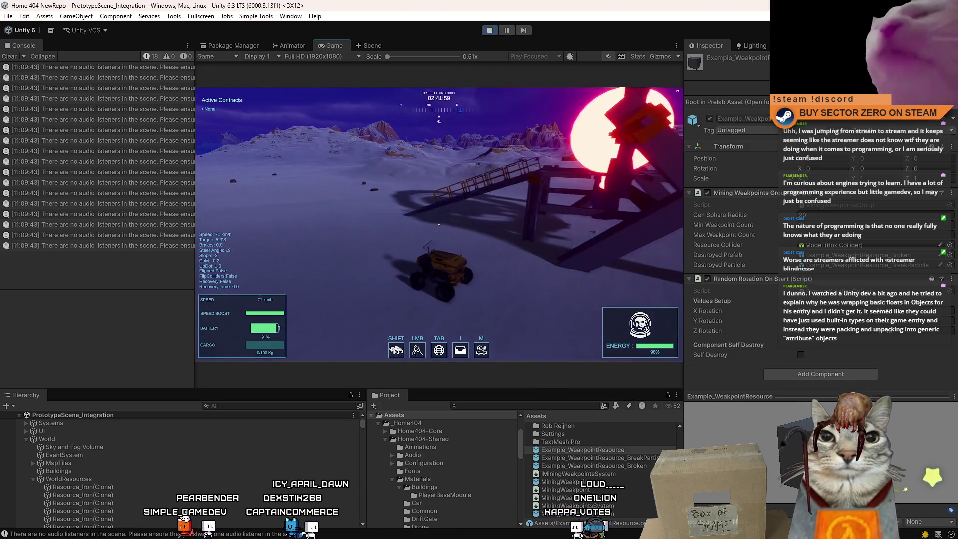
key(s)
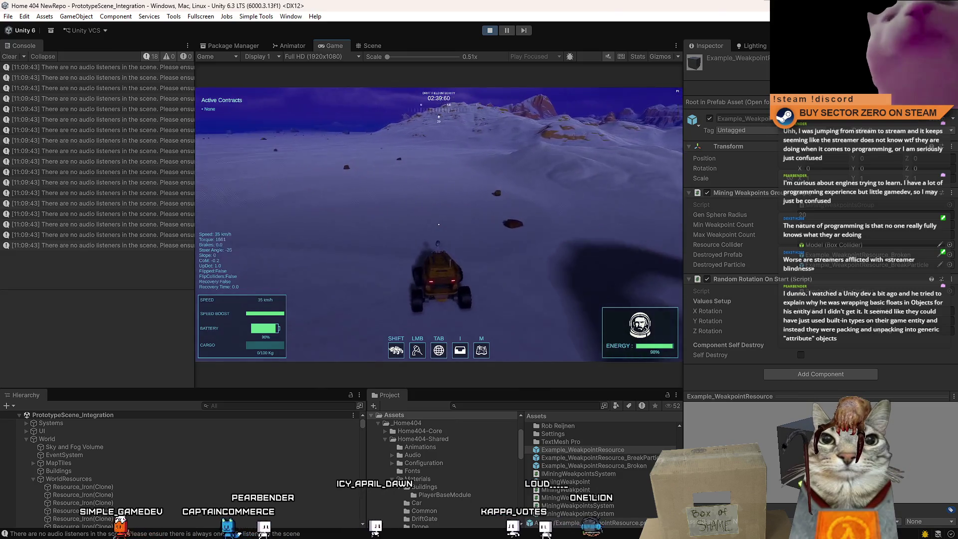
key(w)
key(a)
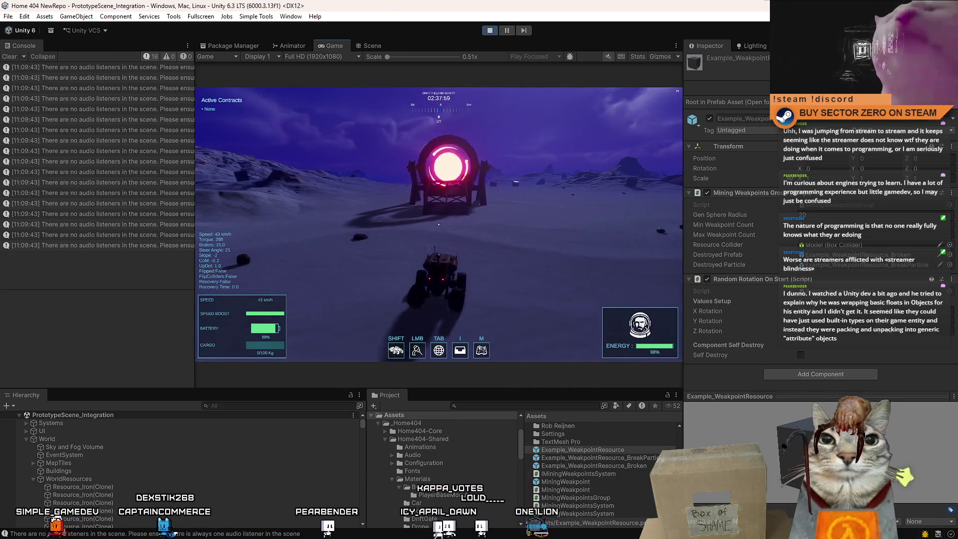
key(a)
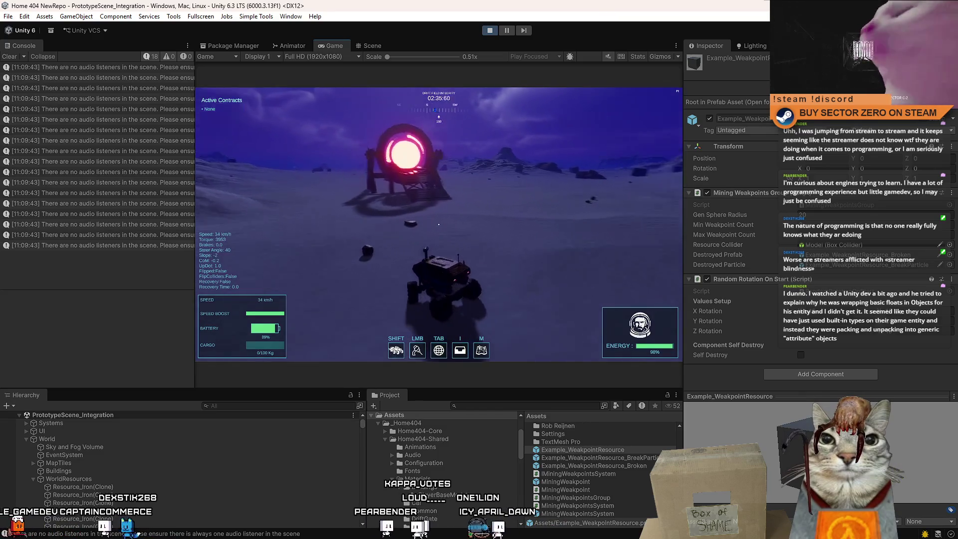
key(a)
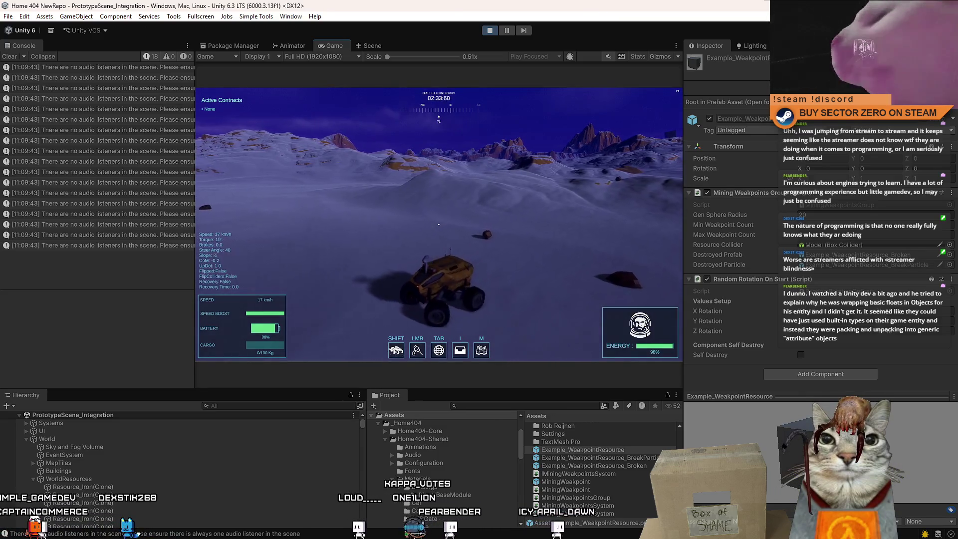
Stop near the gate, circle the beacon, and switch the Game view to fullscreen.
key(s)
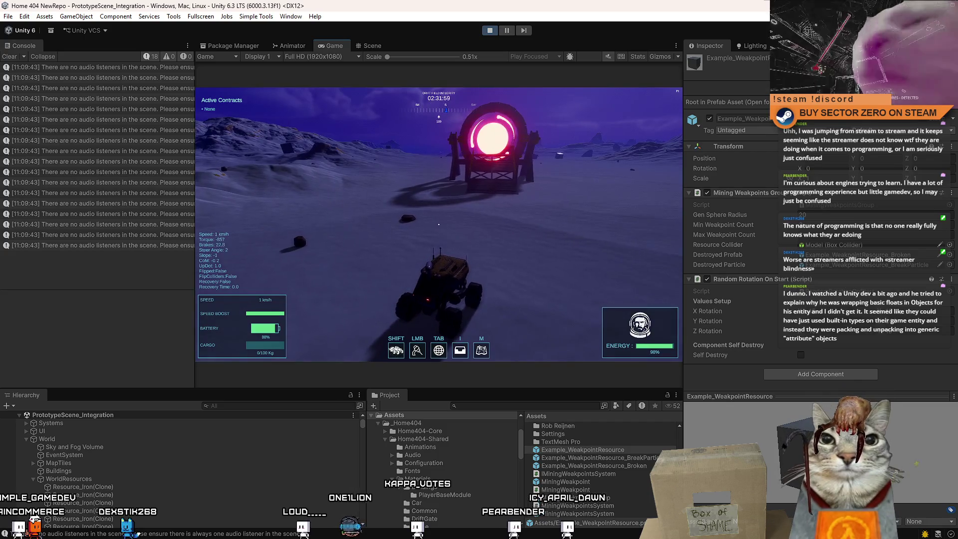
key(w)
key(a)
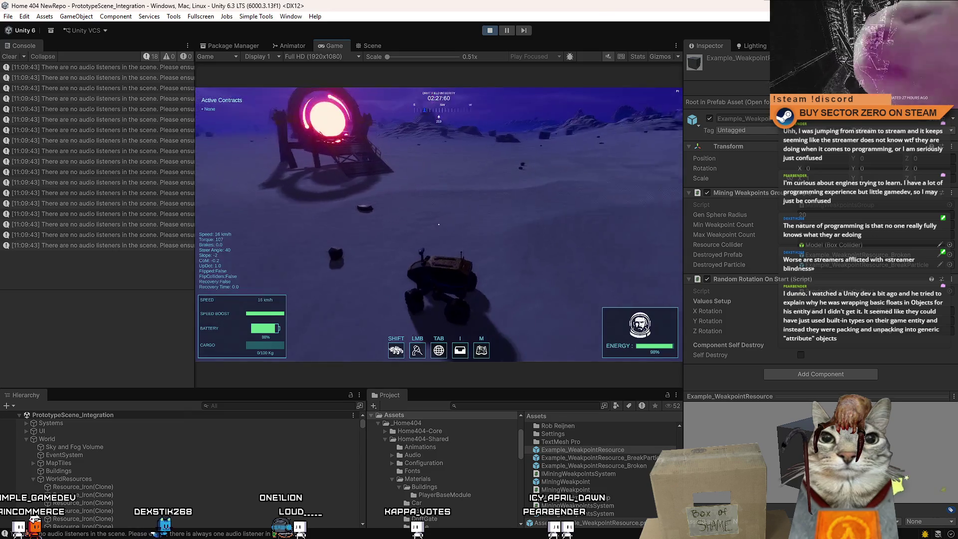
key(w)
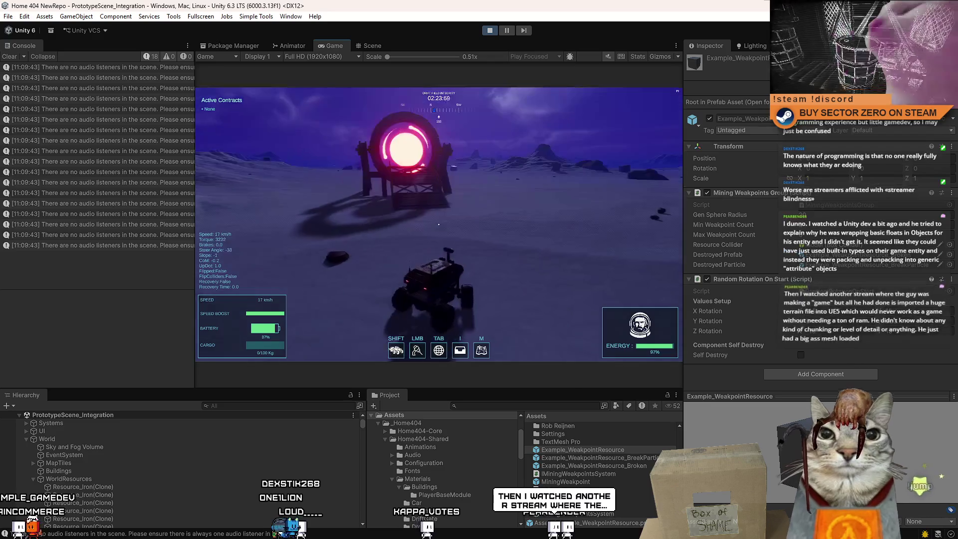
key(s)
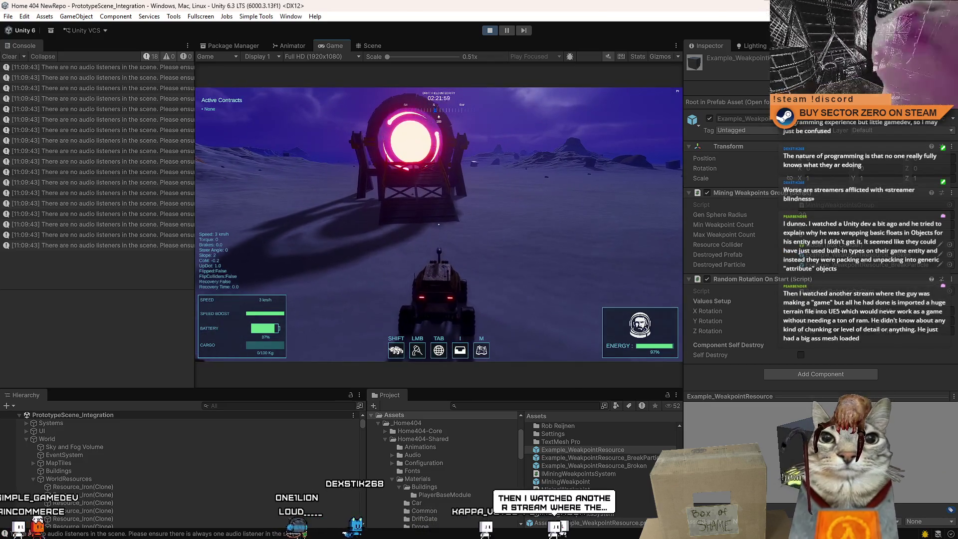
key(w)
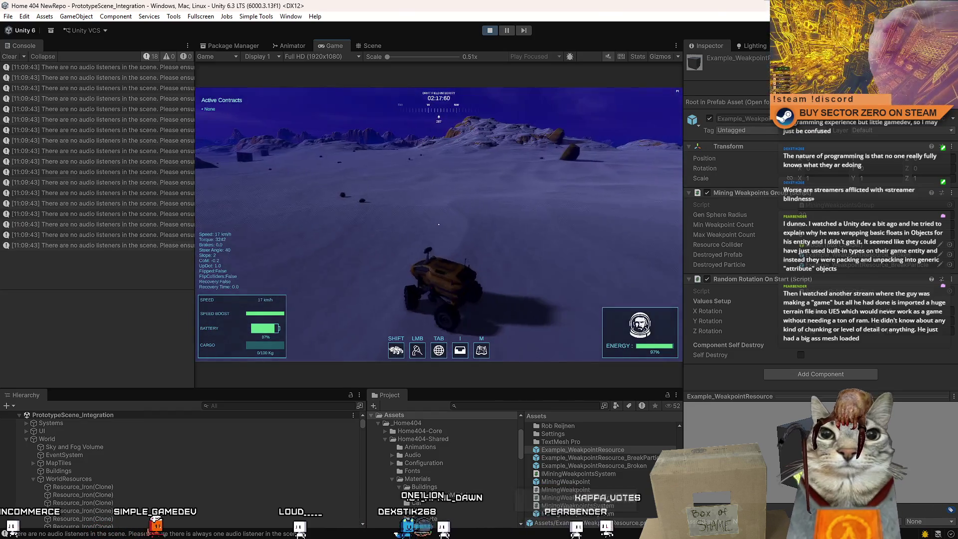
key(a)
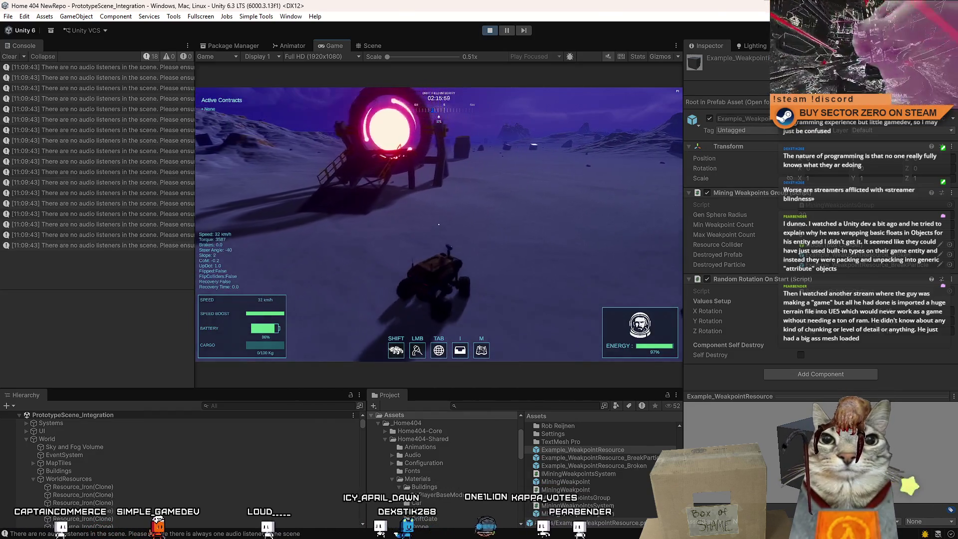
key(w)
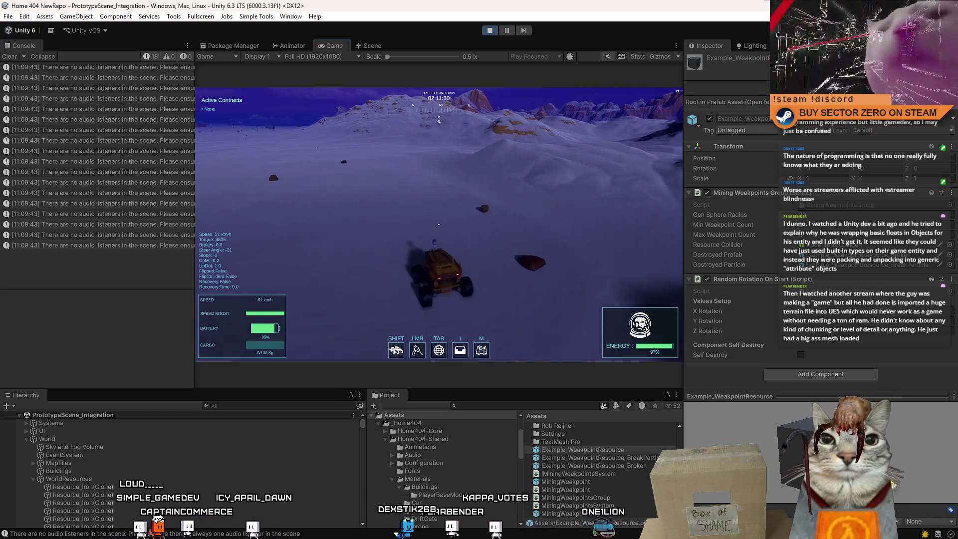
key(F10)
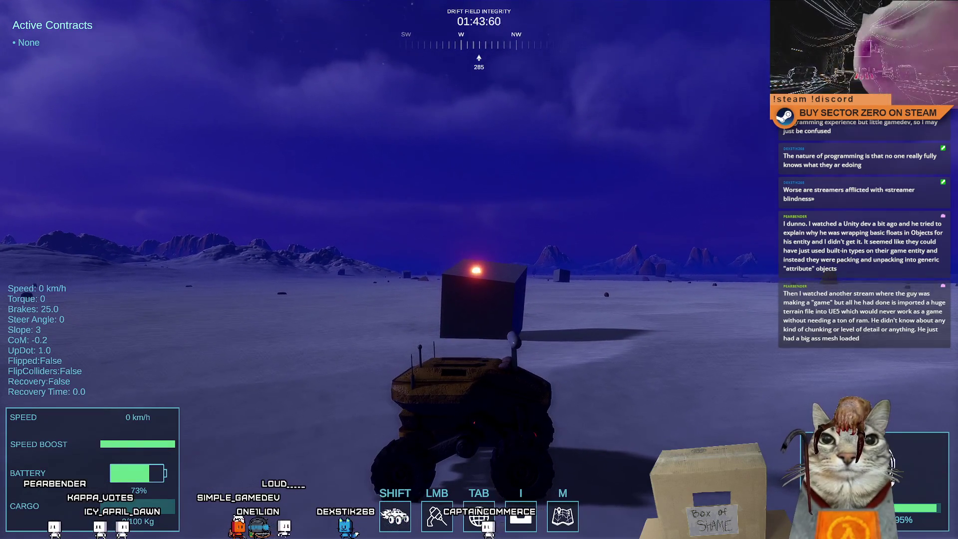
Drift the rover up to the dark block and mine it into smaller cubes.
key(w)
key(a)
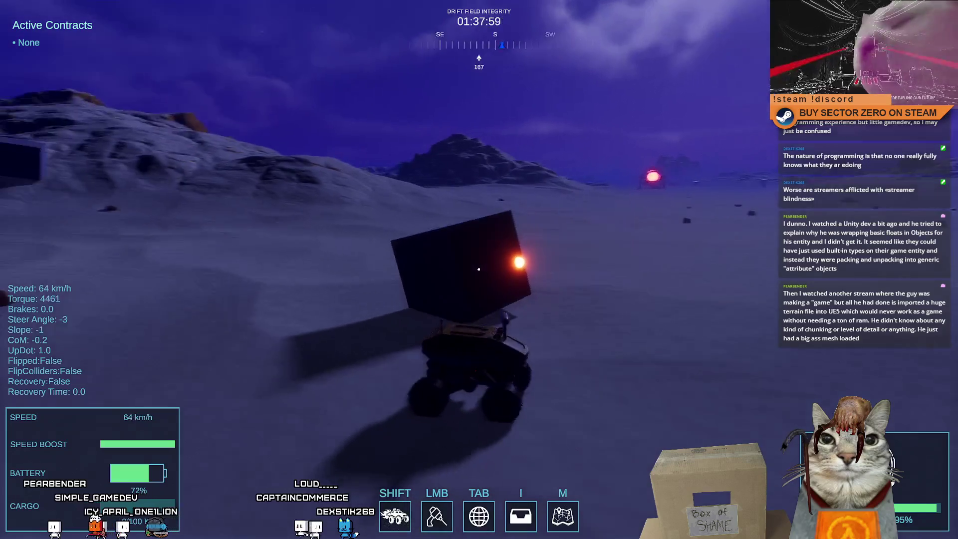
key(space)
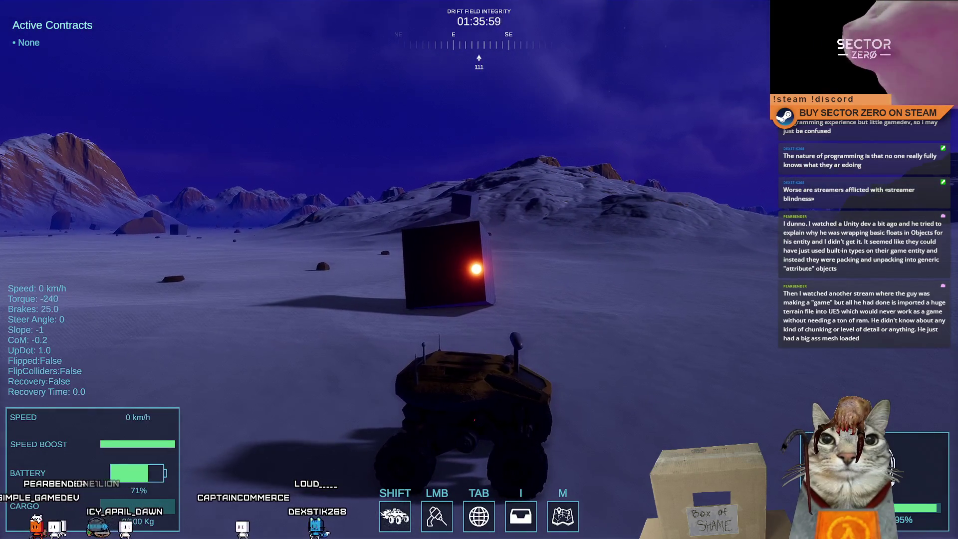
click(479, 269)
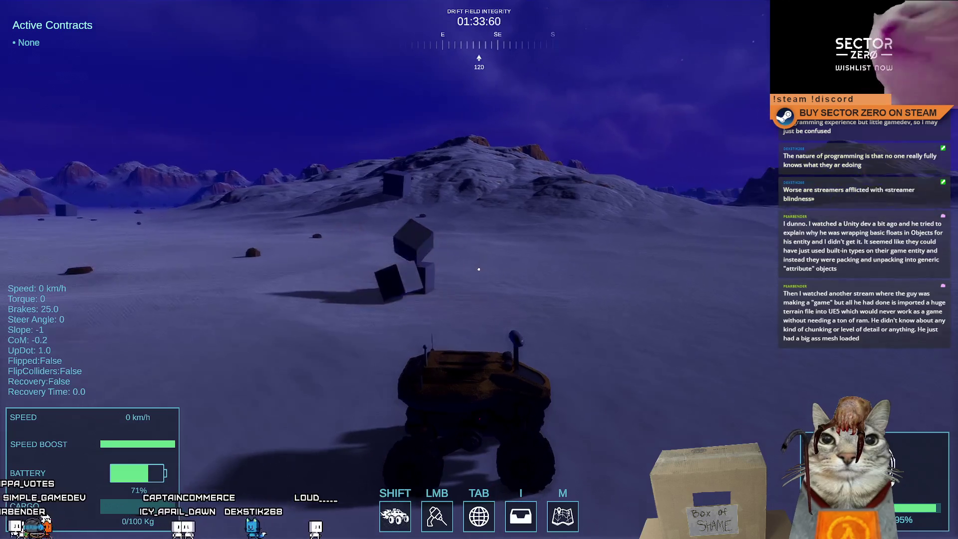
Drive past the scattered cubes, weaving left and right, and brake beside one.
key(w)
key(a)
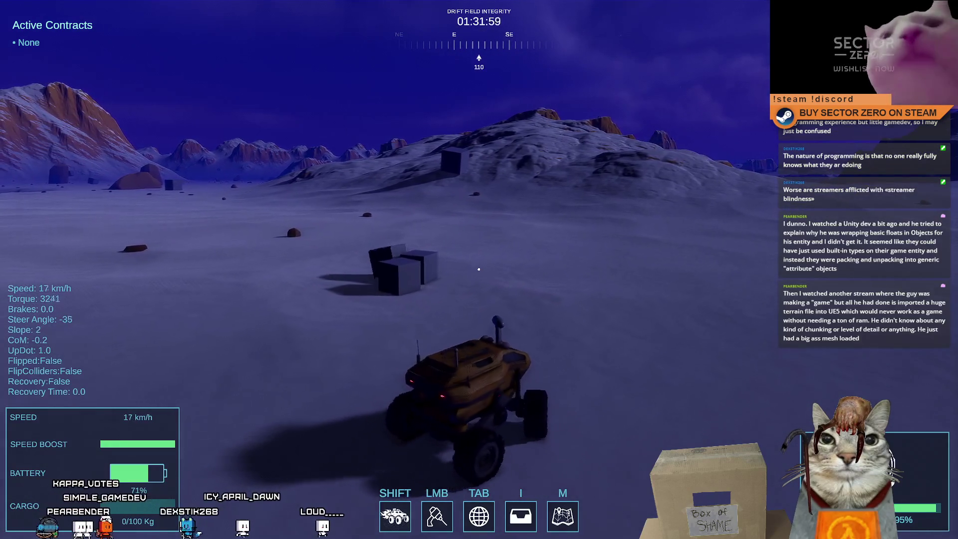
key(w)
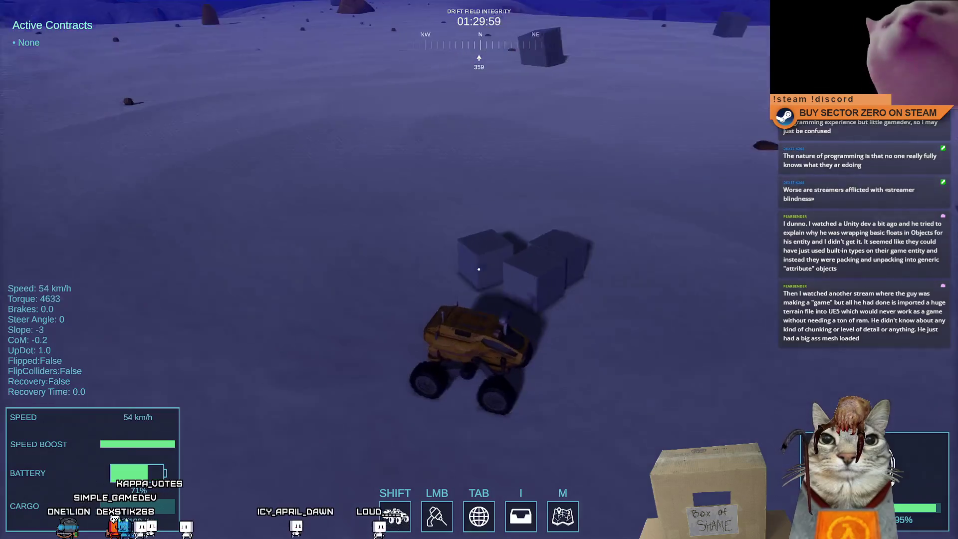
key(d)
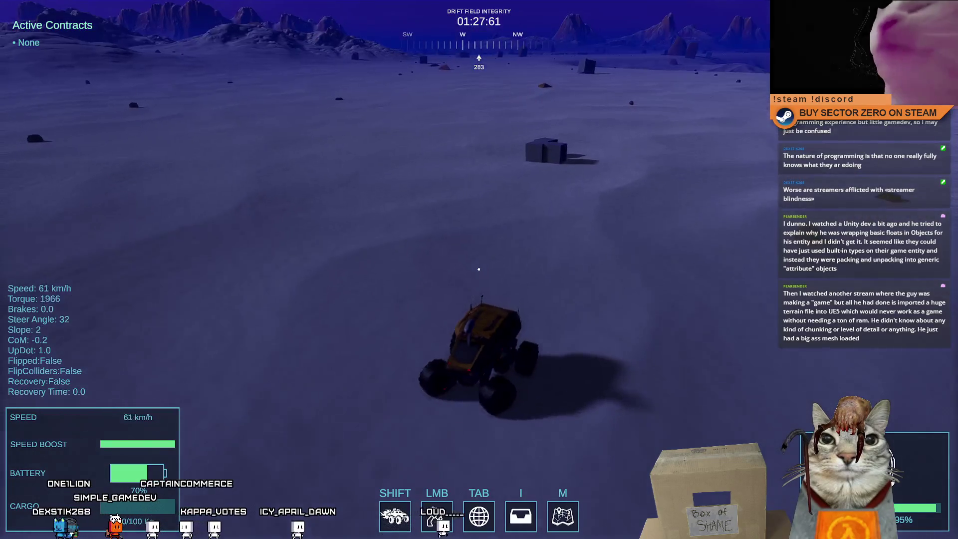
key(d)
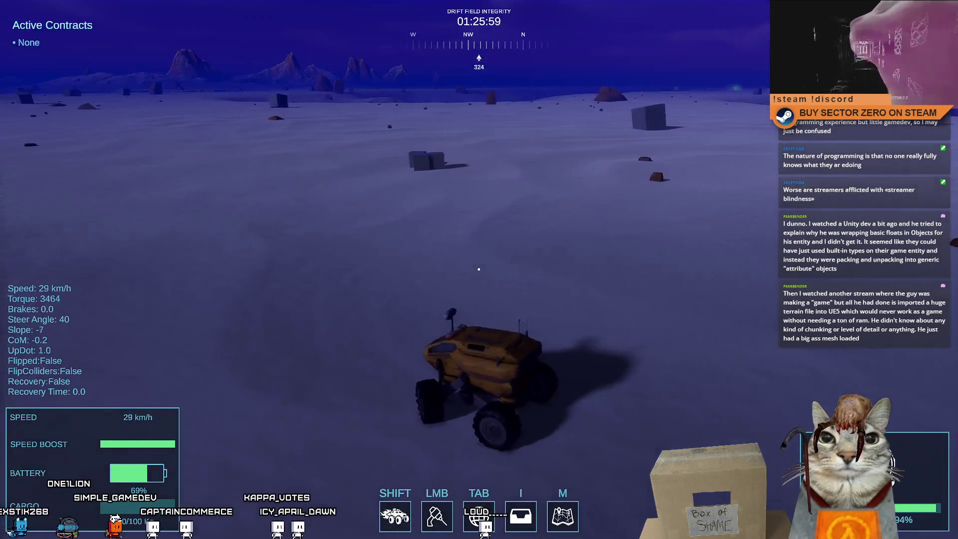
key(a)
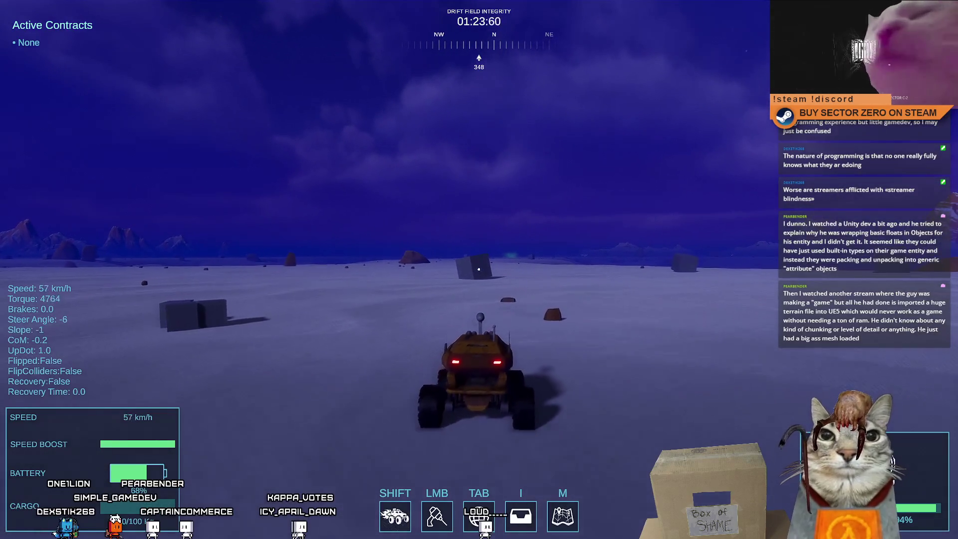
key(d)
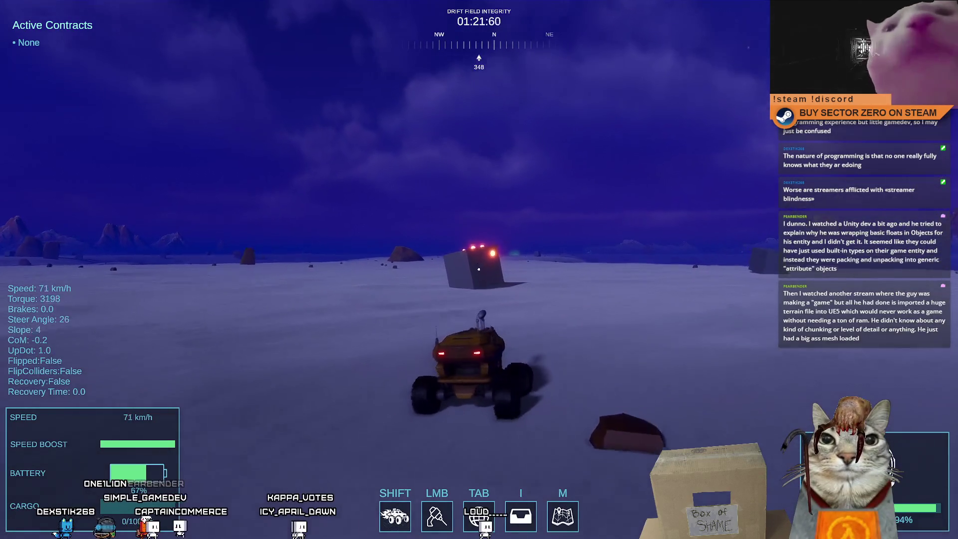
key(a)
key(s)
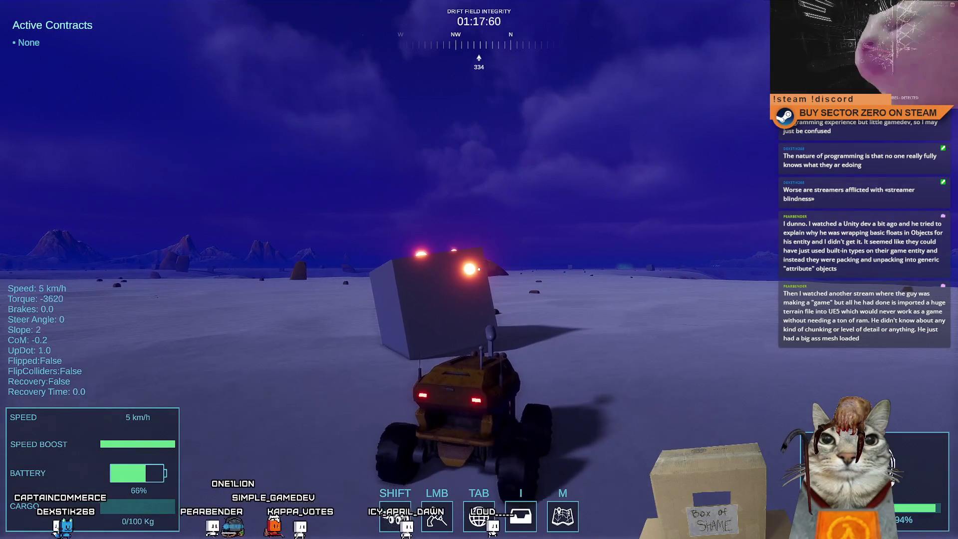
Bump the rover into the cube, drive away, and exit fullscreen with Escape.
key(w)
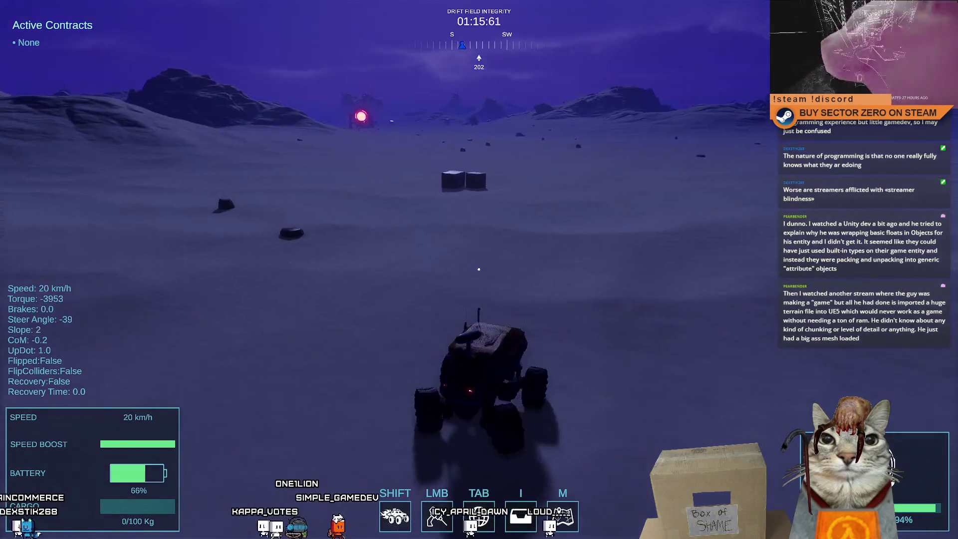
key(a)
key(w)
key(d)
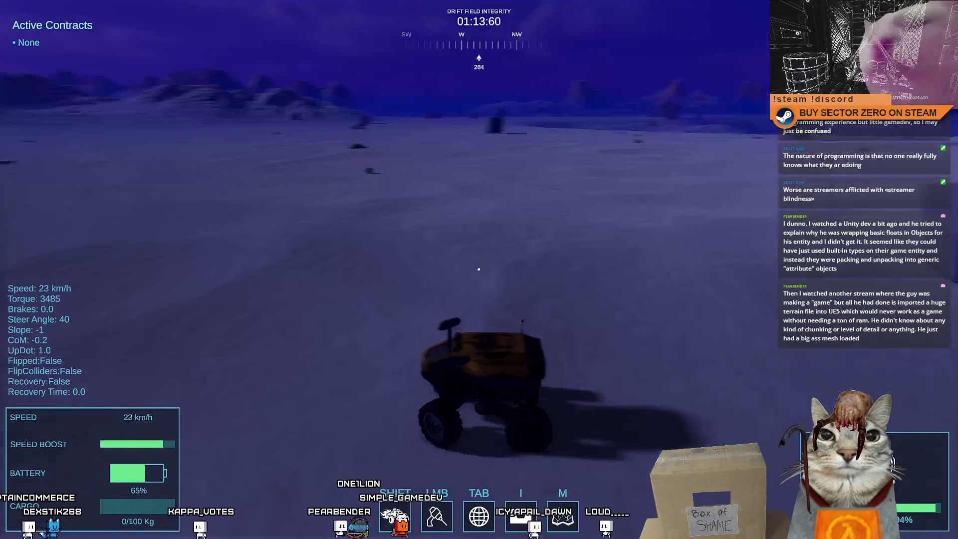
key(Escape)
key(Escape)
key(Escape)
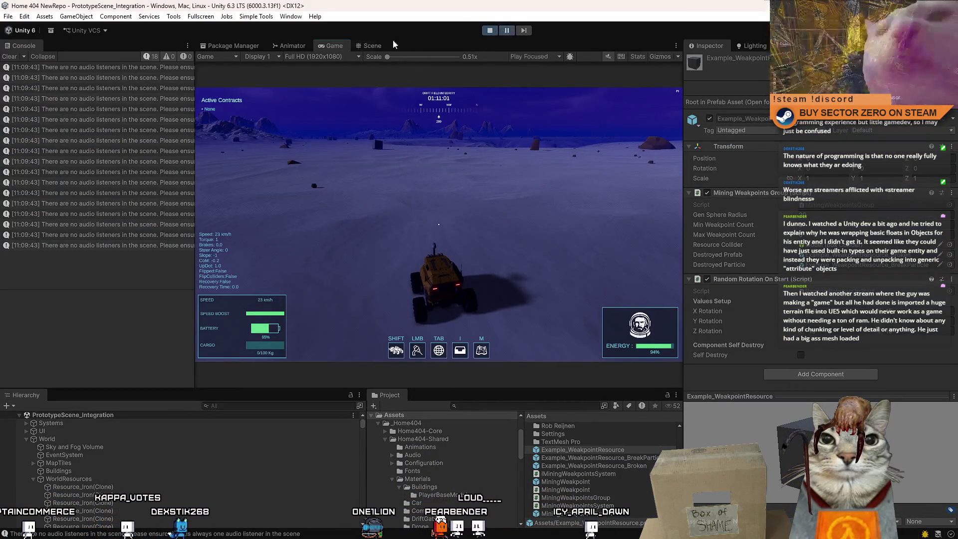
Switch to the Scene view, orbit over the terrain, and select a spawned weak-point cube.
click(372, 45)
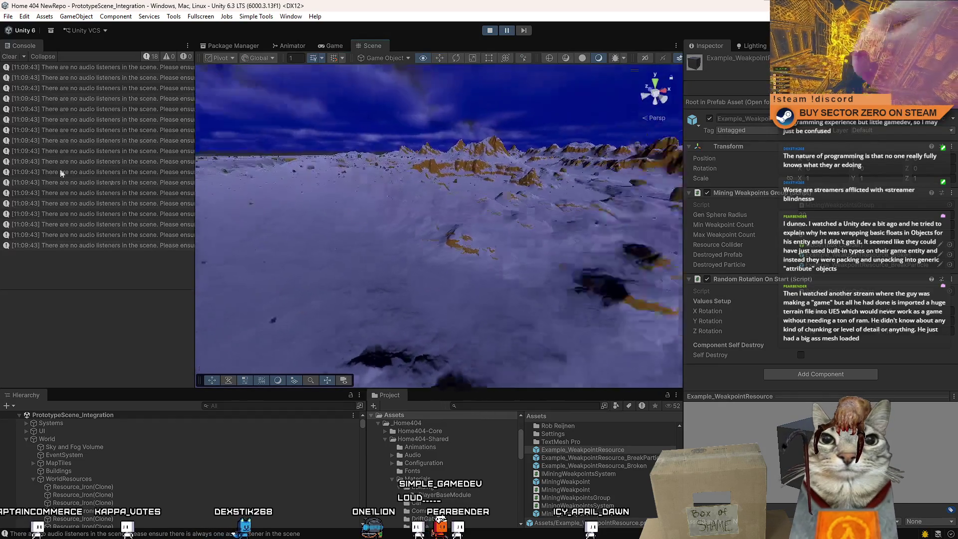
mouse_move(559, 205)
mouse_down()
mouse_move(500, 224)
mouse_move(474, 214)
mouse_move(439, 224)
mouse_move(410, 200)
mouse_up()
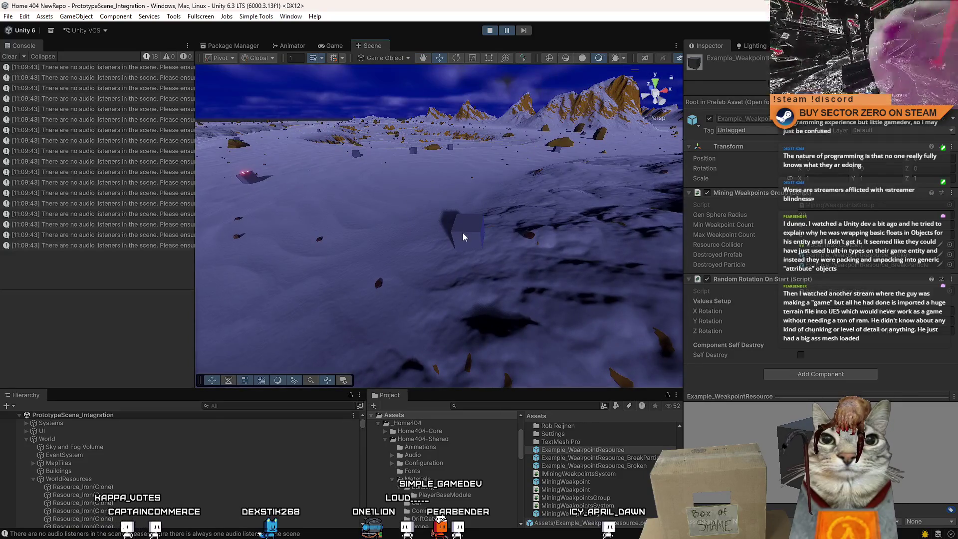
click(499, 223)
drag(515, 205, 515, 225)
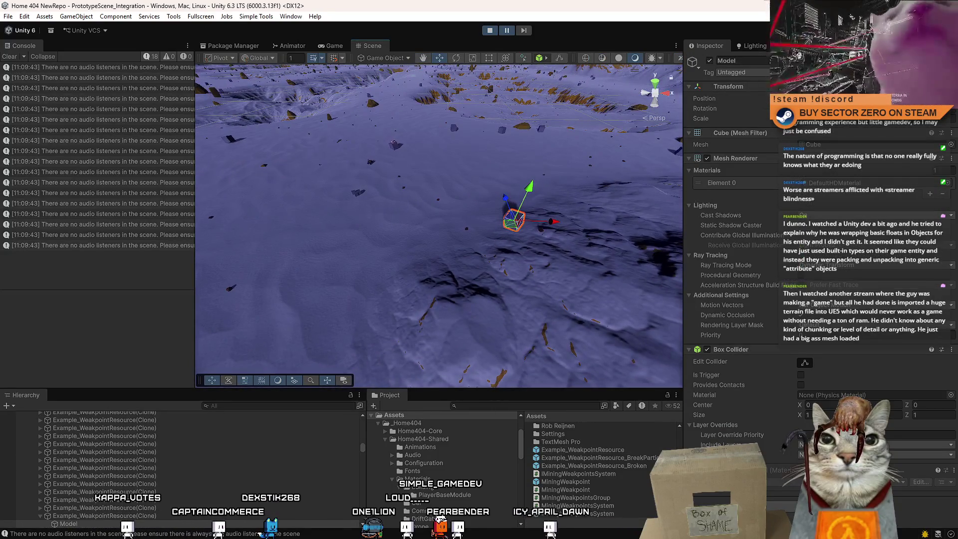
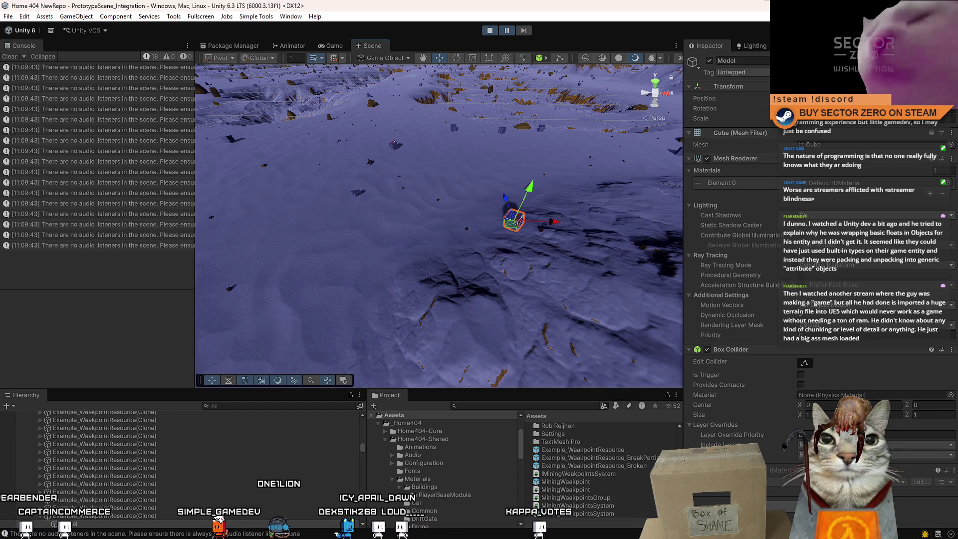
Orbit the Scene camera to look toward the horizon before watching the running game.
mouse_move(504, 222)
mouse_down()
mouse_move(475, 270)
mouse_move(575, 196)
mouse_move(307, 171)
mouse_move(398, 94)
mouse_move(450, 154)
mouse_move(416, 151)
mouse_move(821, 183)
mouse_move(742, 165)
mouse_move(44, 195)
mouse_move(913, 200)
mouse_move(41, 151)
mouse_move(267, 86)
mouse_move(274, 244)
mouse_move(273, 224)
mouse_move(452, 269)
mouse_up()
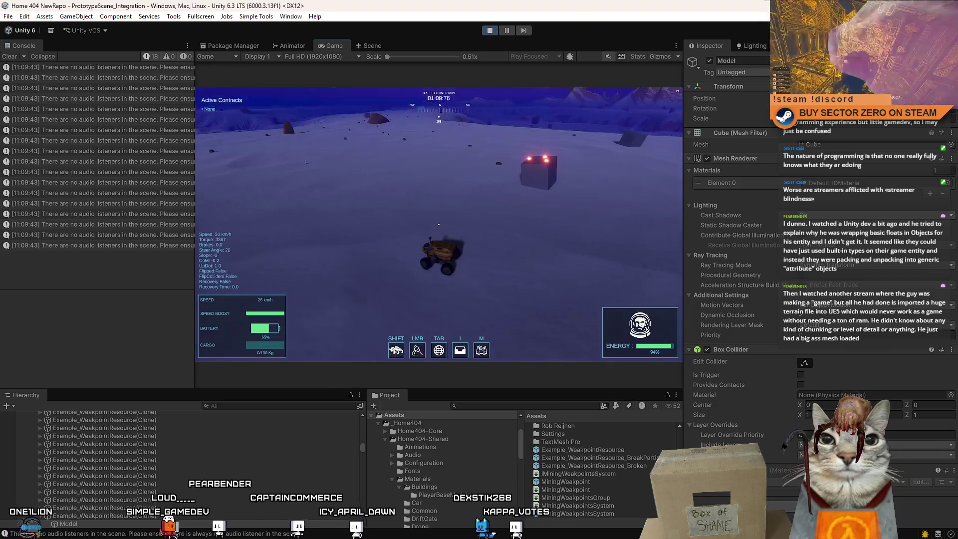
Drive the rover forward around the glowing rocks, steering left then right, and brake to a stop.
key(w)
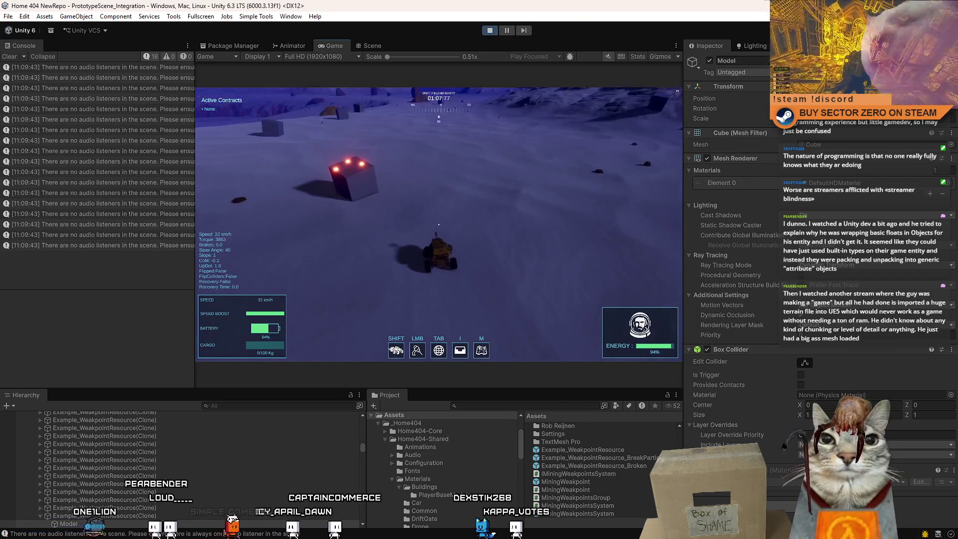
key(w)
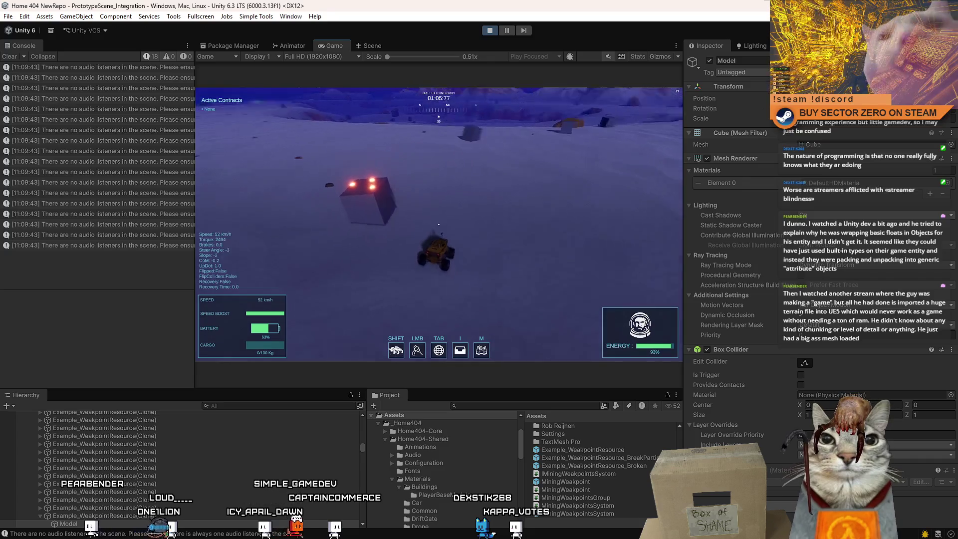
key(a)
key(a)
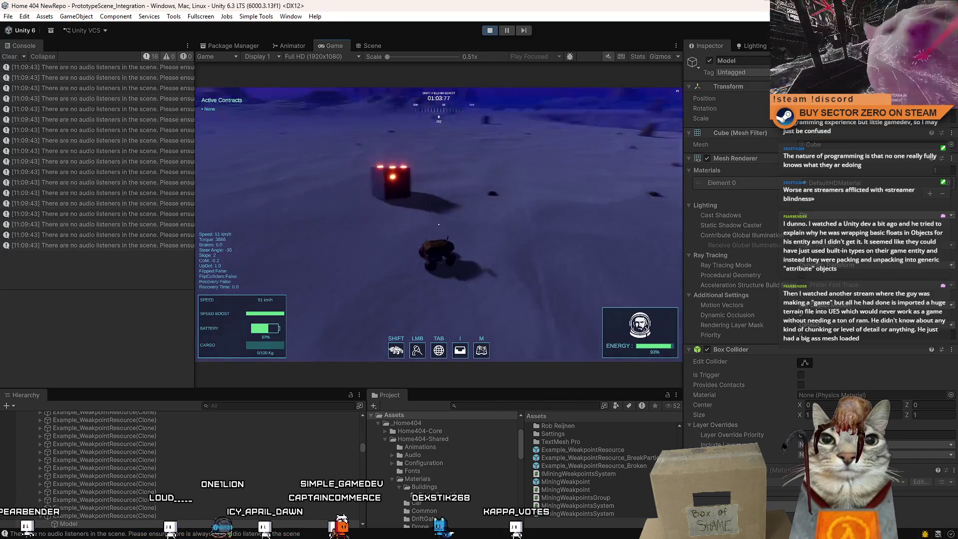
key(w)
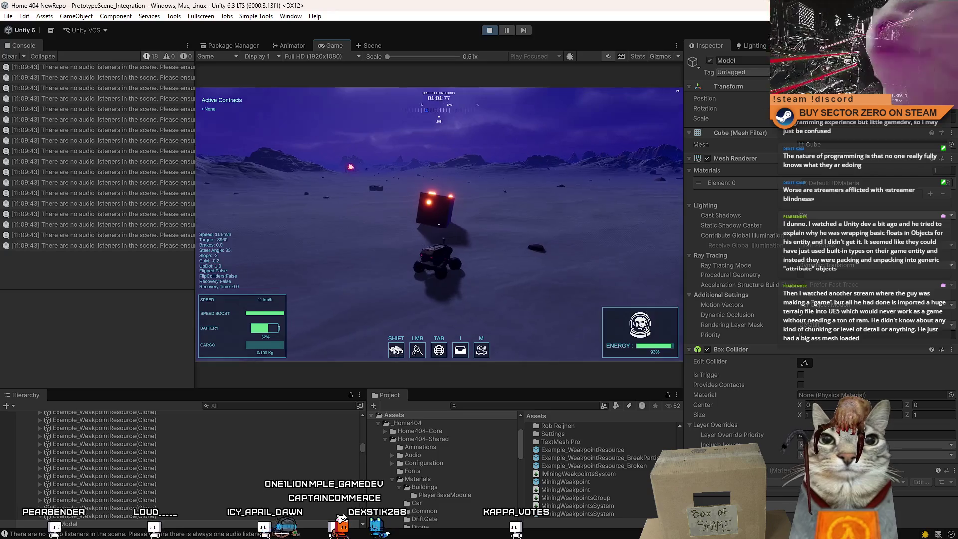
key(w)
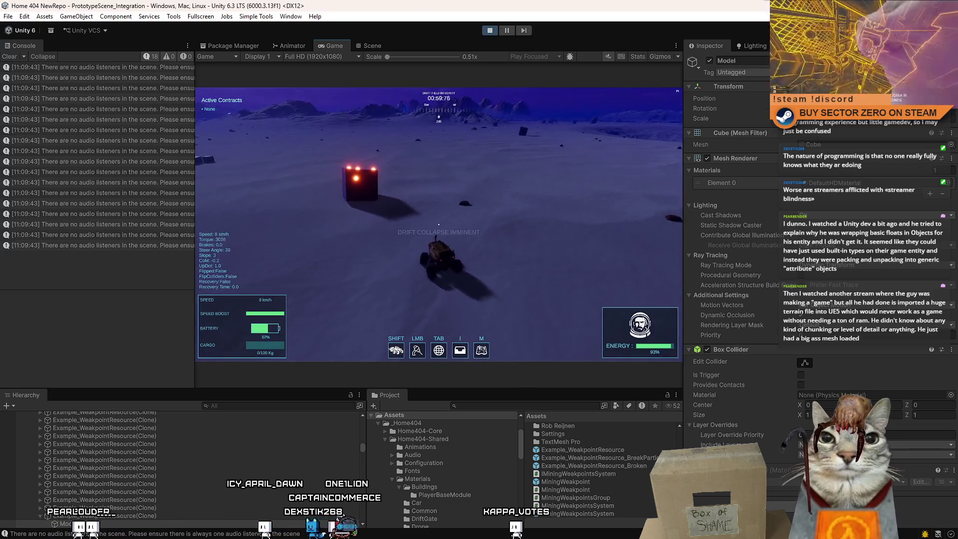
key(d)
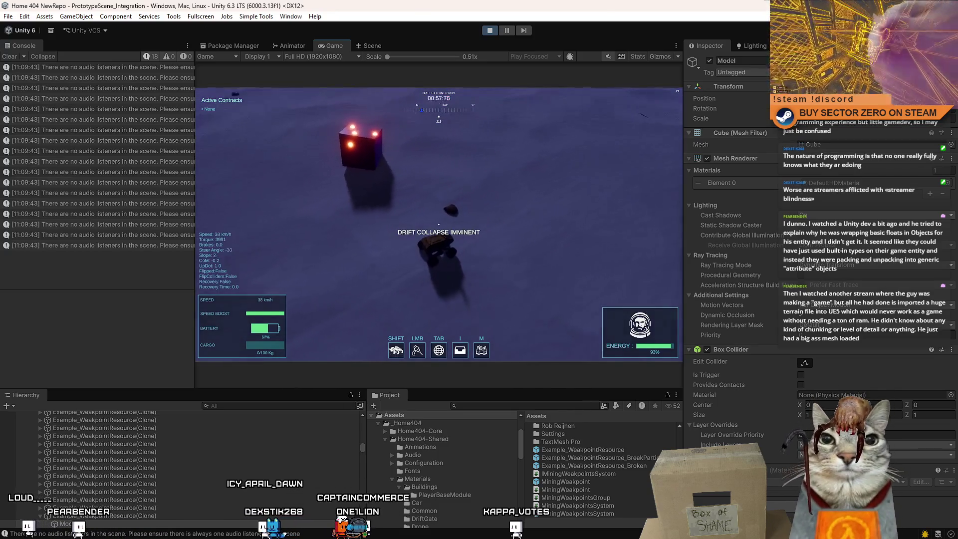
key(s)
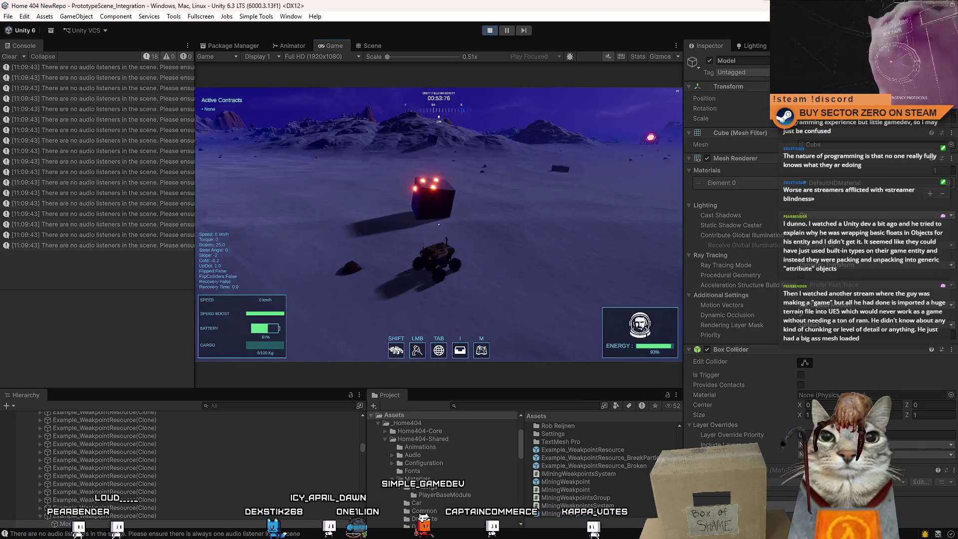
Reverse away from the rock in fullscreen, return to the editor layout and pause the game.
key(F10)
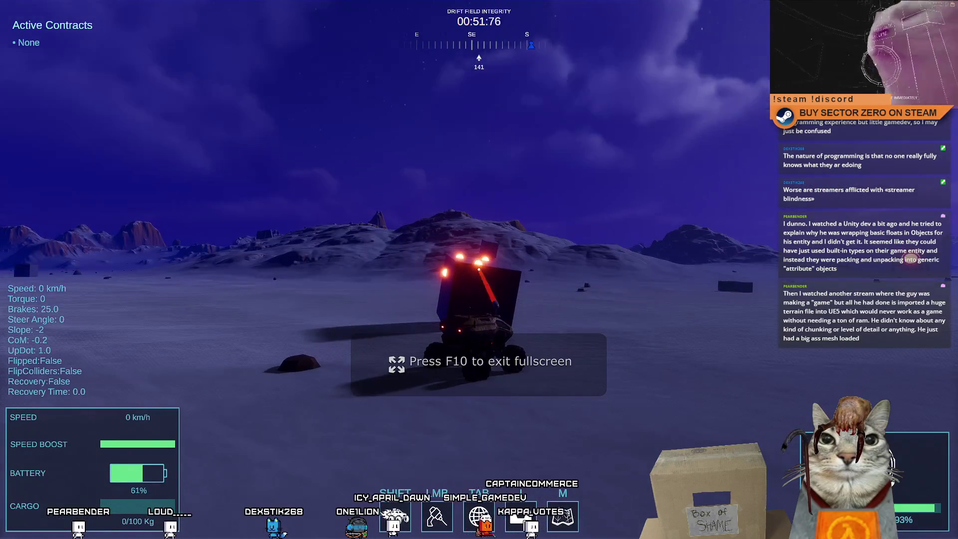
key(s)
key(d)
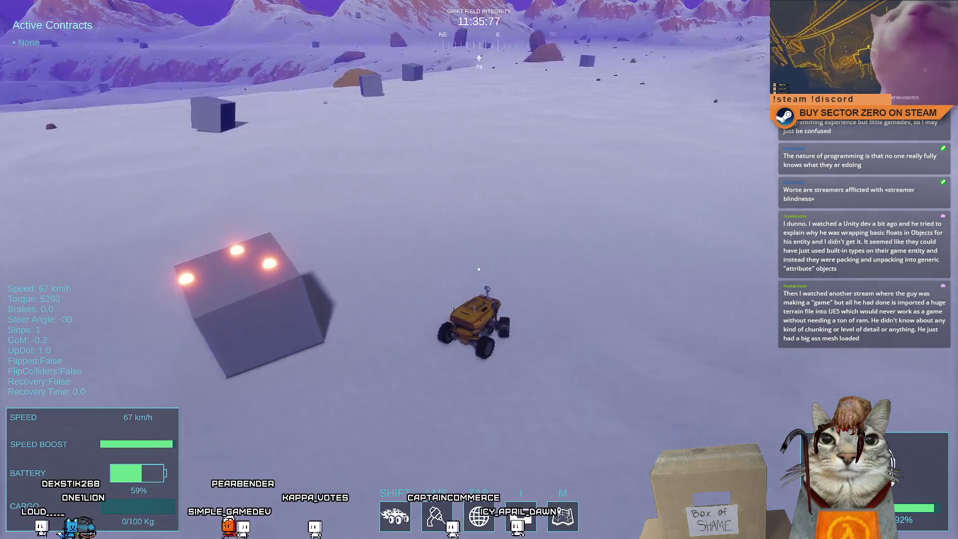
key(F11)
key(Escape)
key(Escape)
key(Escape)
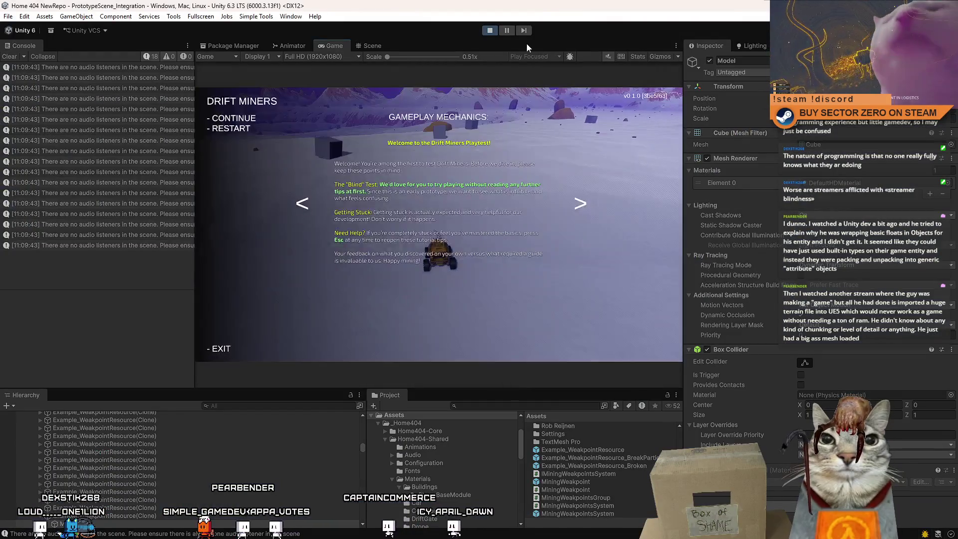
Fly the Scene view to a rock cube and select it, its parent weakpoint resource and its Model.
click(372, 46)
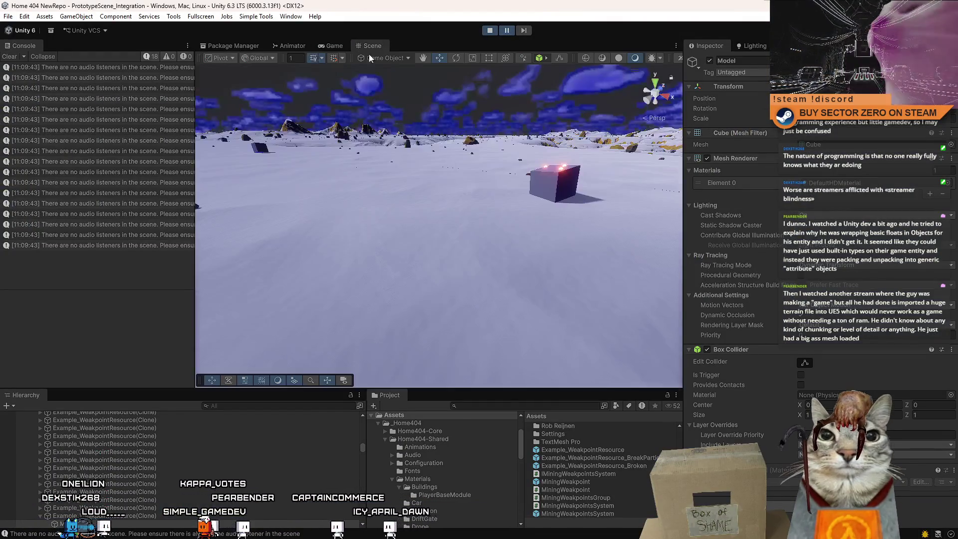
key(w)
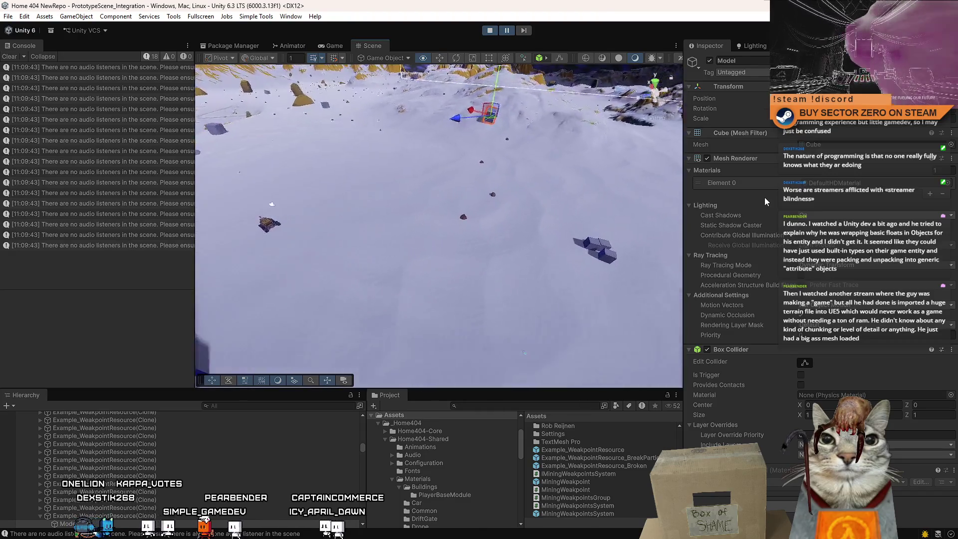
click(416, 215)
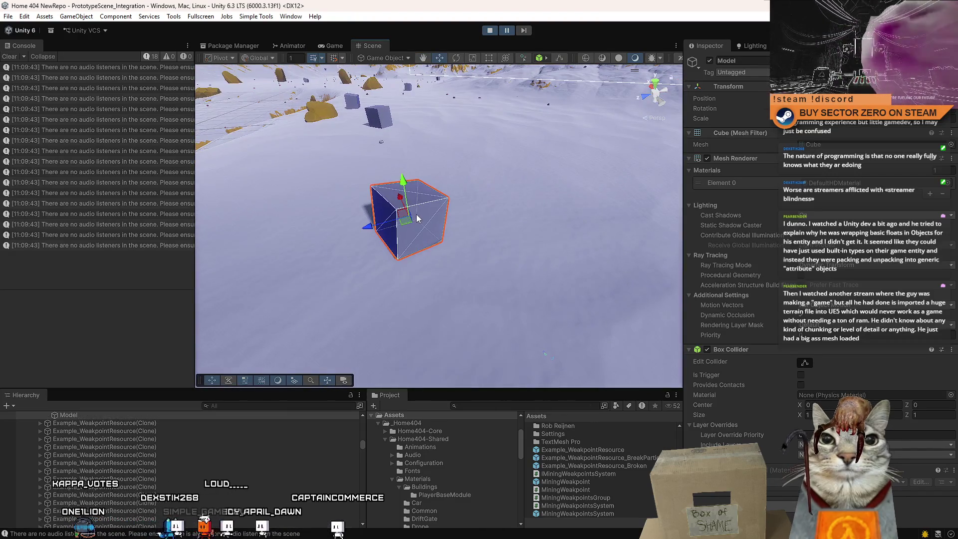
scroll(161, 502, up, 3)
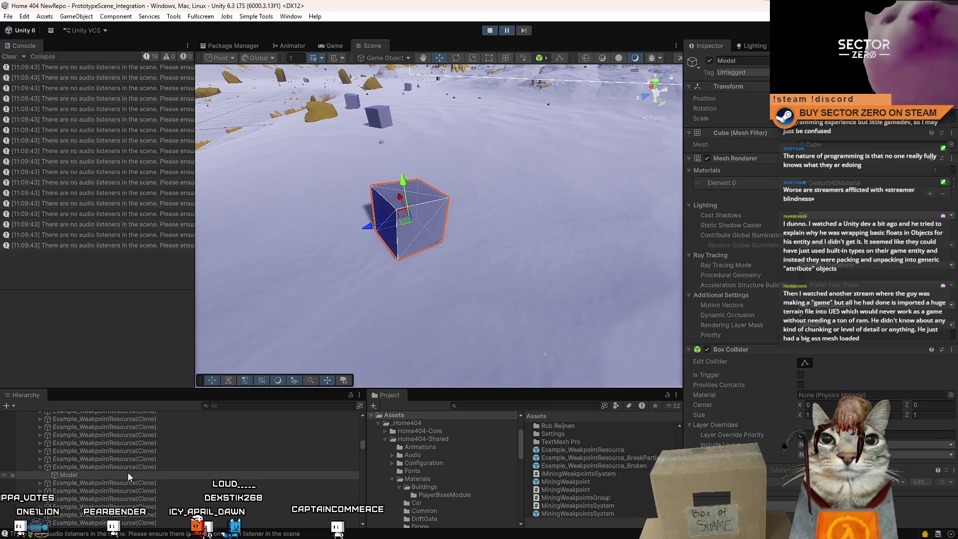
click(116, 468)
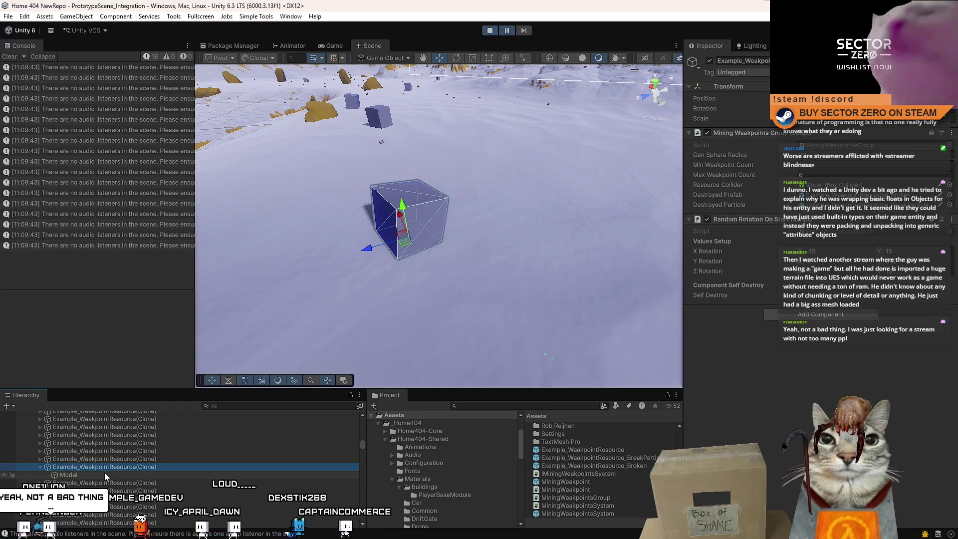
click(64, 475)
Inspect the rock Model's Mesh Filter and Box Collider components in the Inspector.
right_click(739, 136)
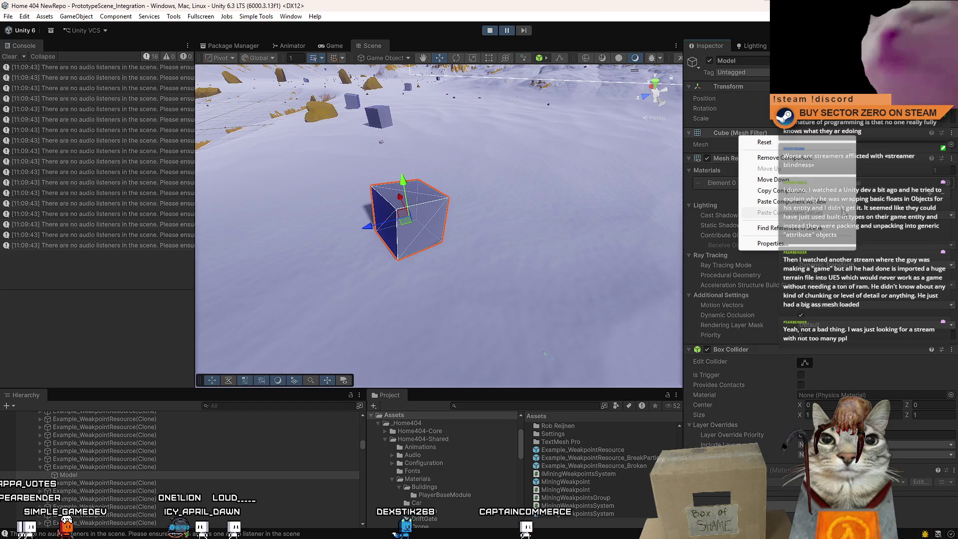
scroll(728, 224, down, 3)
drag(106, 475, 124, 469)
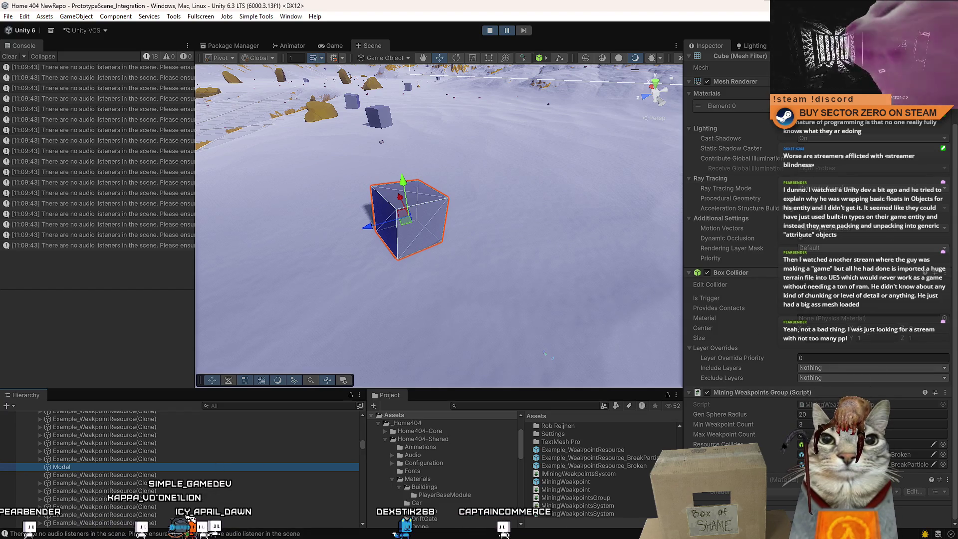
click(119, 471)
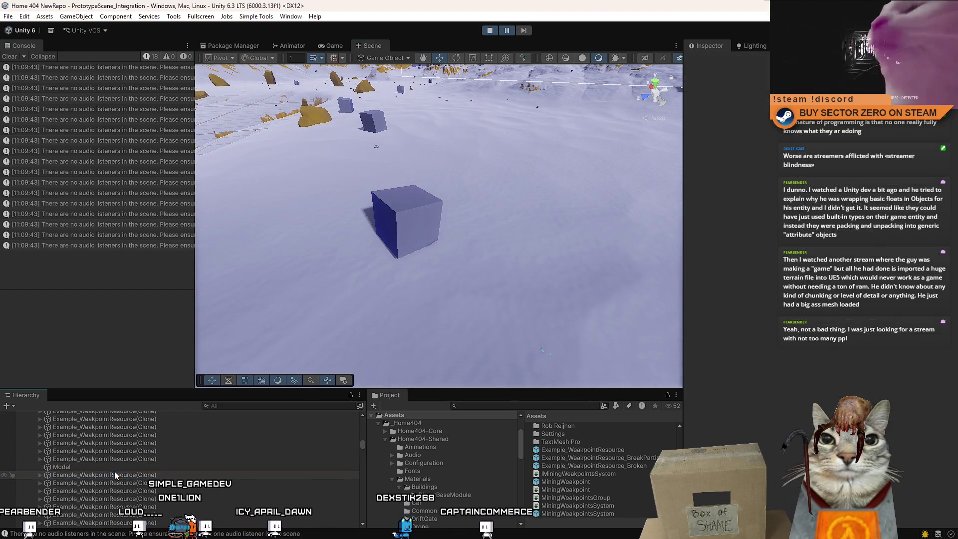
click(116, 468)
scroll(858, 216, down, 2)
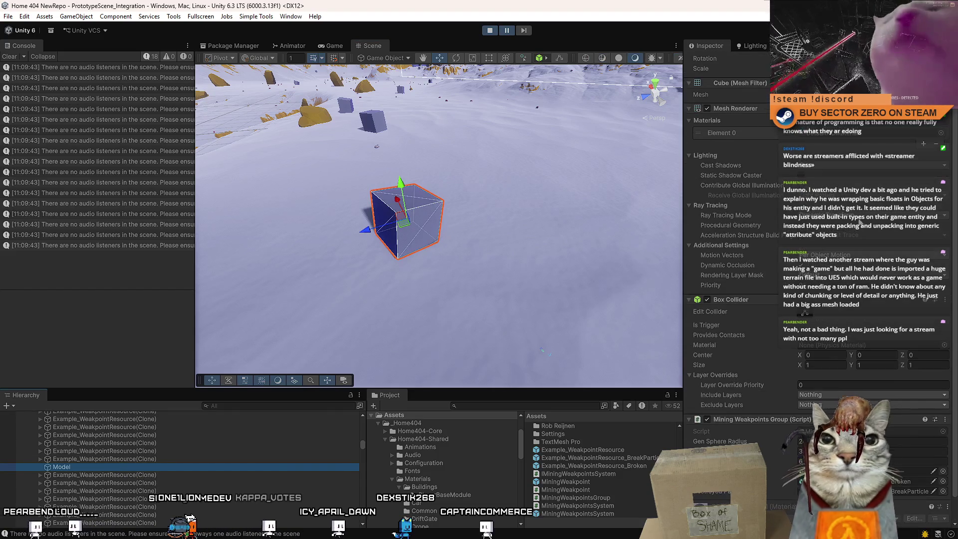
mouse_move(649, 159)
mouse_down()
mouse_move(618, 146)
mouse_move(540, 215)
mouse_up()
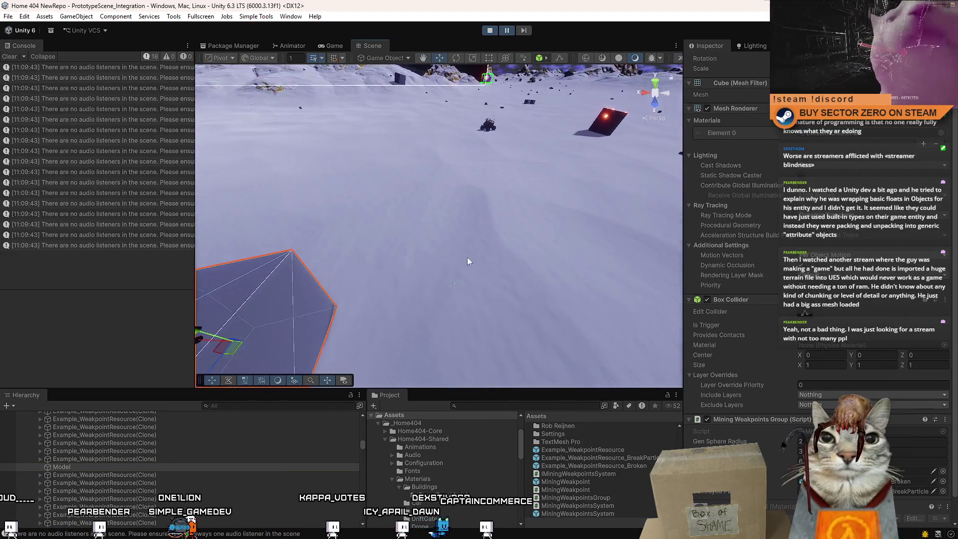
Select another weakpoint resource's Model, frame it in the scene and clear the console.
click(39, 476)
click(85, 476)
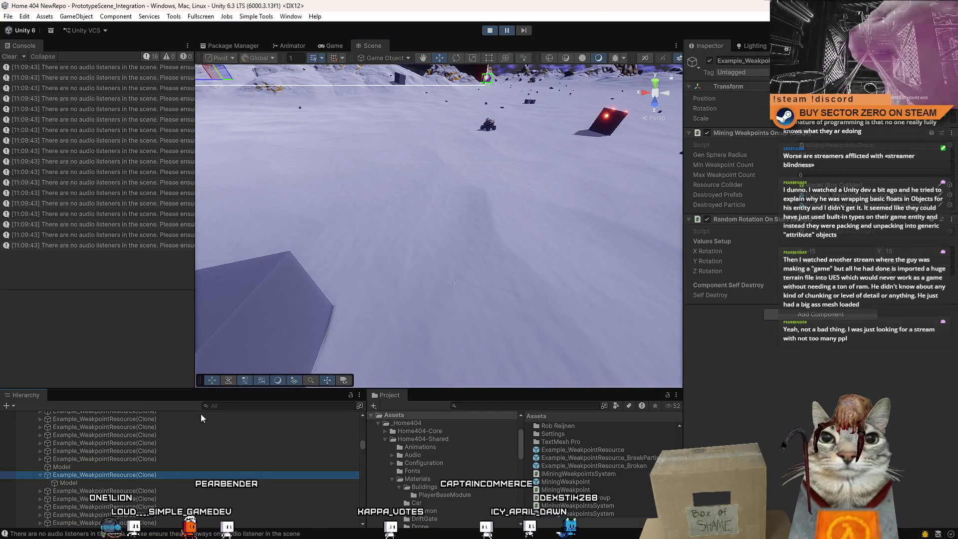
click(82, 483)
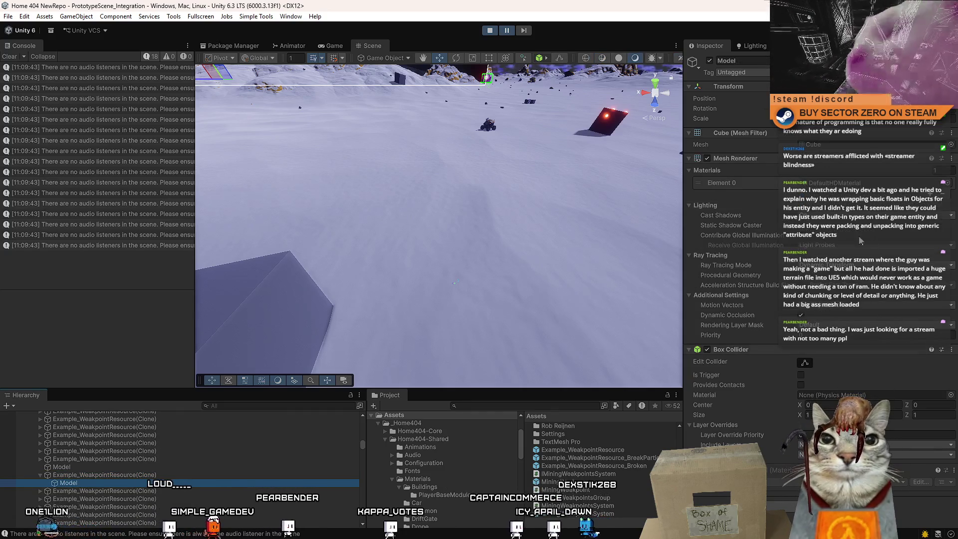
click(129, 469)
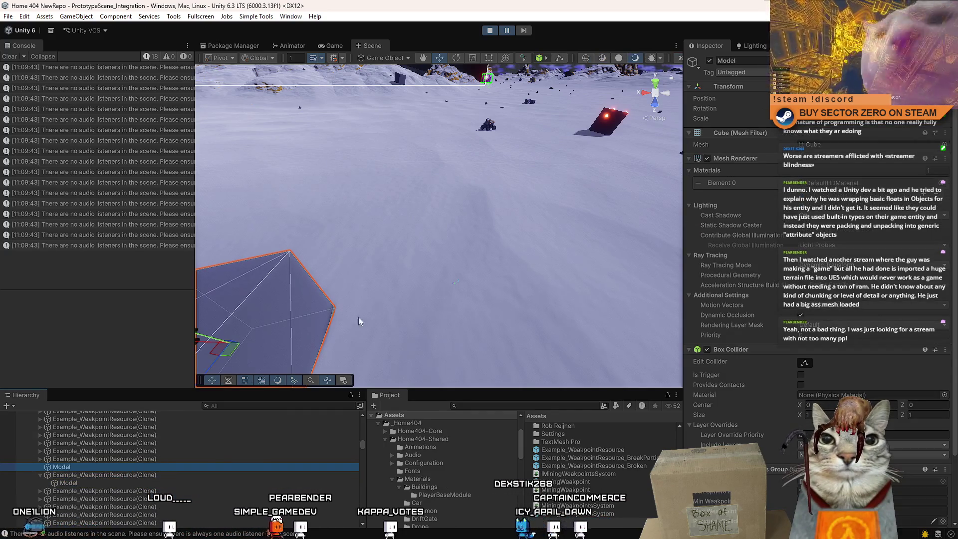
key(f)
drag(345, 264, 742, 249)
scroll(819, 250, down, 3)
click(9, 56)
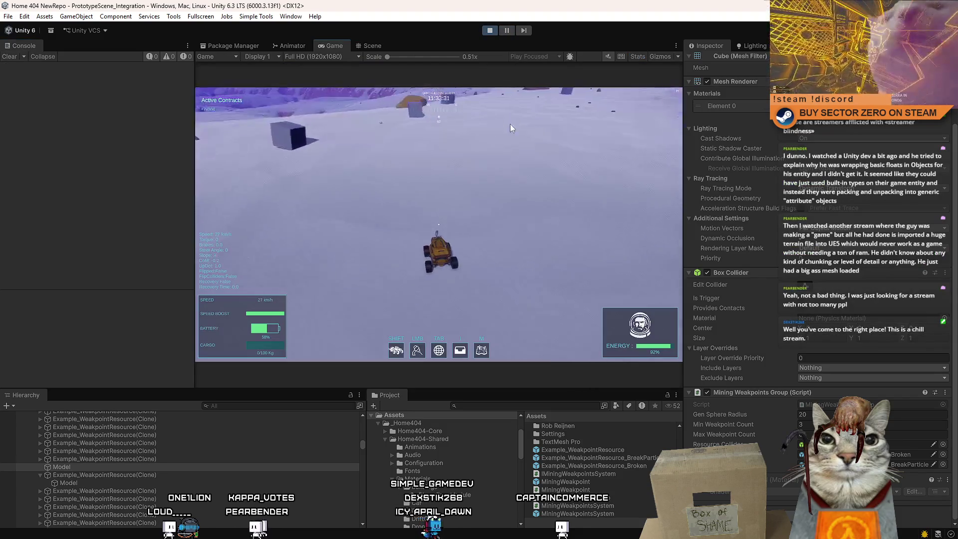
Drive briefly, orbit the Scene view around the rock, then break the black rock into debris.
key(w)
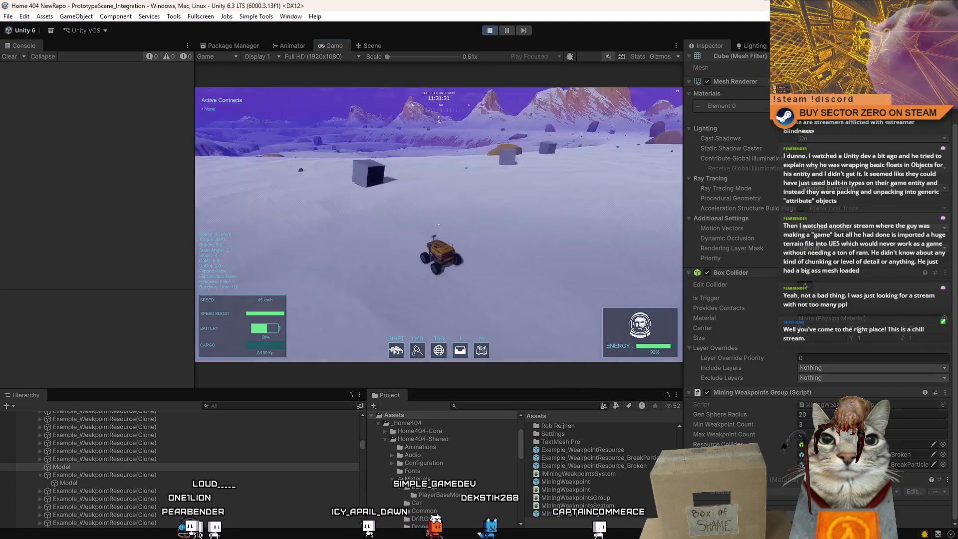
key(s)
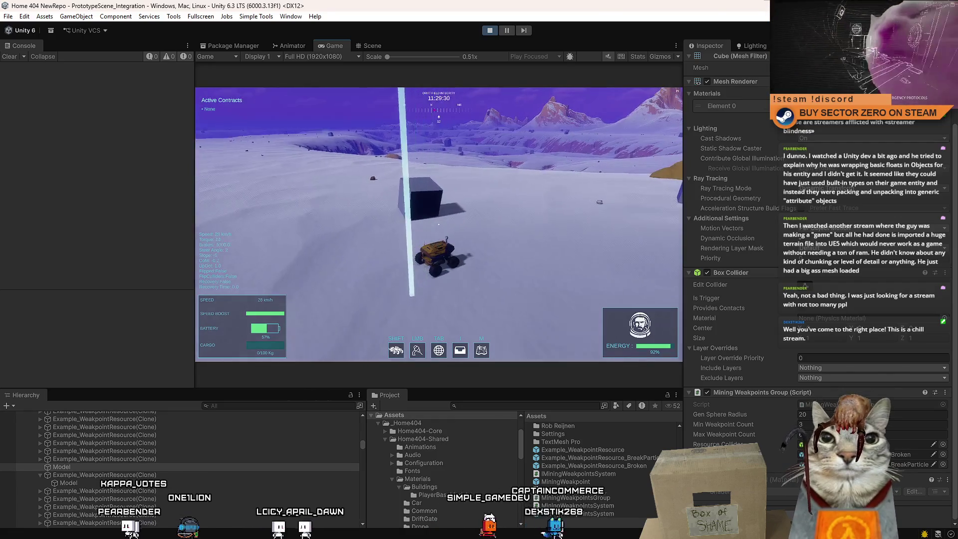
key(Escape)
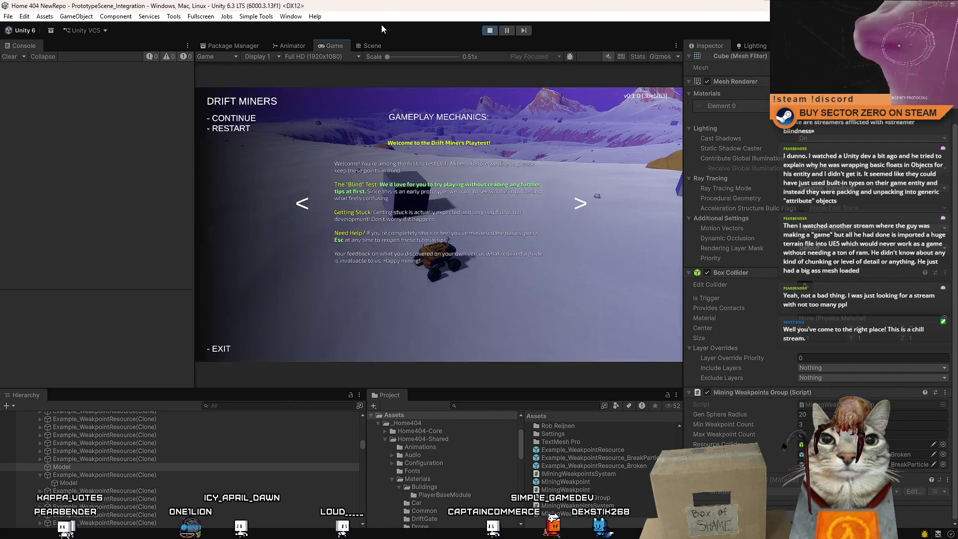
click(372, 45)
mouse_move(559, 249)
mouse_down()
mouse_move(595, 242)
mouse_move(549, 279)
mouse_up()
click(345, 49)
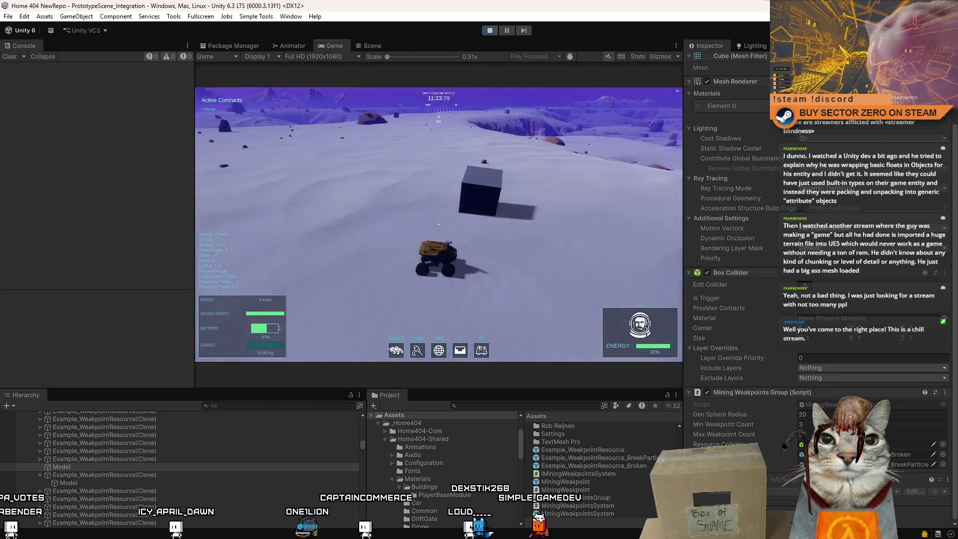
click(439, 224)
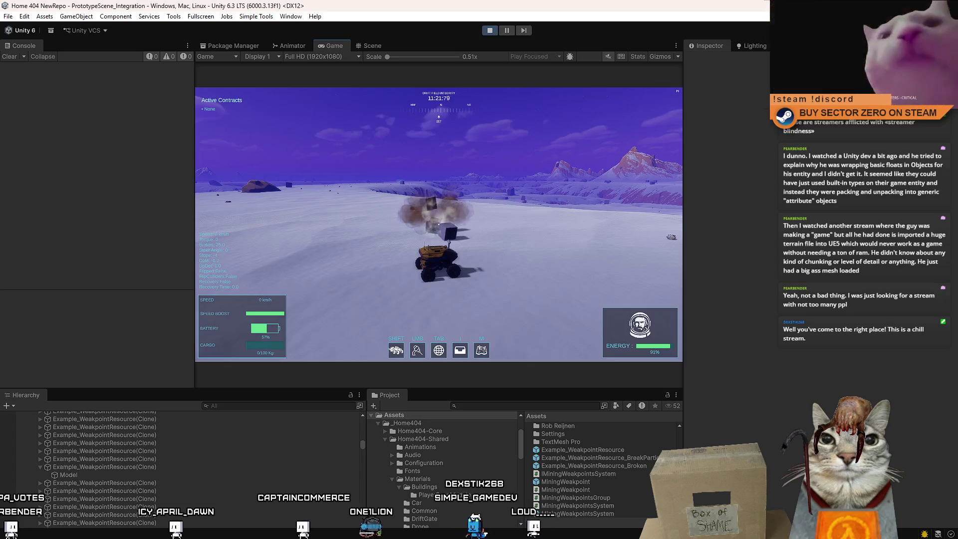
Drive the rover past the rocks, curving left across the snow, then pause the game.
key(w)
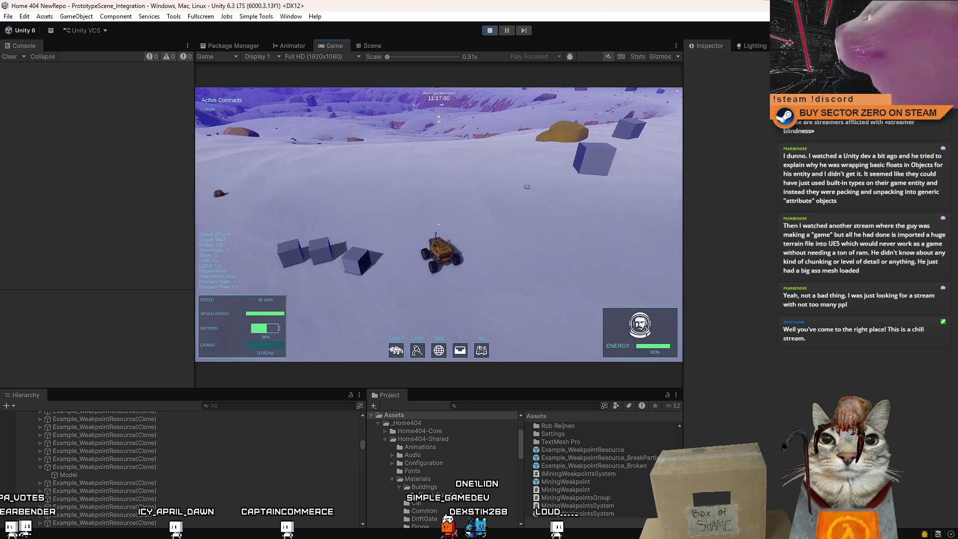
key(a)
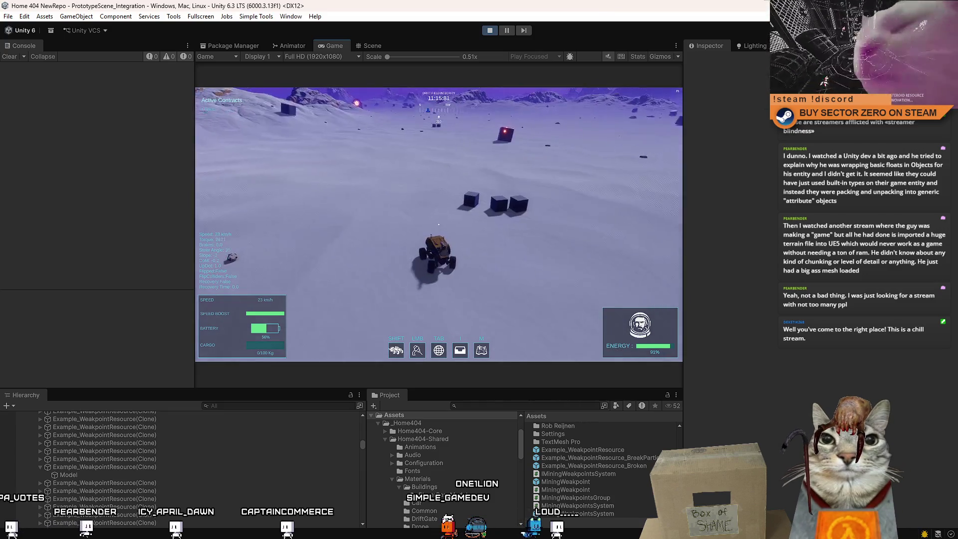
key(a)
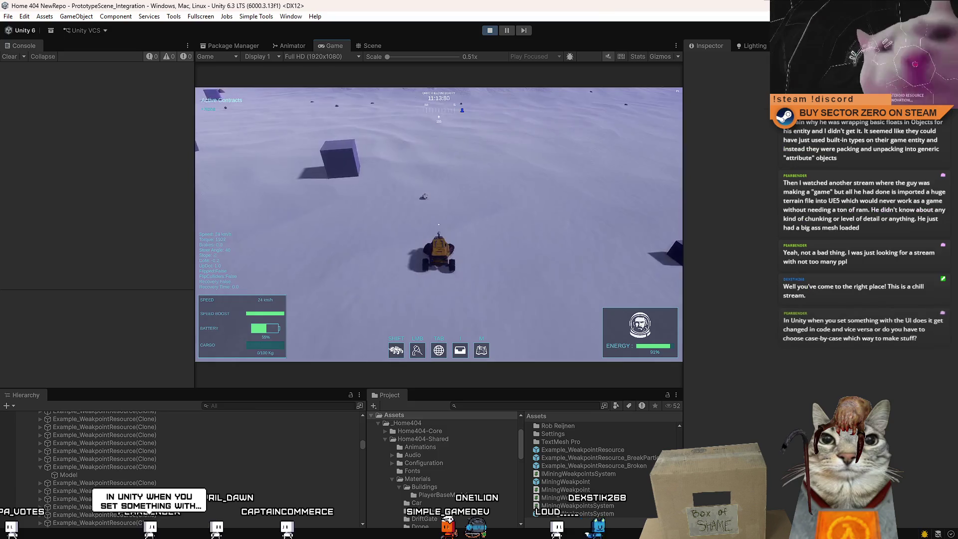
key(w)
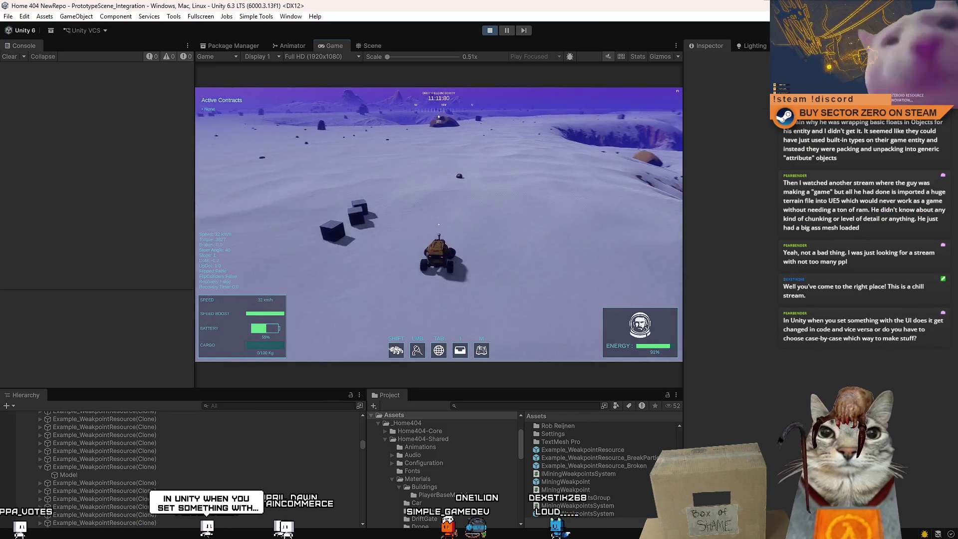
key(a)
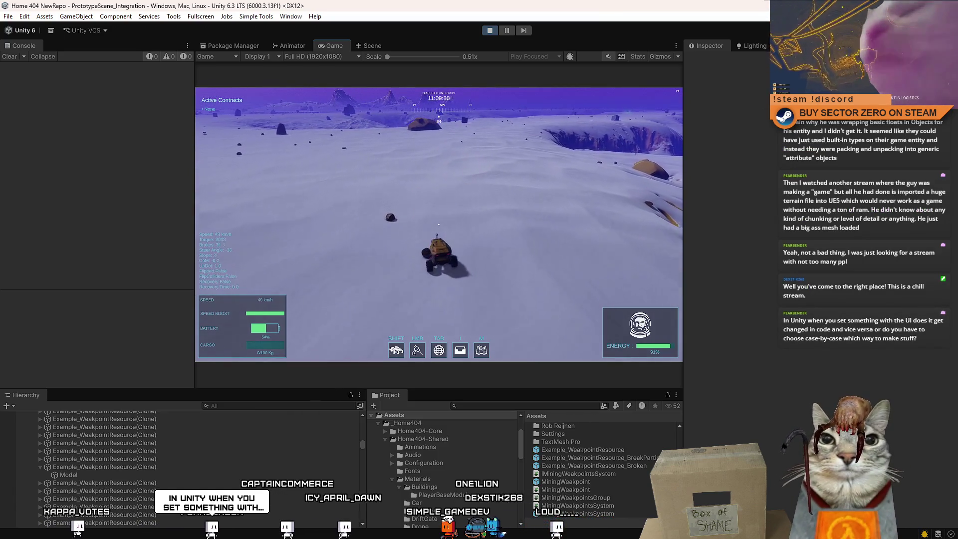
key(w)
key(a)
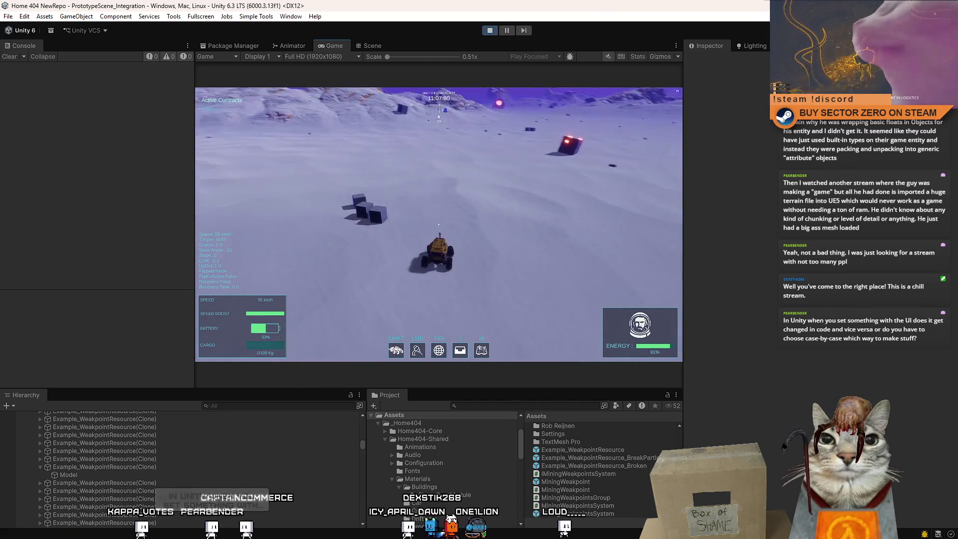
key(Escape)
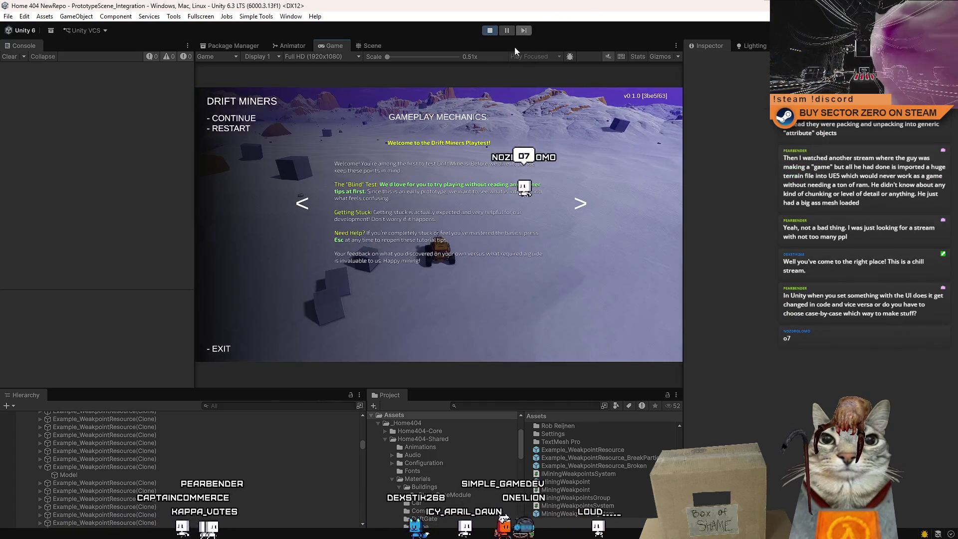
Open DEBUG_Controls.cs and locate the weakpointGroup lookup in the debug weakpoint generation block.
key(alt+Tab)
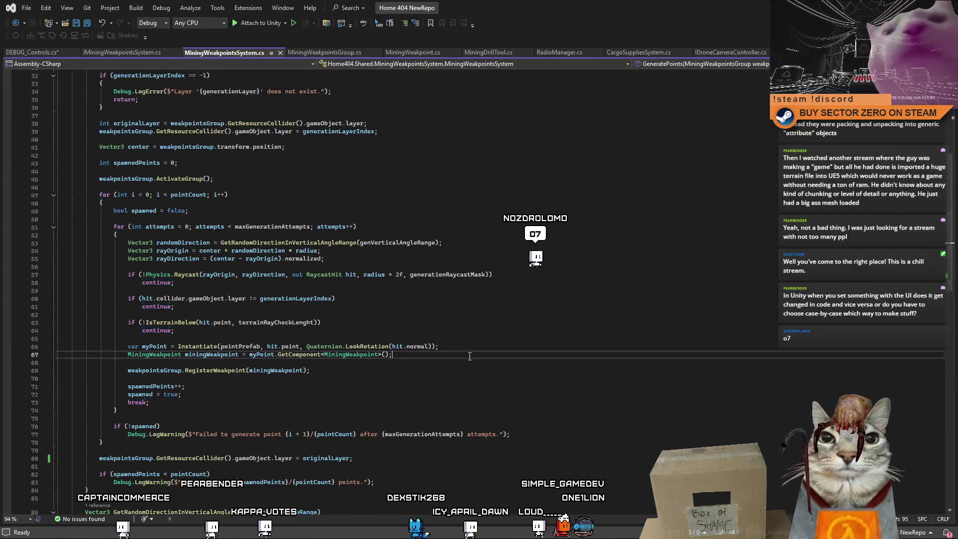
click(310, 383)
scroll(312, 299, up, 8)
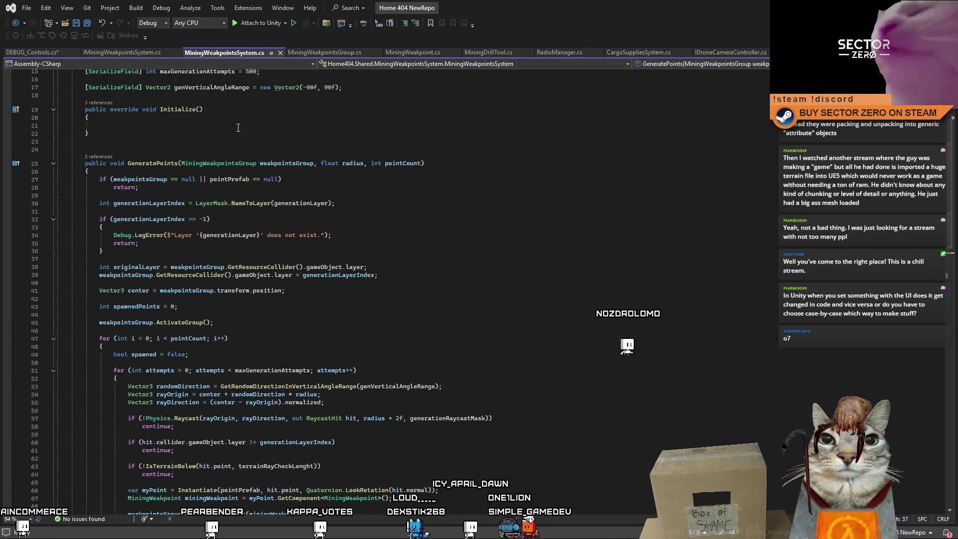
click(122, 52)
click(40, 52)
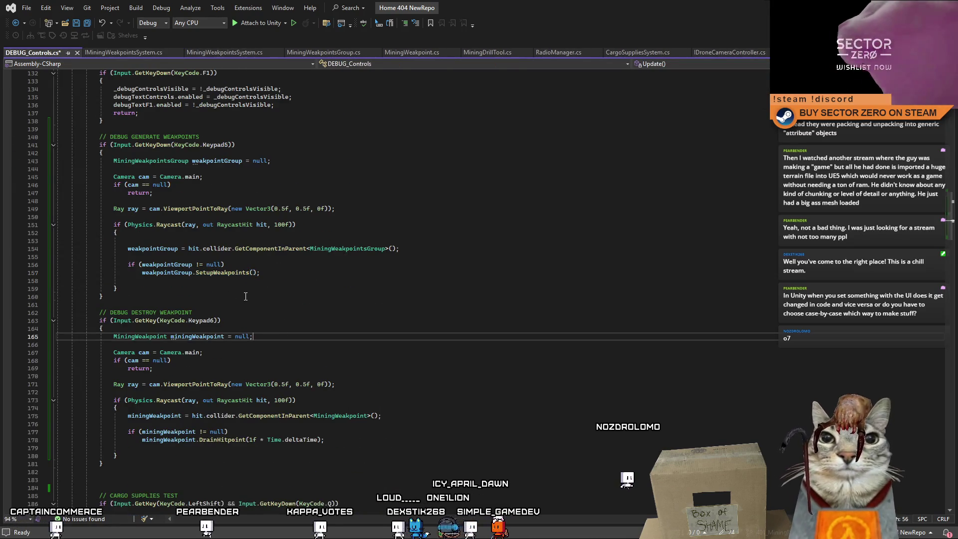
click(307, 325)
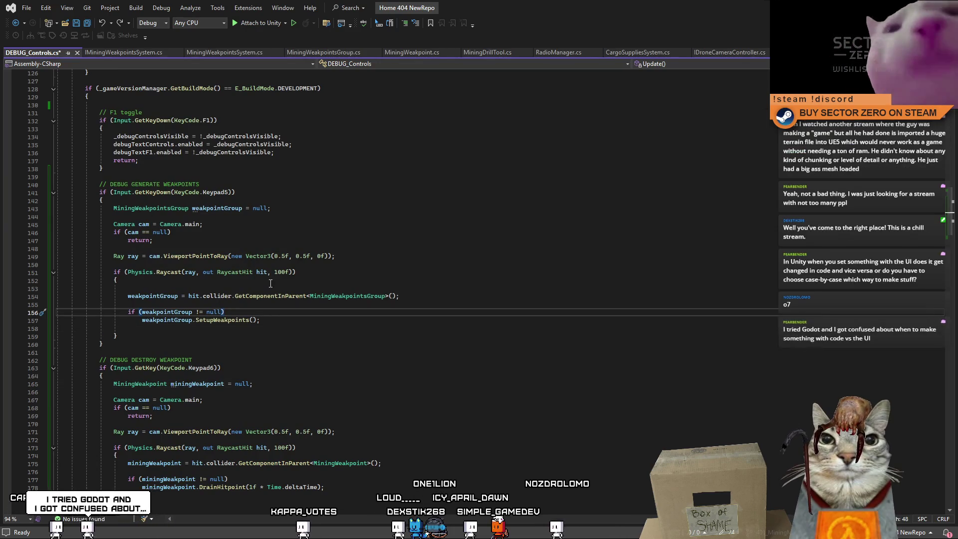
double_click(282, 295)
double_click(152, 296)
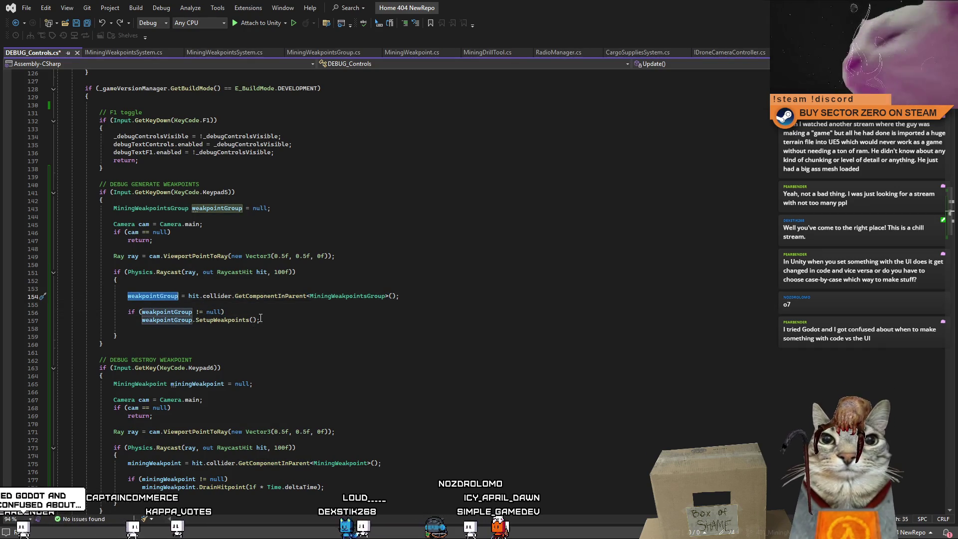
click(274, 320)
click(214, 313)
click(222, 305)
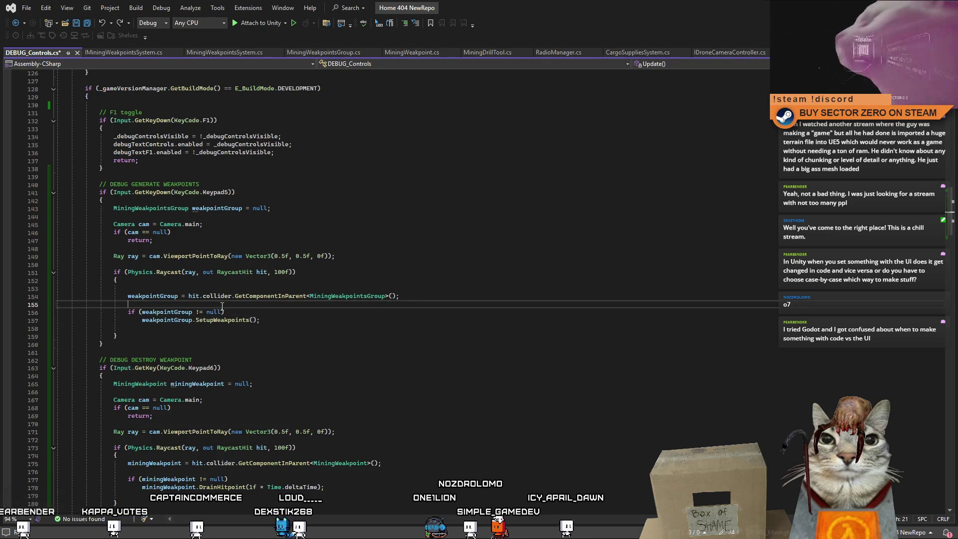
Add Debug.Log(weakpointGroup.gameObject.name); below the lookup and save DEBUG_Controls.cs.
key(Return)
text(Deb)
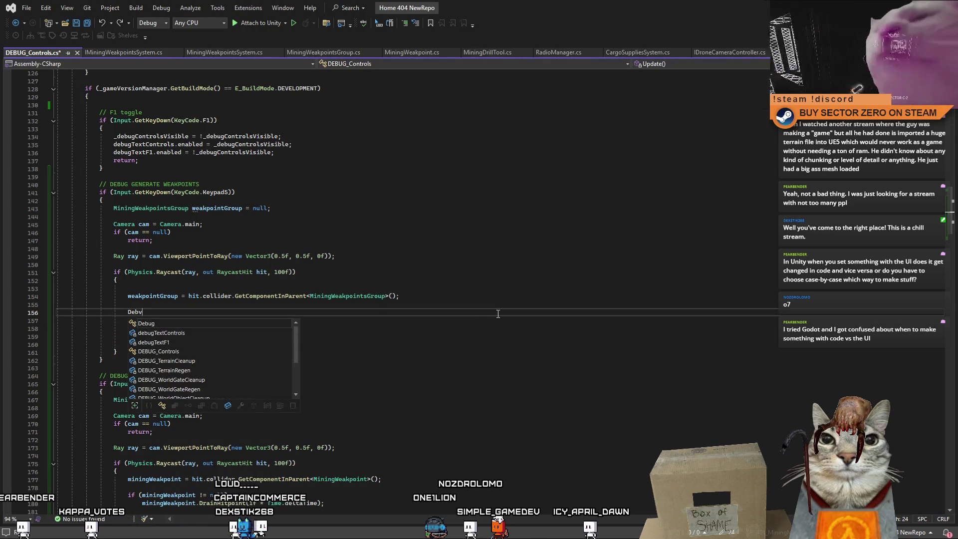
key(Tab)
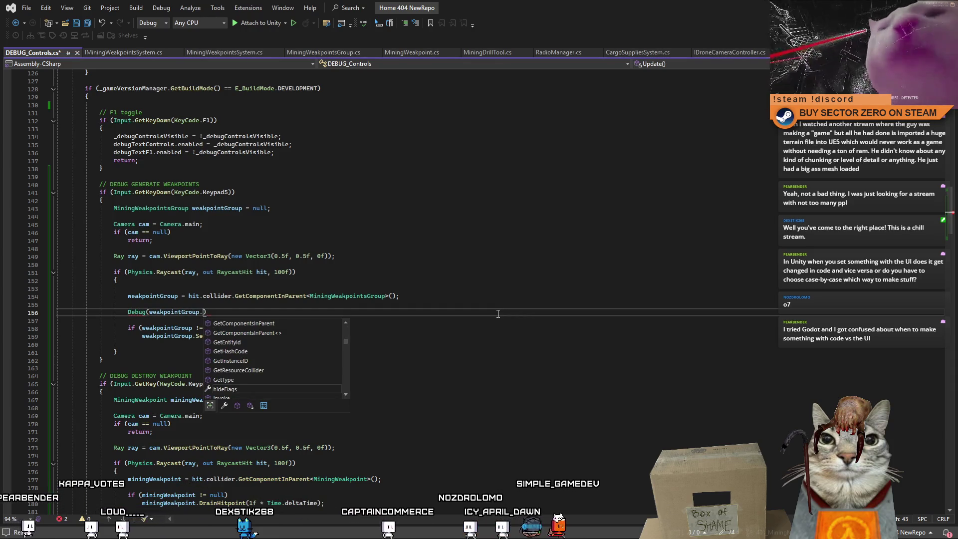
text(gam)
key(Tab)
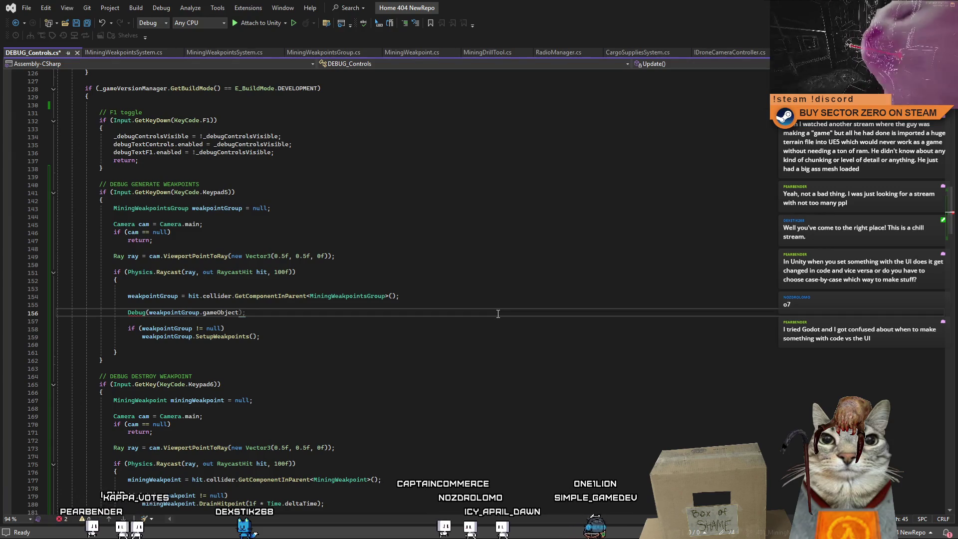
text(.name);)
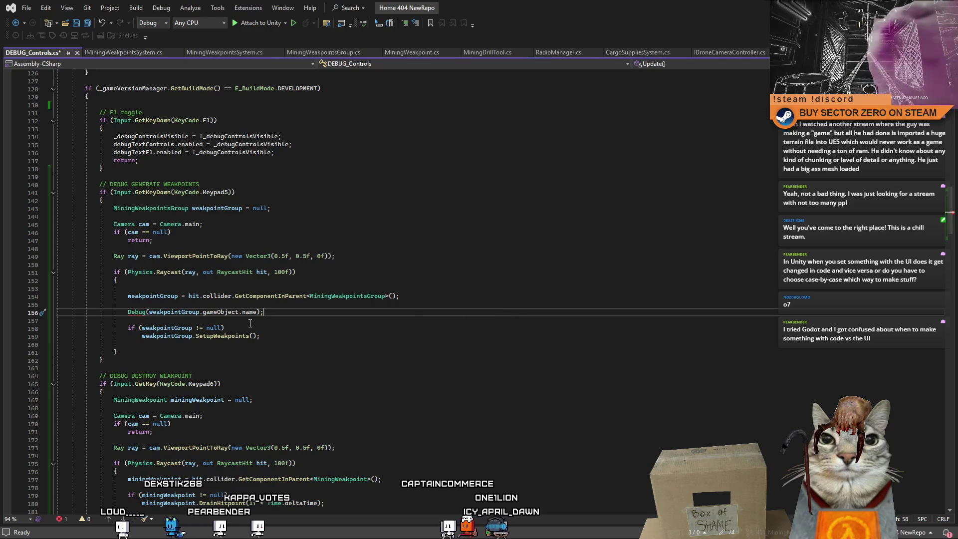
click(146, 313)
text(.Log)
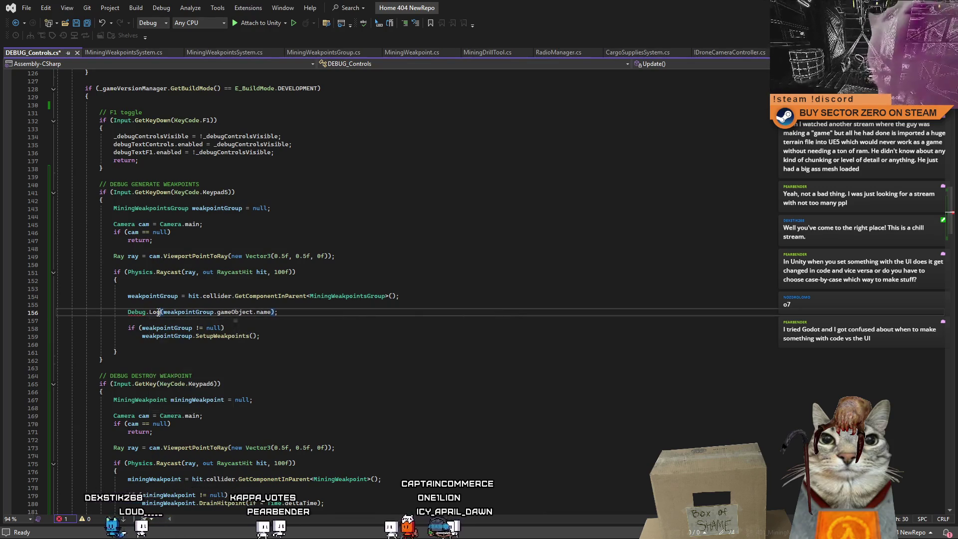
key(ctrl+s)
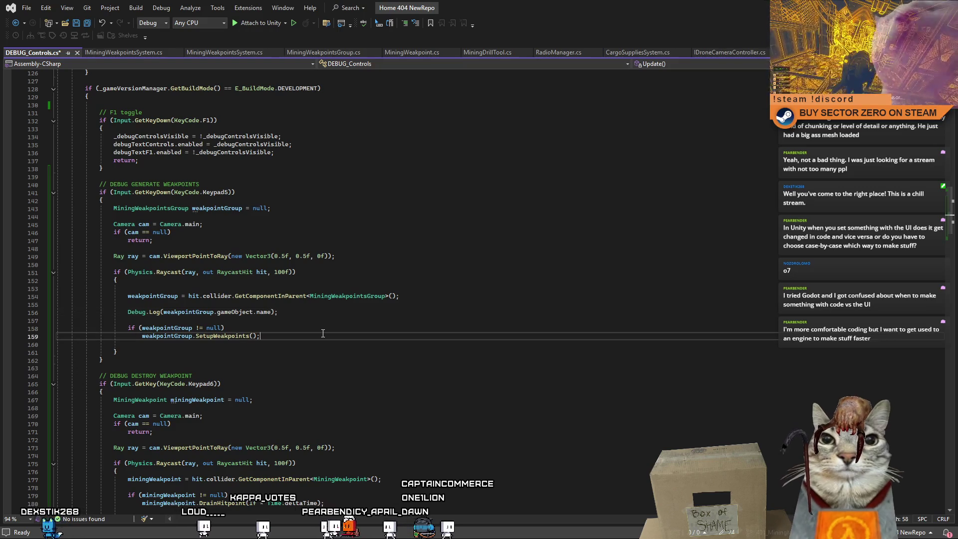
Review the weakpointGroup references and jump to the SetupWeakpoints definition.
click(345, 328)
click(354, 312)
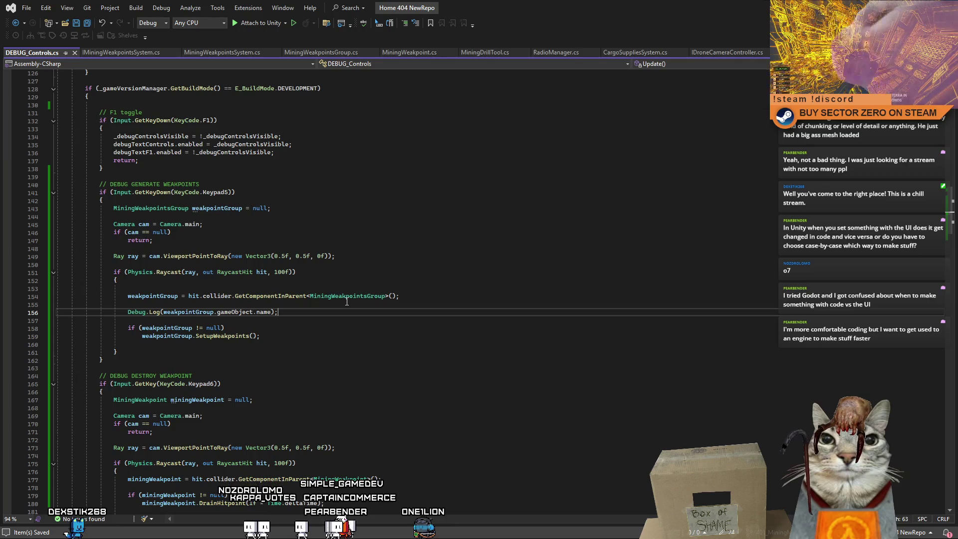
click(351, 343)
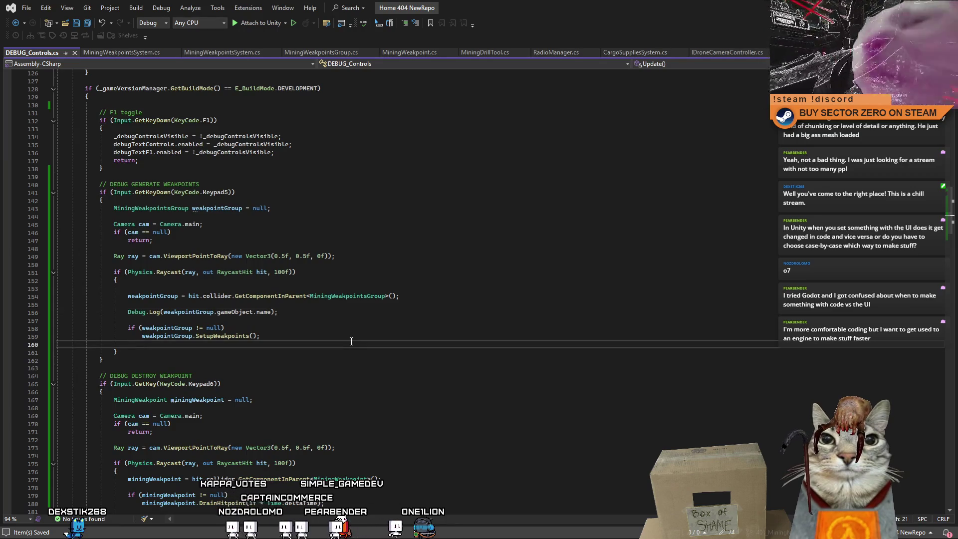
click(180, 329)
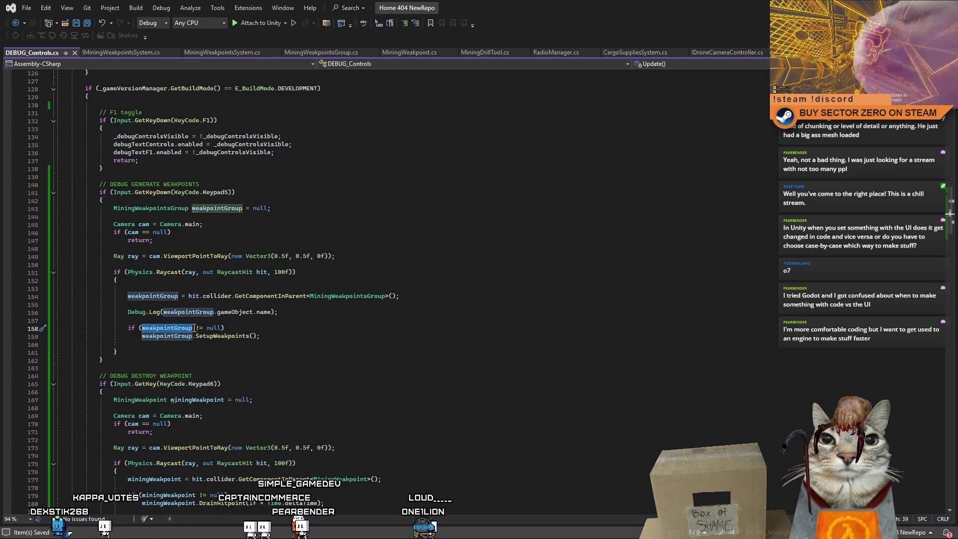
click(302, 331)
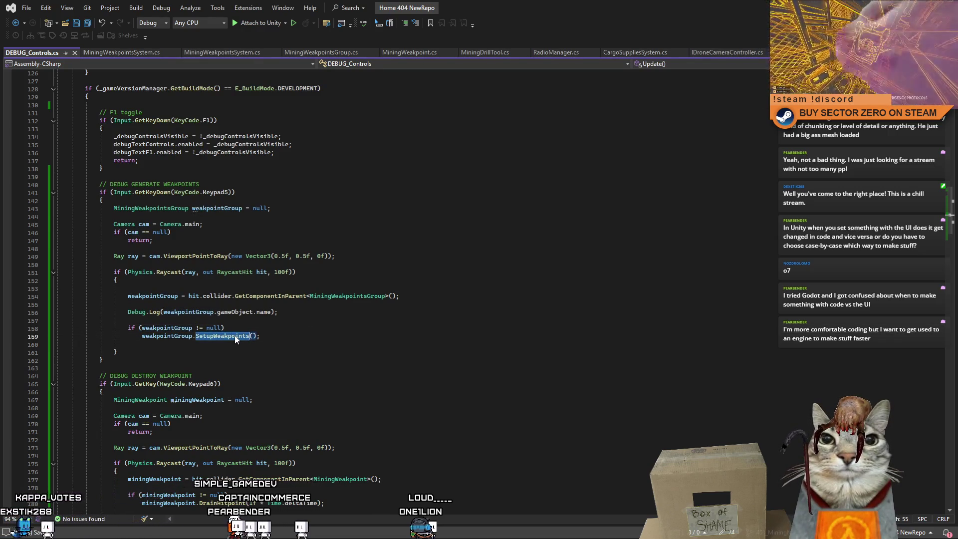
ctrl+click(235, 336)
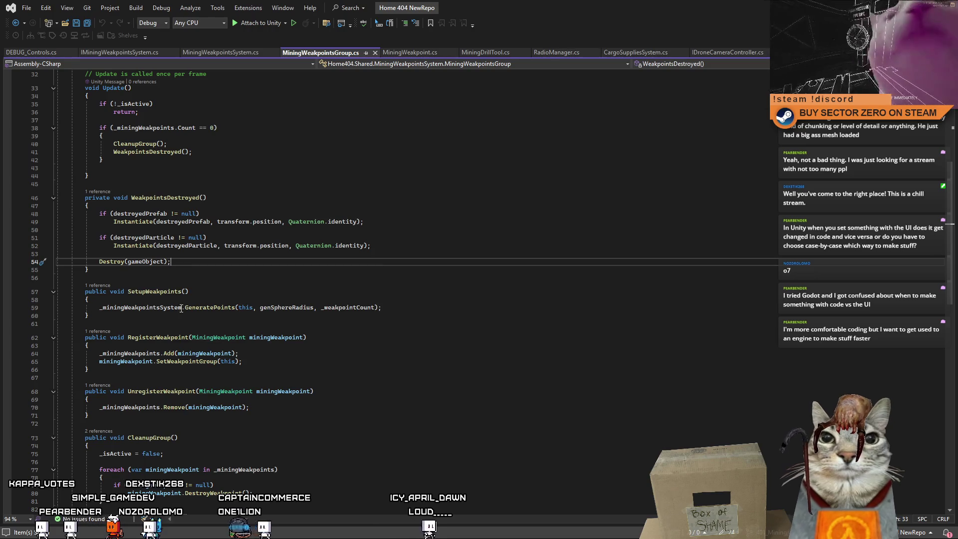
Trace the GeneratePoints call to its declaration, then return to MiningWeakpointsGroup.cs.
double_click(213, 307)
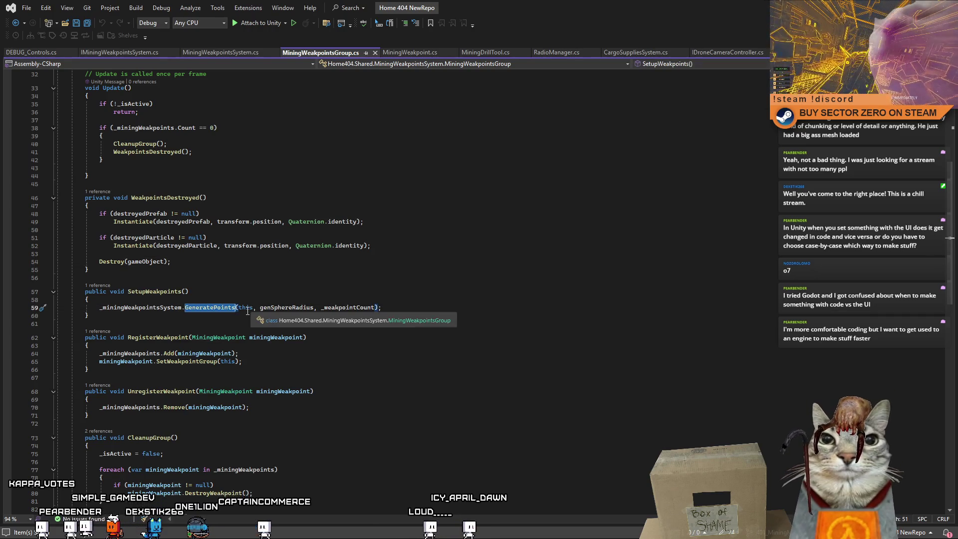
click(518, 360)
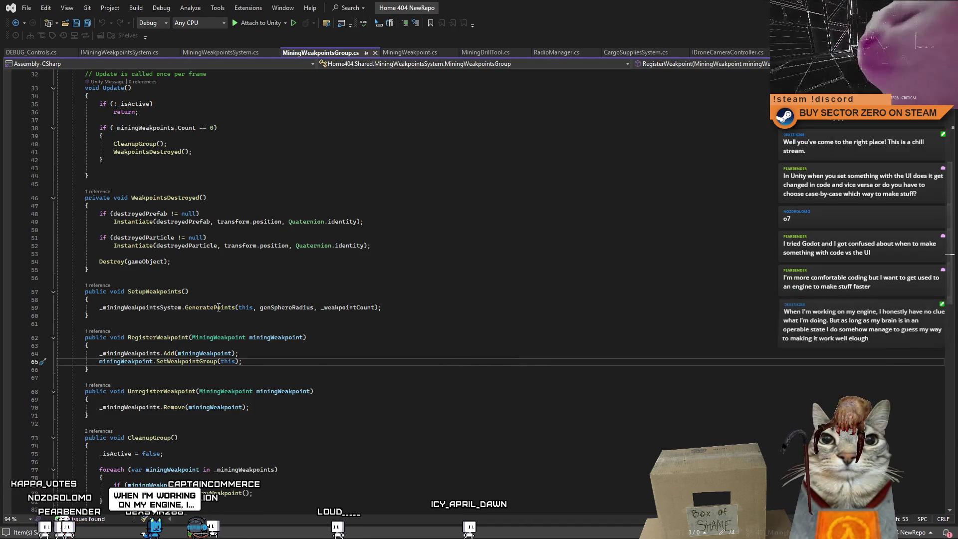
key(ctrl+minus)
key(F12)
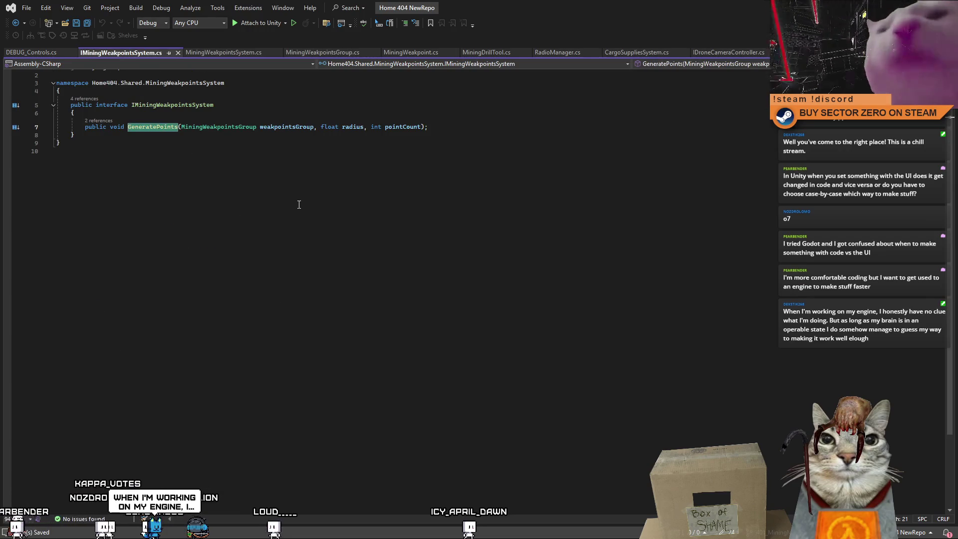
click(20, 25)
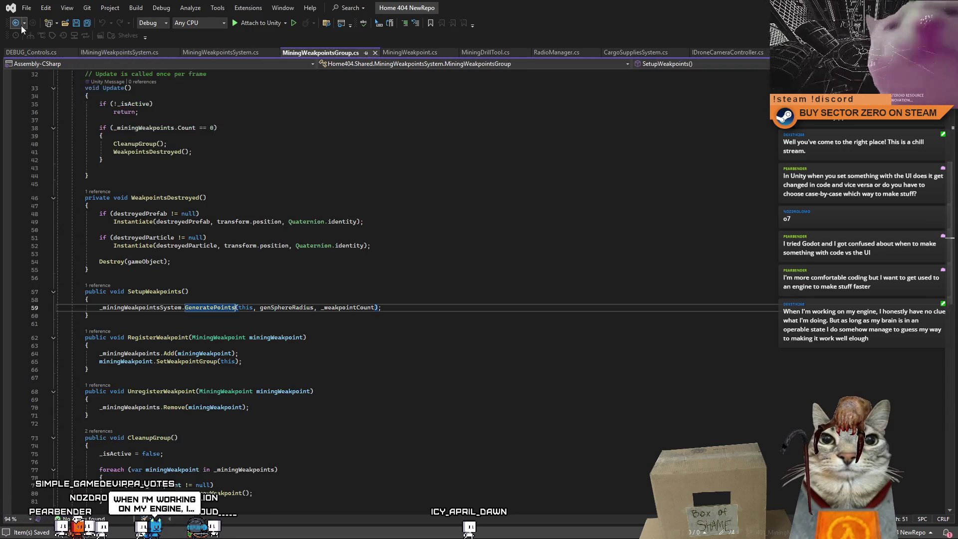
Read the hitpoint and destroy code in MiningWeakpoint.cs, then go back to Unity.
click(121, 54)
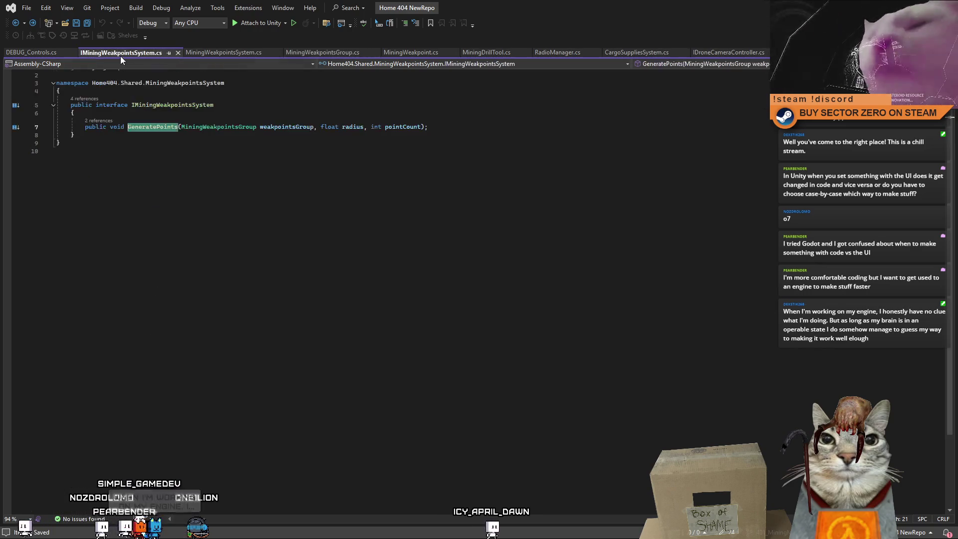
click(336, 54)
click(401, 53)
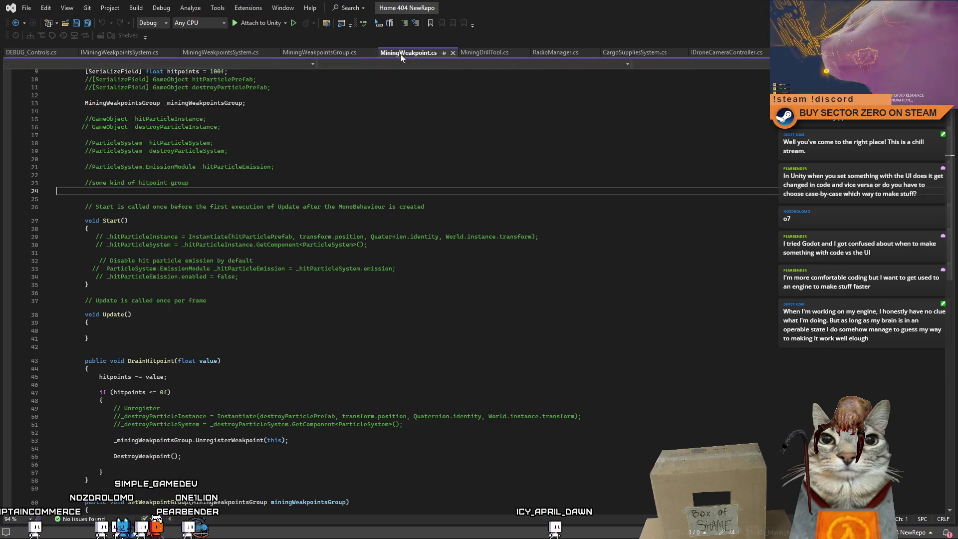
scroll(363, 257, up, 2)
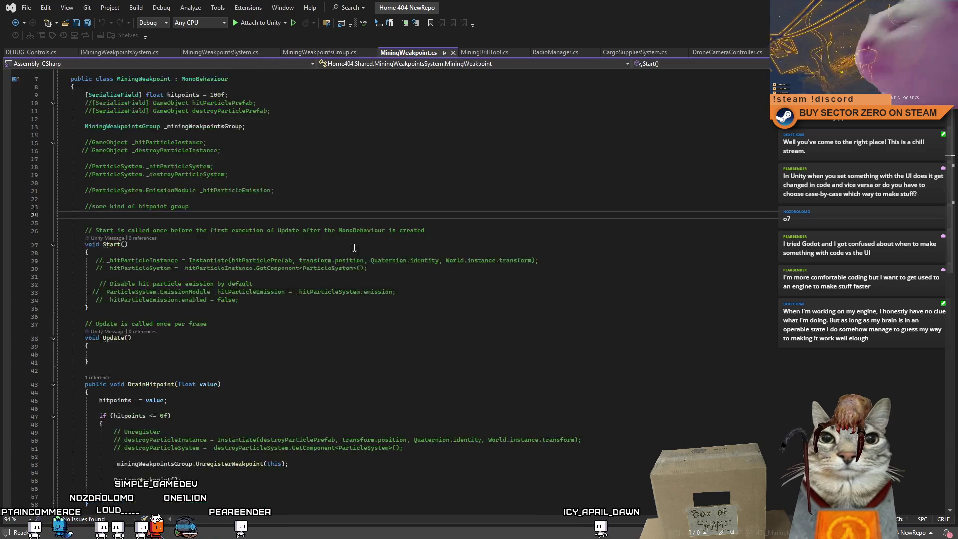
scroll(364, 257, down, 7)
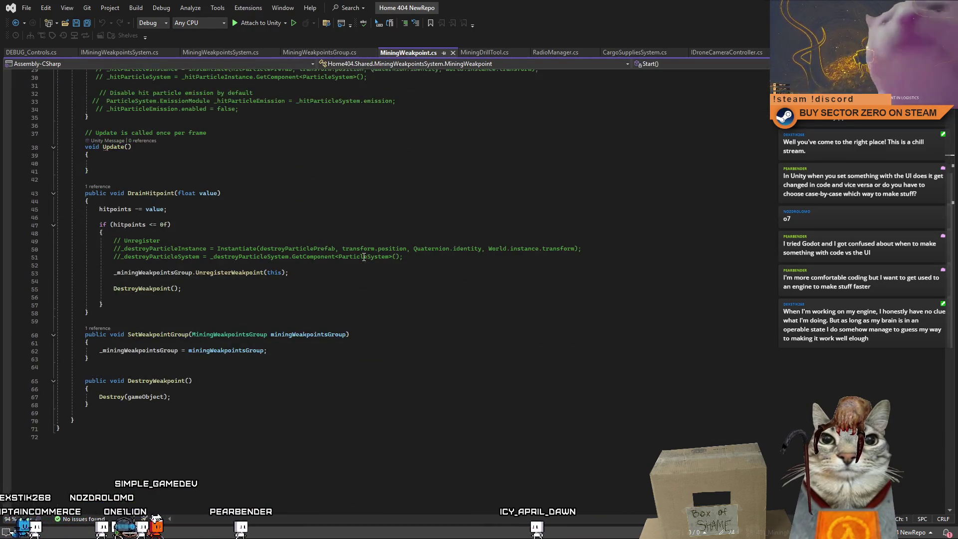
scroll(364, 257, up, 2)
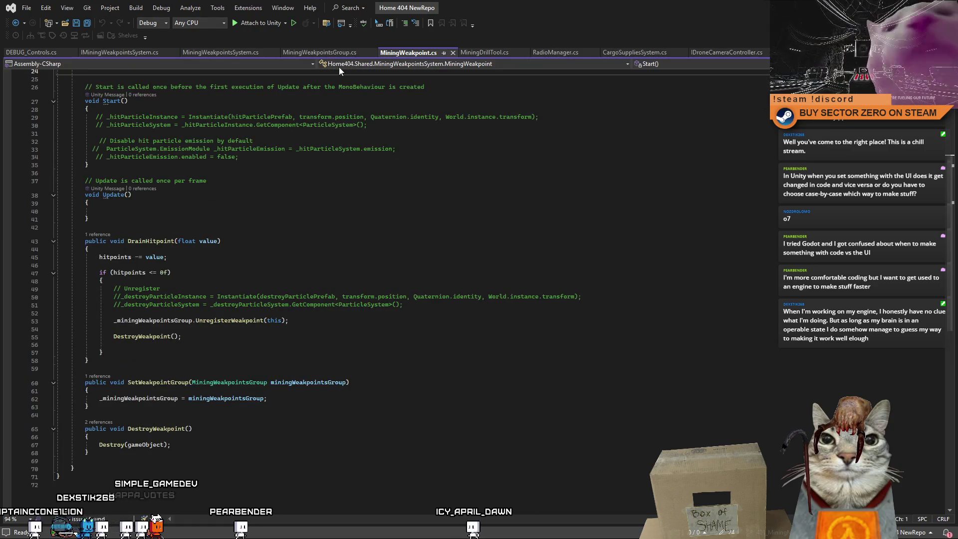
key(alt+Tab)
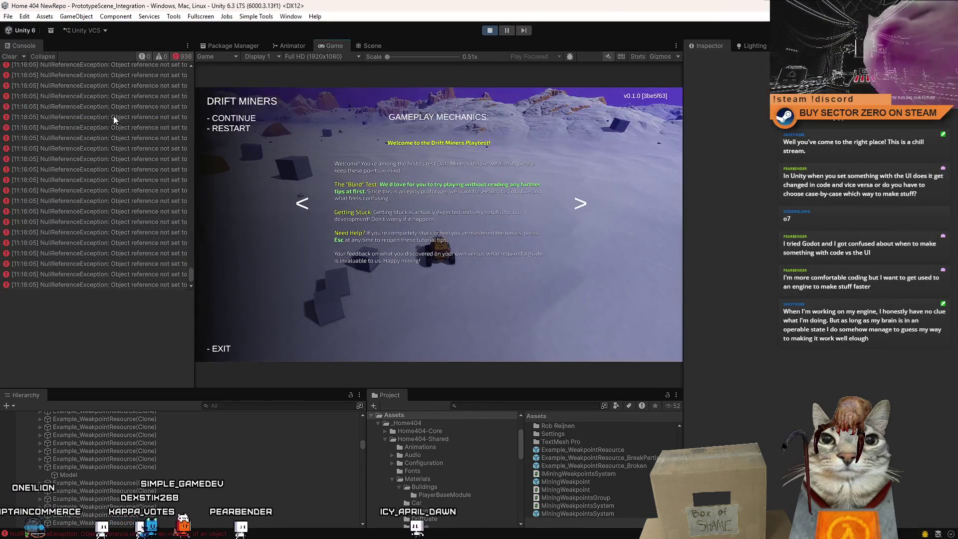
Stop Play mode, clear the Console errors, and start the playtest again from the Game view.
click(486, 31)
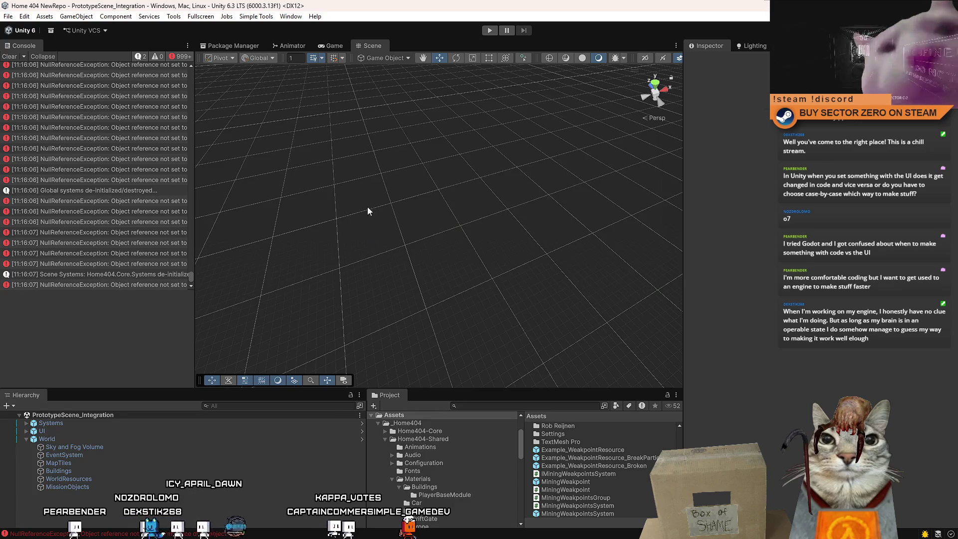
click(9, 57)
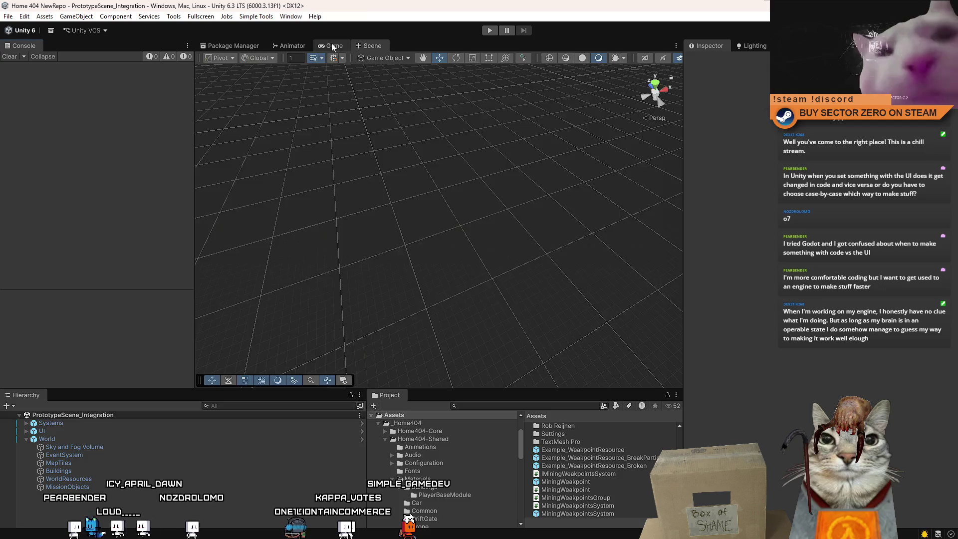
click(333, 46)
click(489, 30)
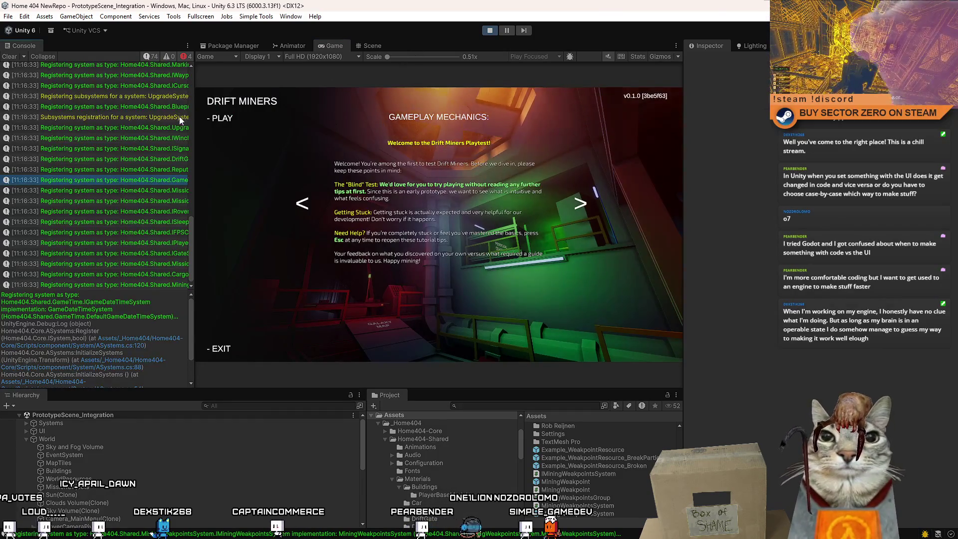
Start a new game, view and dismiss the tips, then walk past the Contract Terminal toward the hangar.
click(222, 118)
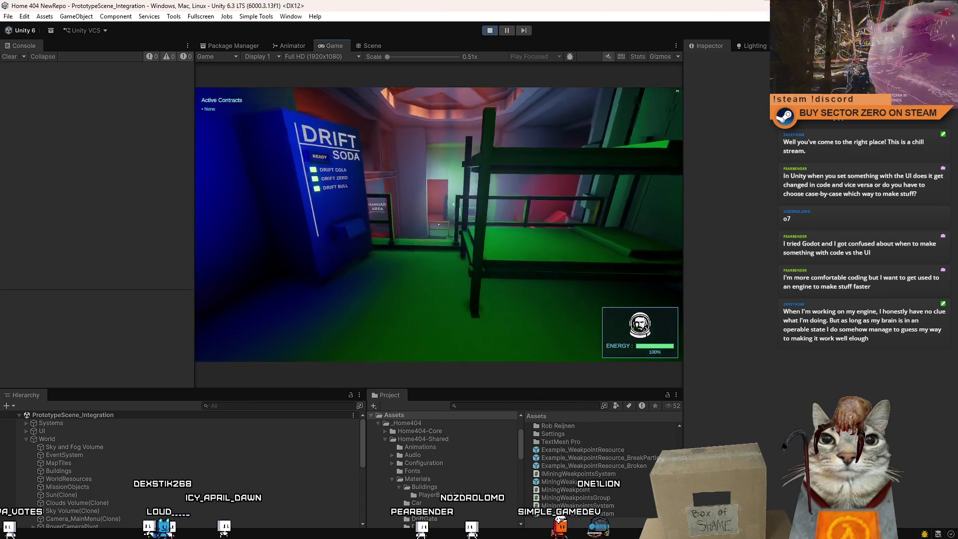
key(Escape)
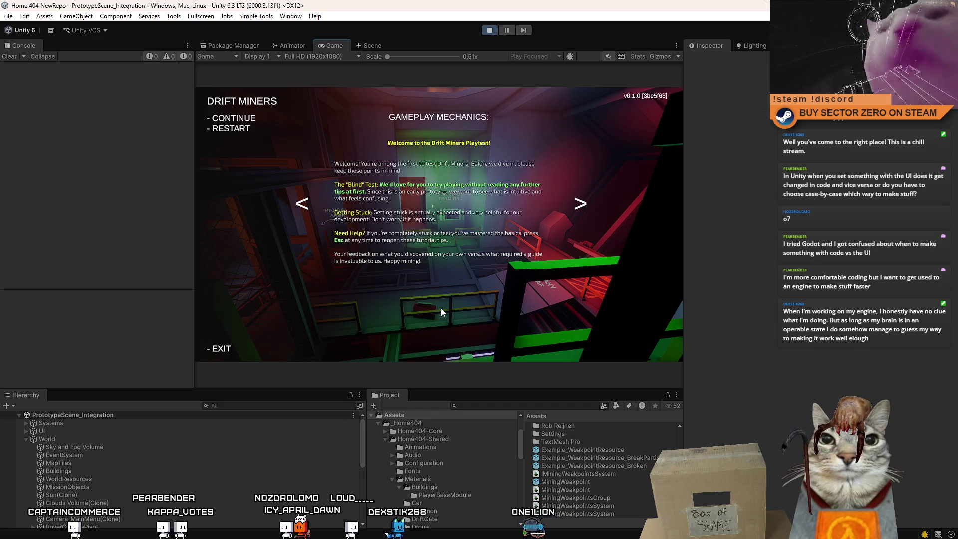
key(Escape)
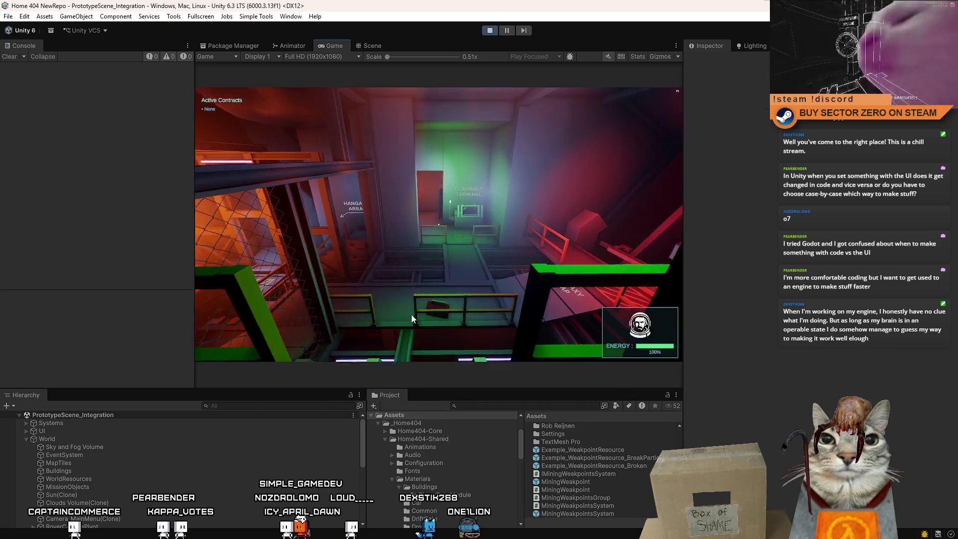
click(410, 317)
key(w)
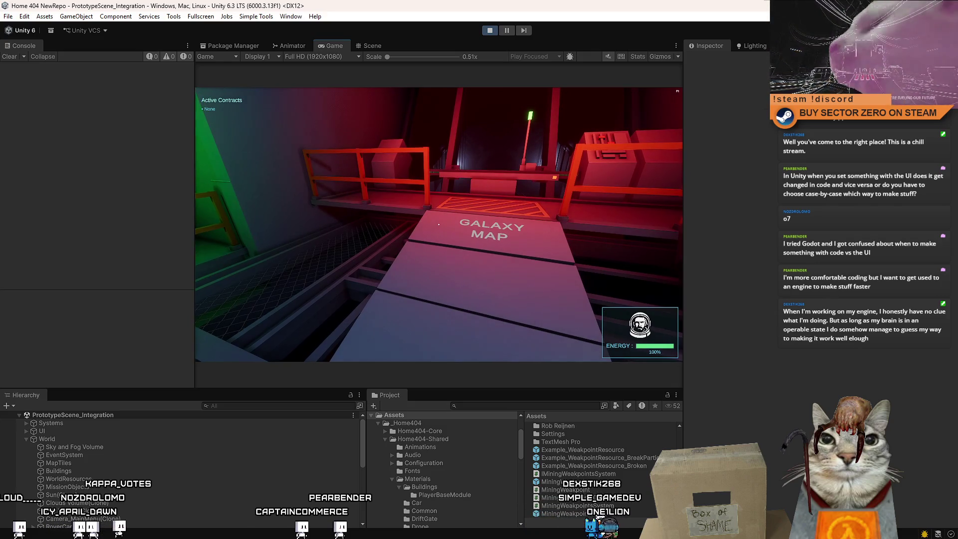
key(w)
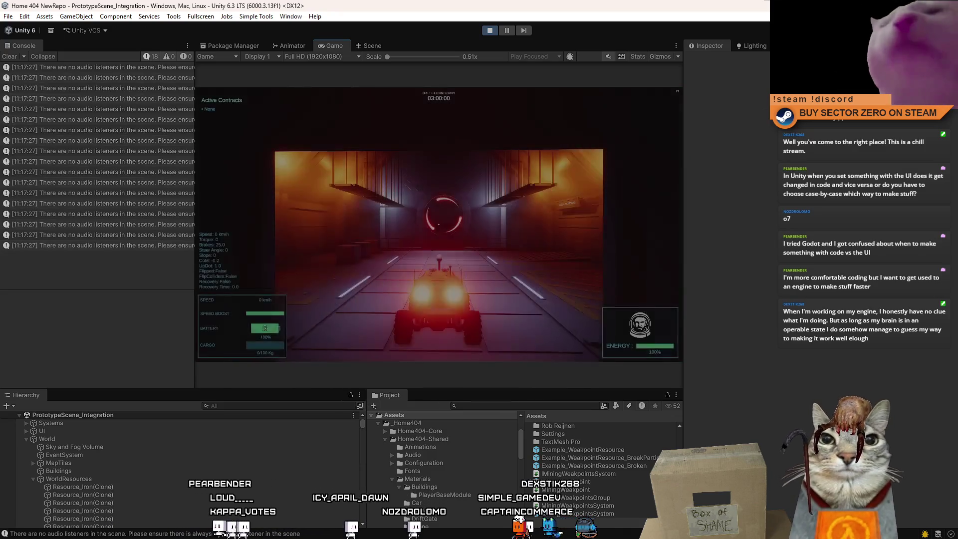
Drive up the ramp, through the red portal and across the snow, stop near the glowing portal, and pause.
key(w)
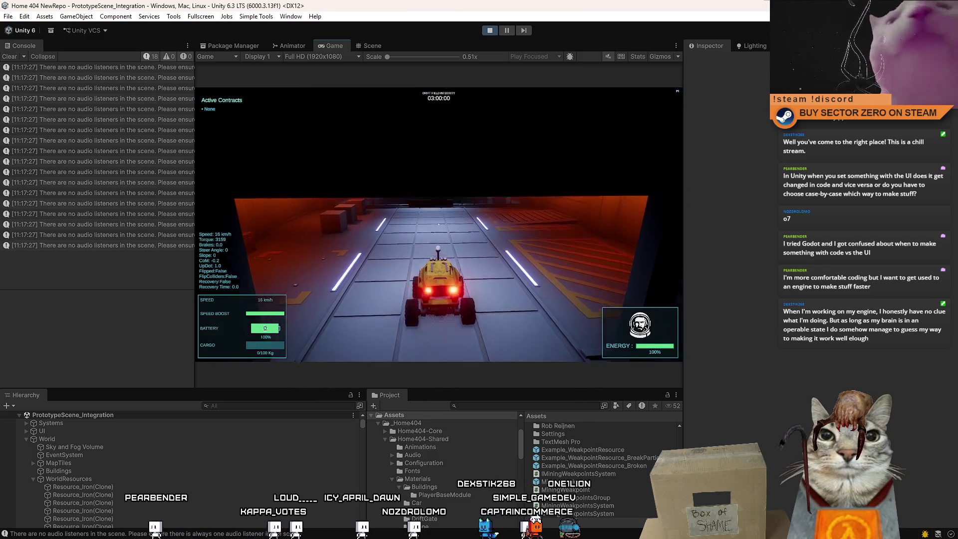
key(s)
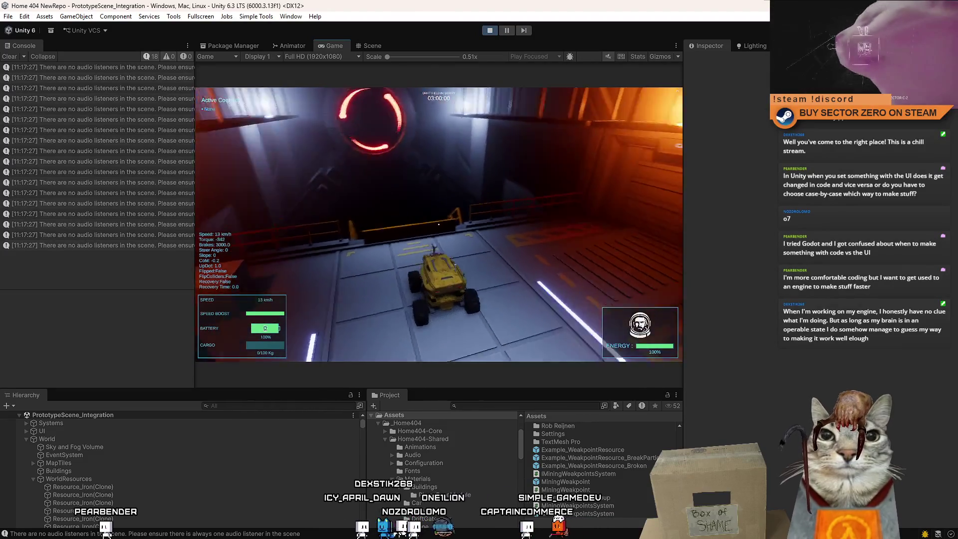
key(w)
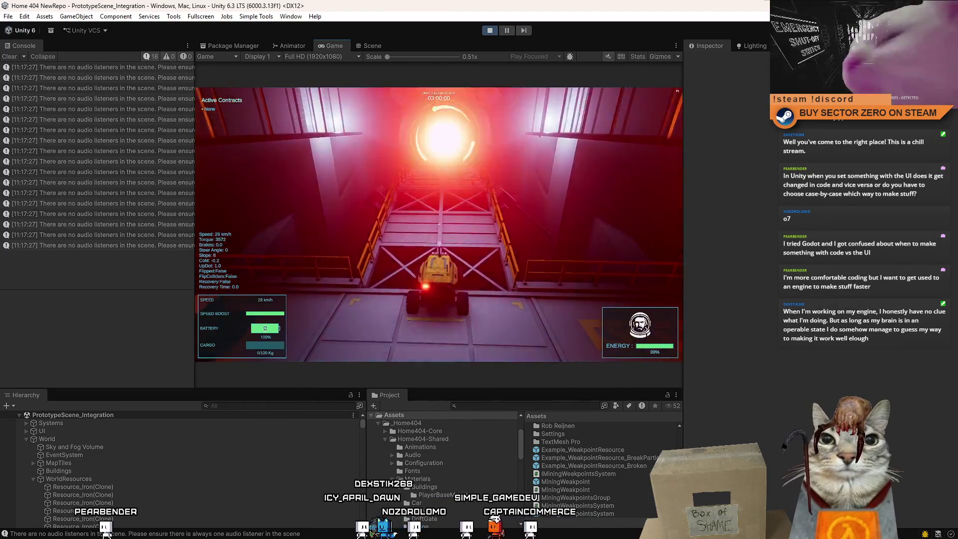
key(w)
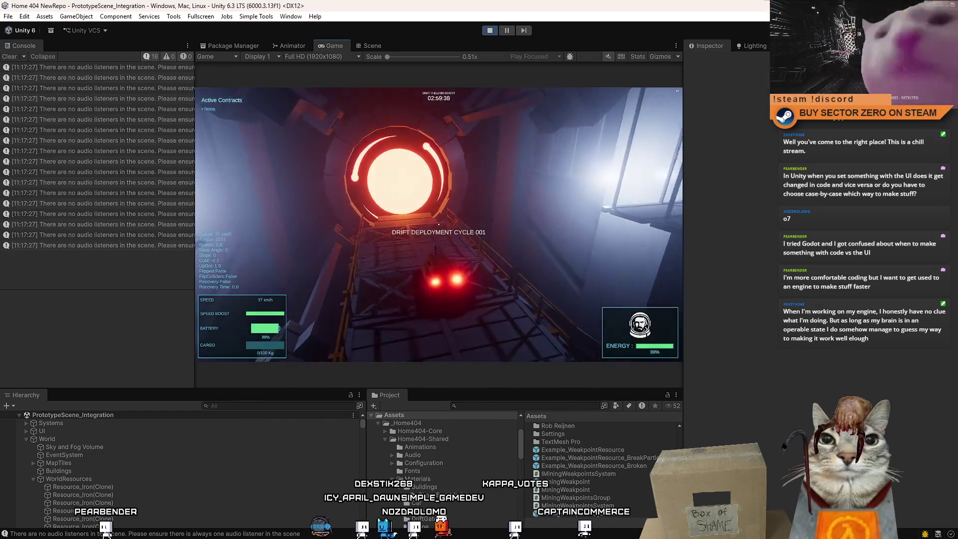
key(w)
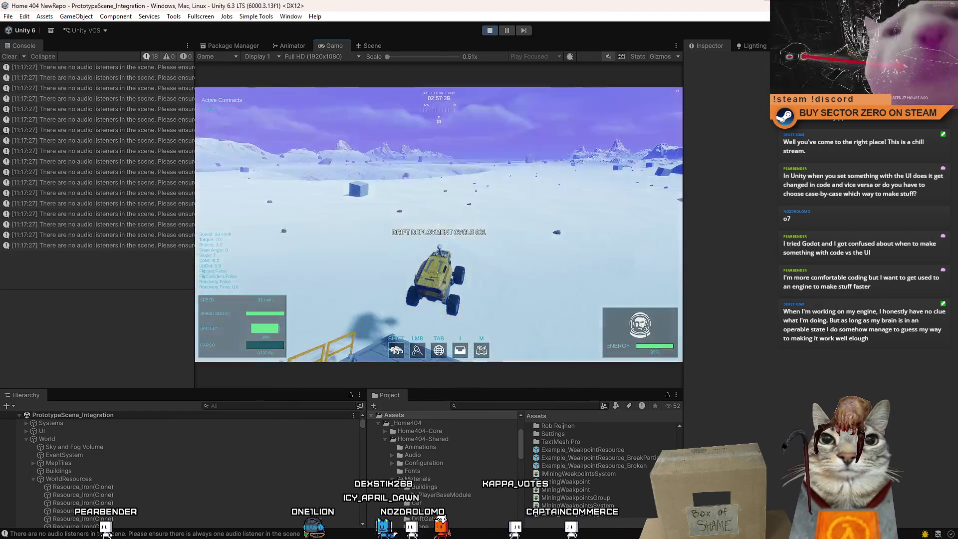
key(d)
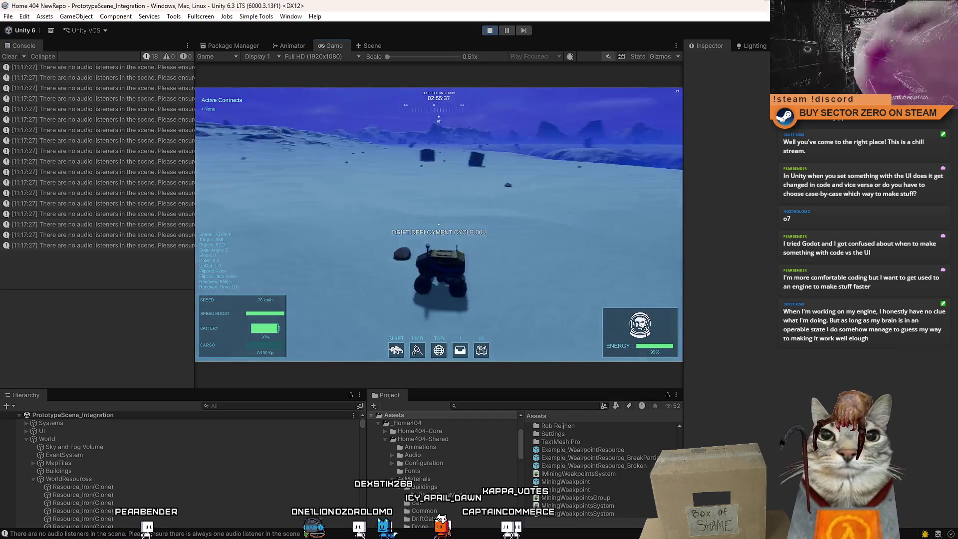
key(s)
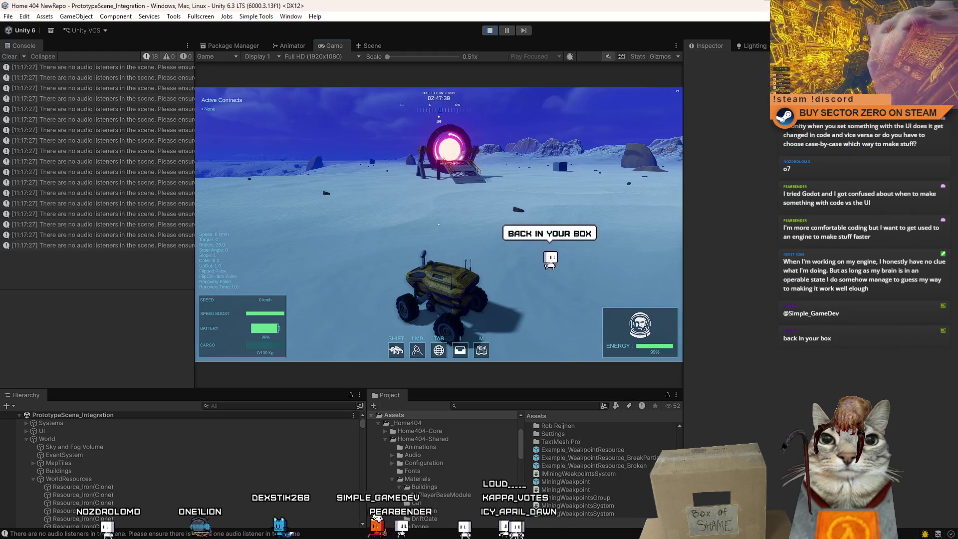
key(Escape)
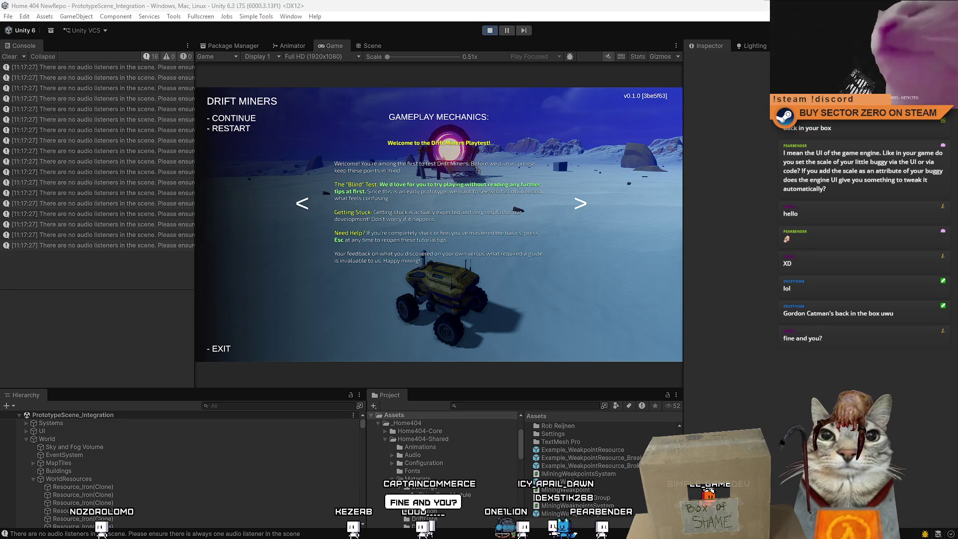
Clear the audio-listener warnings, then drive the buggy fullscreen with right and left turns before viewing the scene.
click(10, 56)
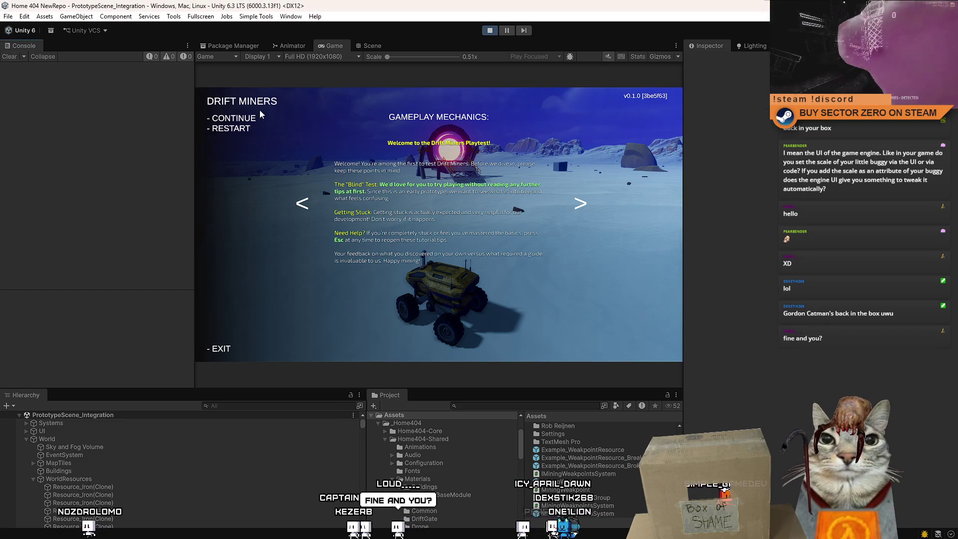
key(Escape)
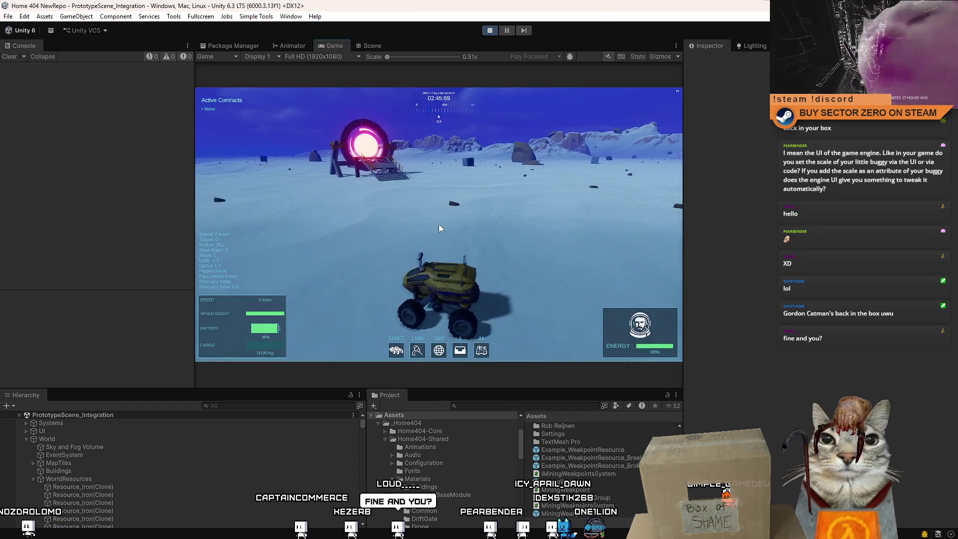
key(F10)
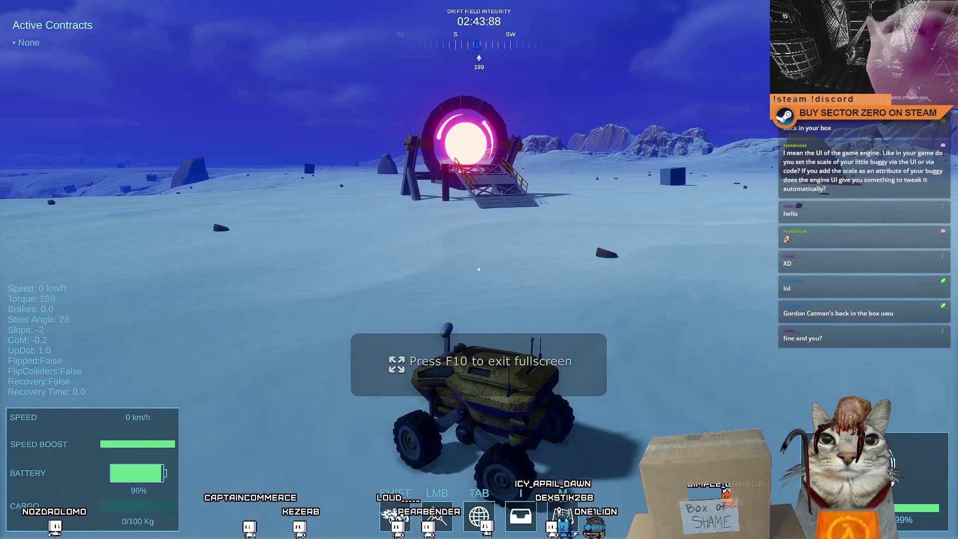
key(w)
key(d)
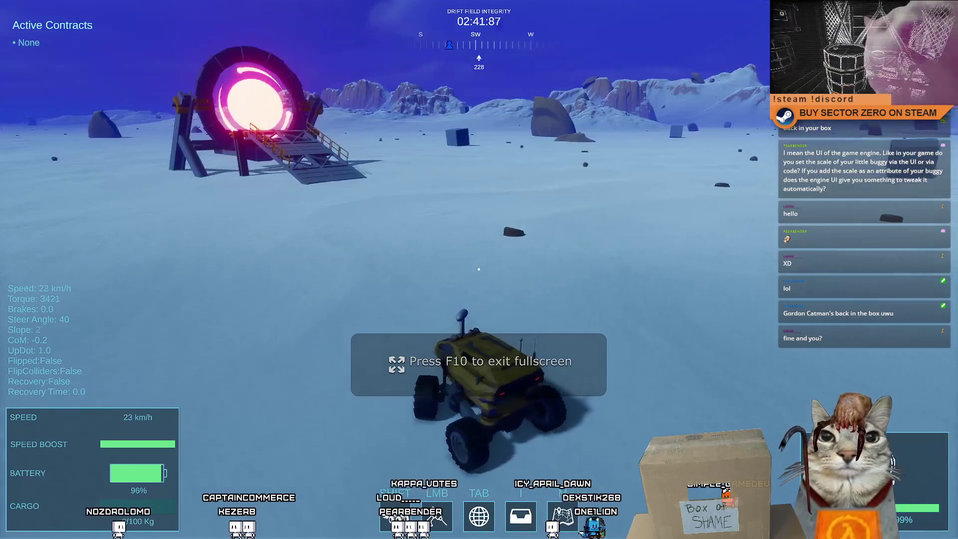
key(a)
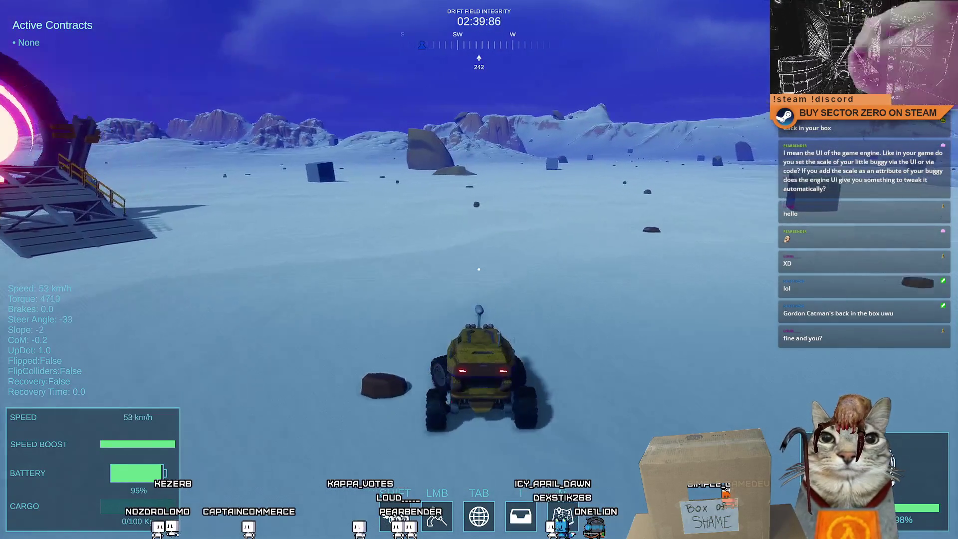
key(s)
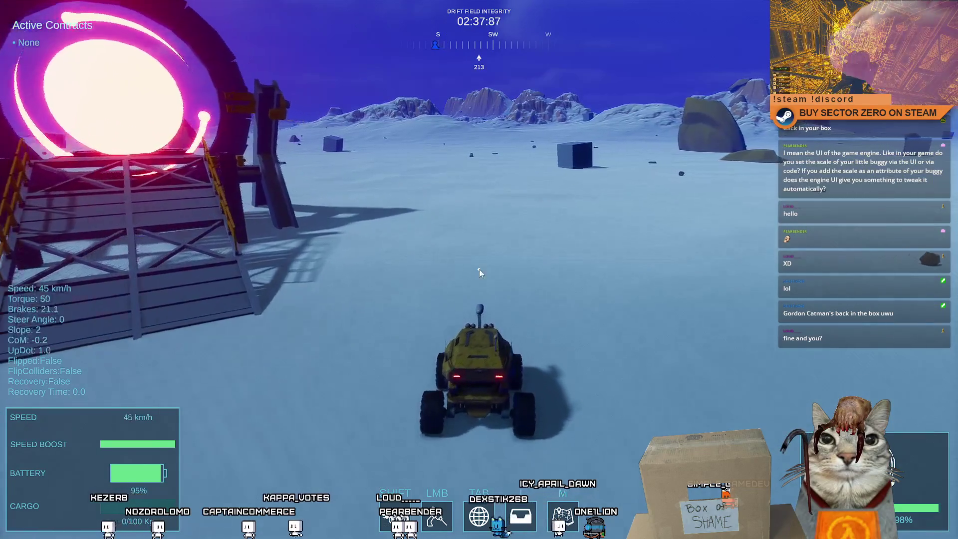
key(Escape)
key(Escape)
key(Escape)
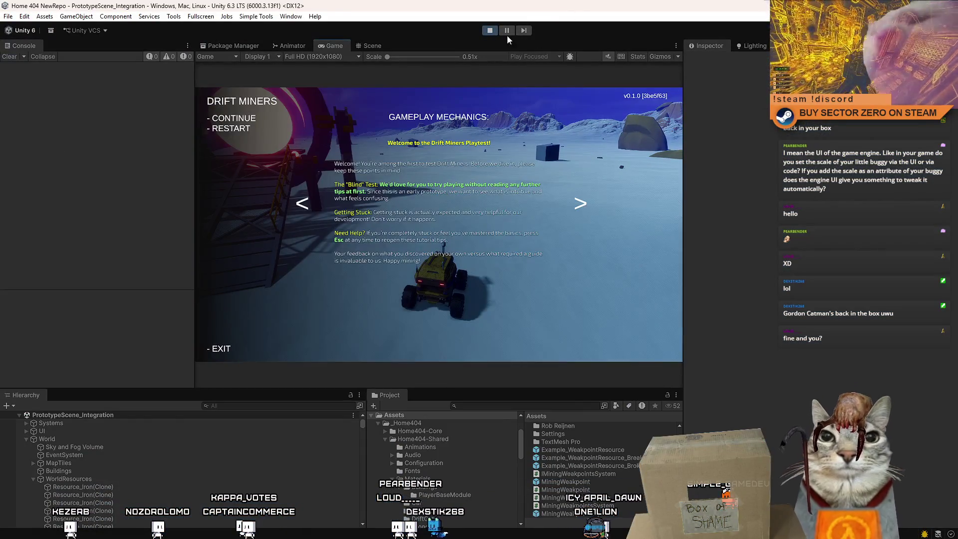
key(Escape)
click(378, 47)
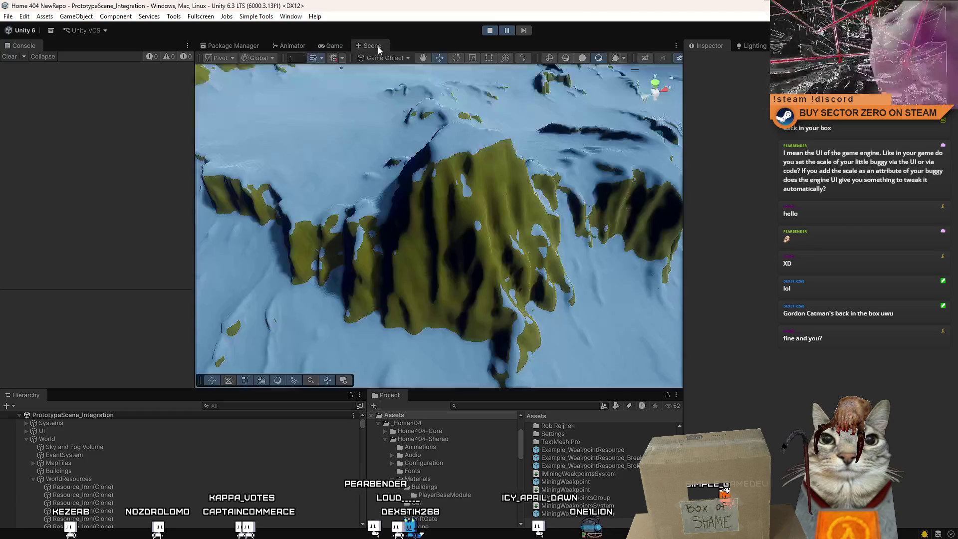
Fly the scene camera over the terrain and select a spawned cube to view its colliders.
mouse_move(599, 91)
mouse_down()
mouse_move(195, 138)
mouse_move(678, 149)
mouse_up()
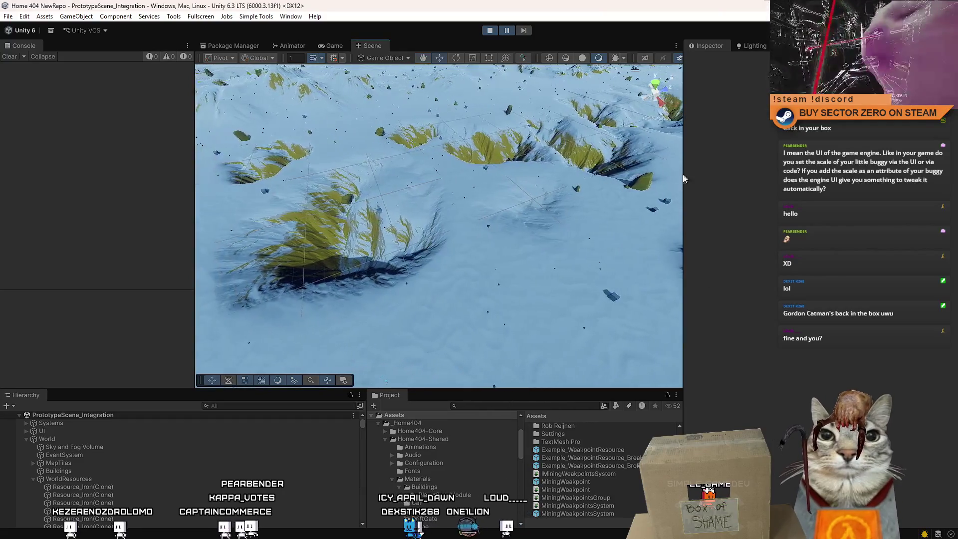
mouse_move(624, 160)
mouse_down()
mouse_move(587, 170)
mouse_move(880, 208)
mouse_up()
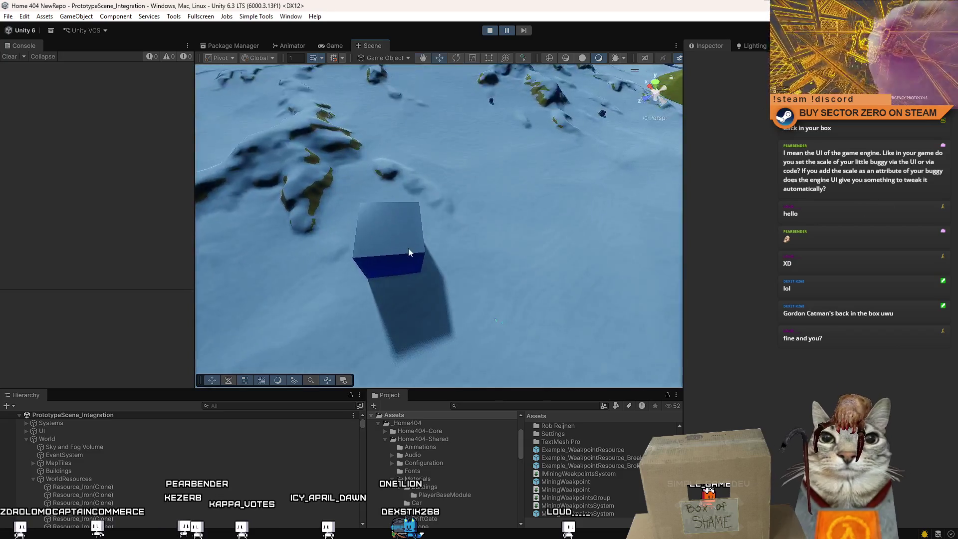
click(409, 248)
Select the HardRock_42 rock to check its convex Mesh Collider, then stop the playtest.
mouse_move(329, 263)
mouse_down()
mouse_move(607, 230)
mouse_move(491, 254)
mouse_move(530, 267)
mouse_move(455, 144)
mouse_move(539, 123)
mouse_move(705, 163)
mouse_up()
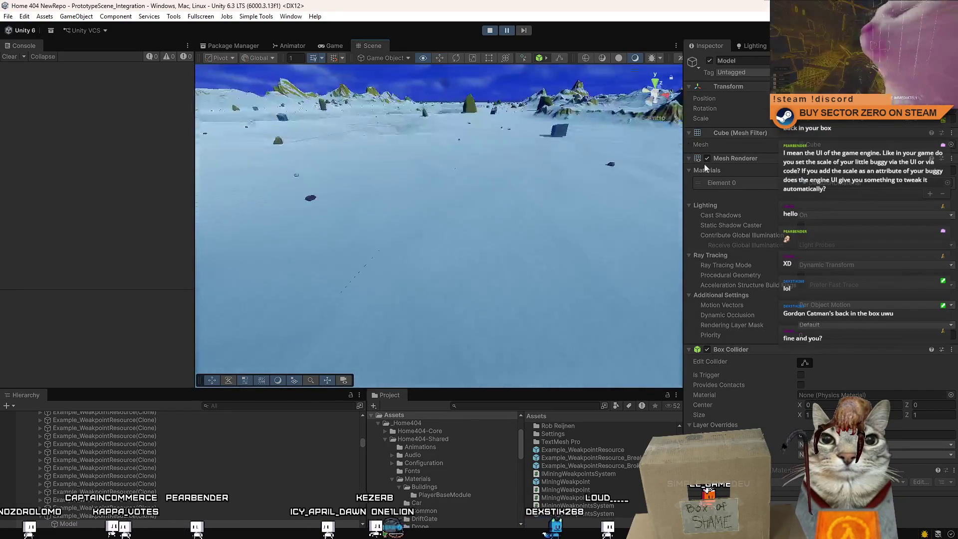
click(343, 256)
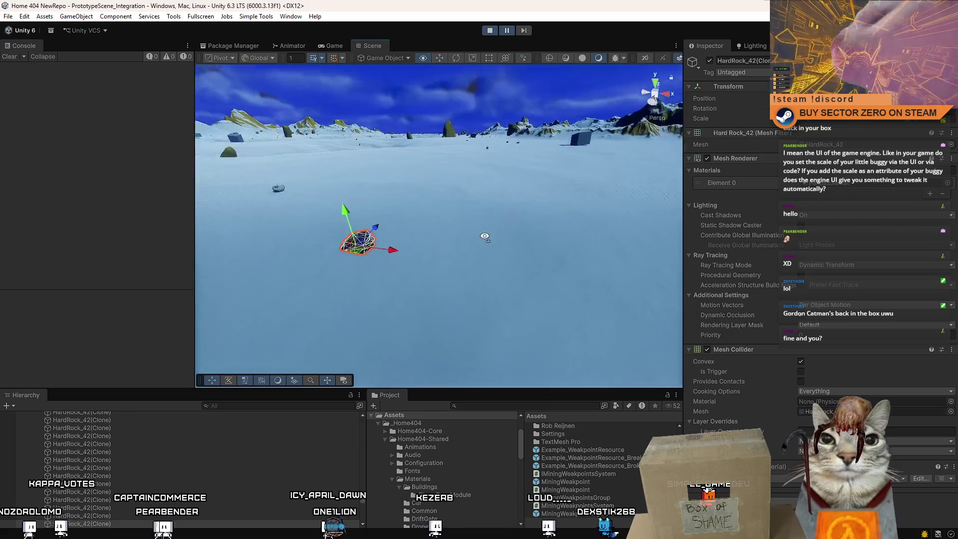
scroll(459, 193, up, 3)
mouse_move(459, 193)
mouse_down()
mouse_move(519, 202)
mouse_move(490, 32)
mouse_up()
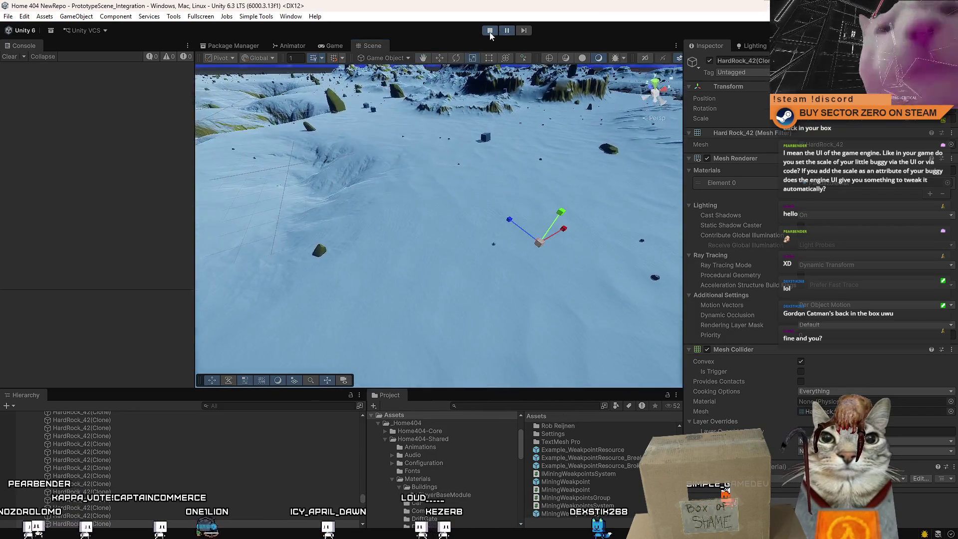
click(490, 30)
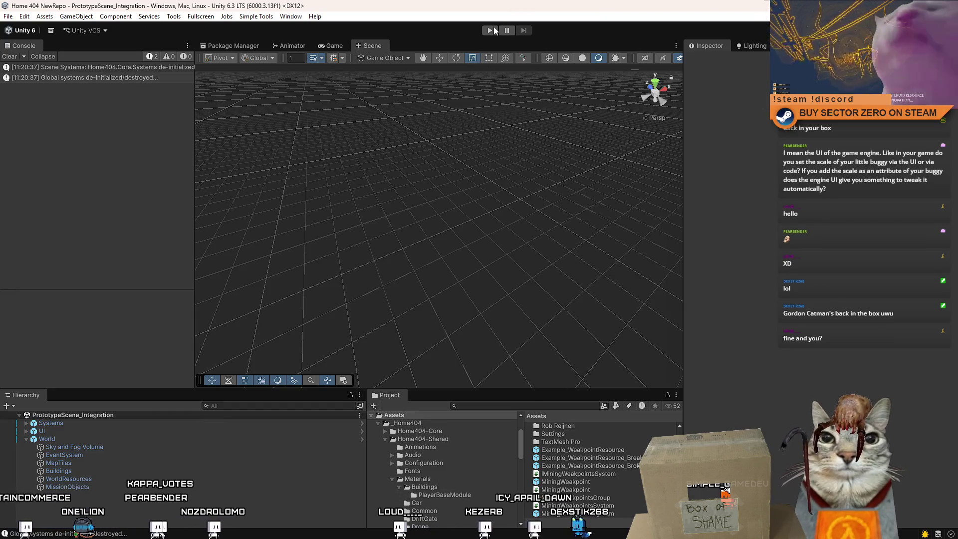
Restart the playtest with Ctrl+P, start a new game and walk forward.
key(ctrl+p)
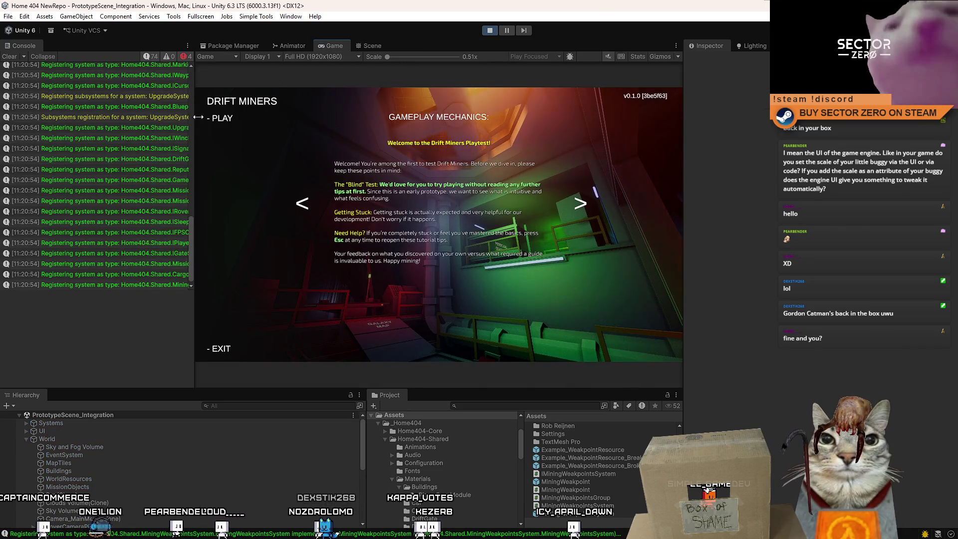
click(223, 118)
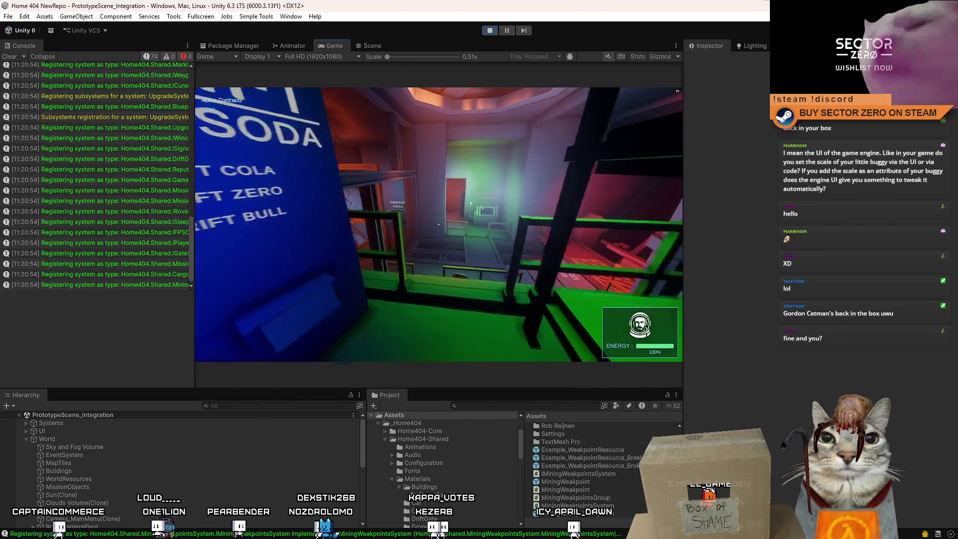
key(w)
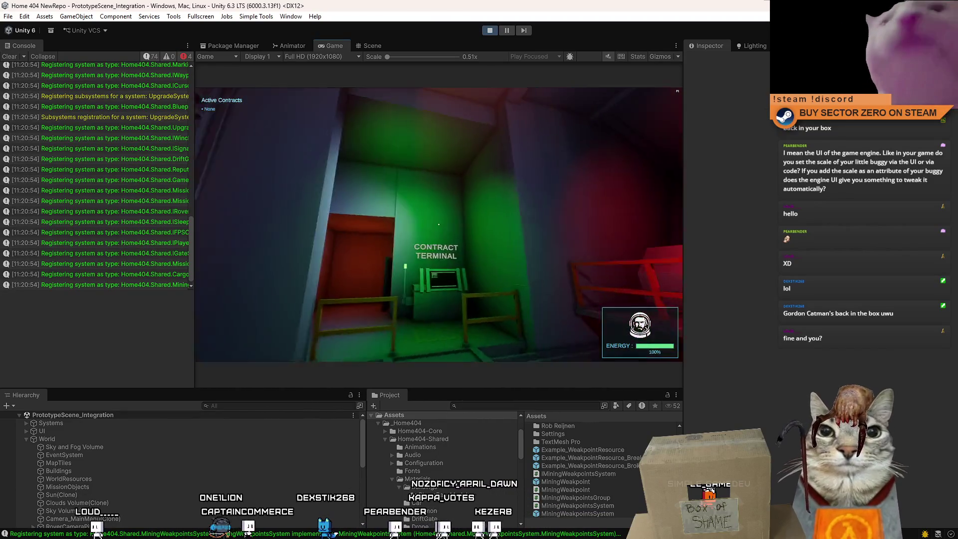
Pause the running game and bring up the Scene view of the level.
key(Escape)
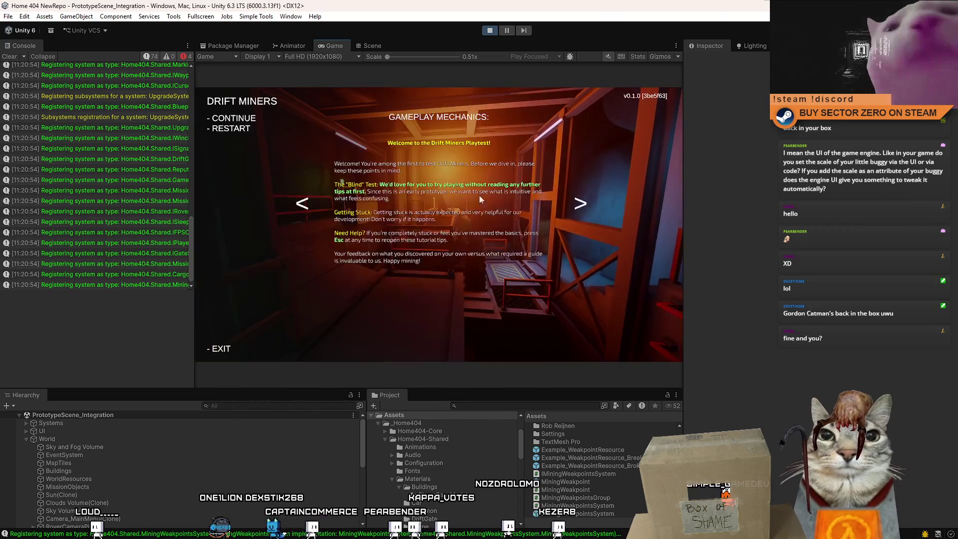
click(507, 29)
click(370, 45)
drag(324, 172, 325, 173)
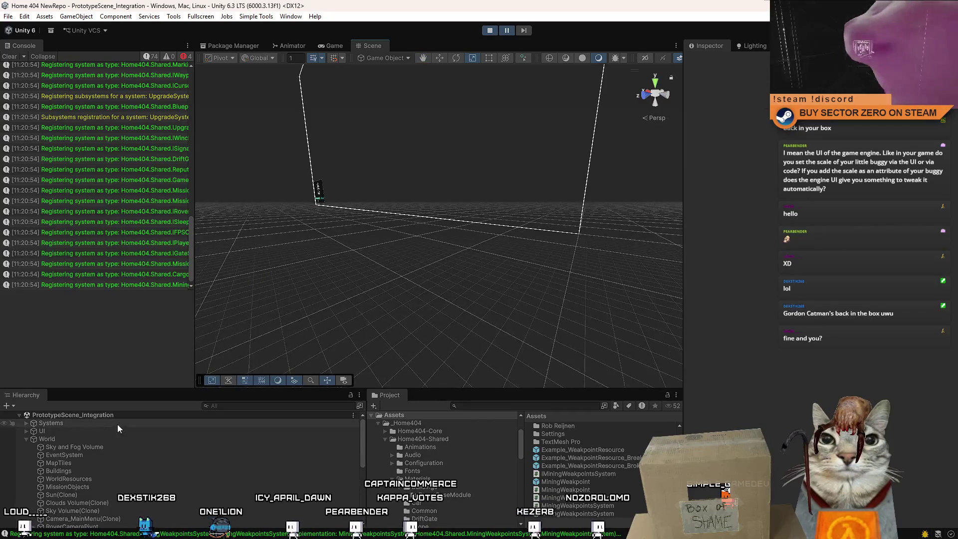
Search the Hierarchy and select the Toolbox to inspect its Rigidbody.
click(283, 405)
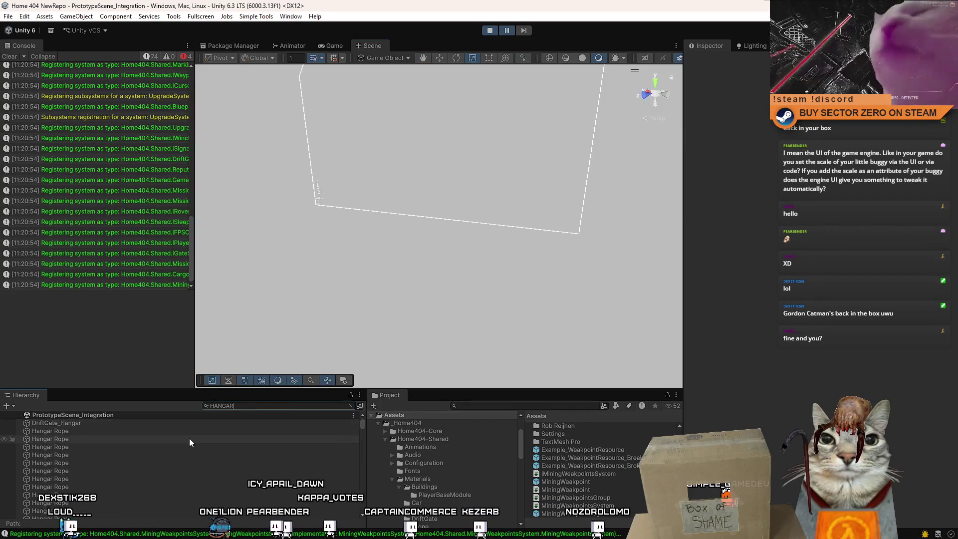
double_click(188, 439)
mouse_move(259, 319)
mouse_down()
mouse_move(250, 317)
mouse_move(513, 321)
mouse_move(541, 244)
mouse_move(321, 302)
mouse_move(446, 245)
mouse_move(373, 285)
mouse_up()
click(447, 245)
key(f)
click(414, 257)
mouse_move(414, 257)
mouse_down()
mouse_move(511, 283)
mouse_move(559, 267)
mouse_up()
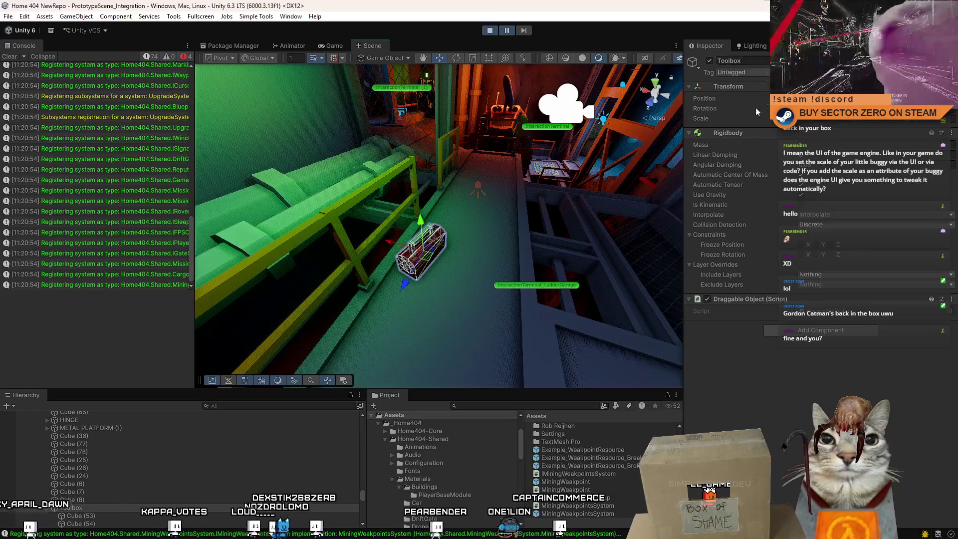
mouse_move(569, 219)
mouse_down()
mouse_move(505, 245)
mouse_move(482, 193)
mouse_move(453, 244)
mouse_move(439, 239)
mouse_move(456, 224)
mouse_move(305, 244)
mouse_move(255, 230)
mouse_move(349, 215)
mouse_move(73, 136)
mouse_move(28, 143)
mouse_move(273, 151)
mouse_move(430, 108)
mouse_move(602, 206)
mouse_up()
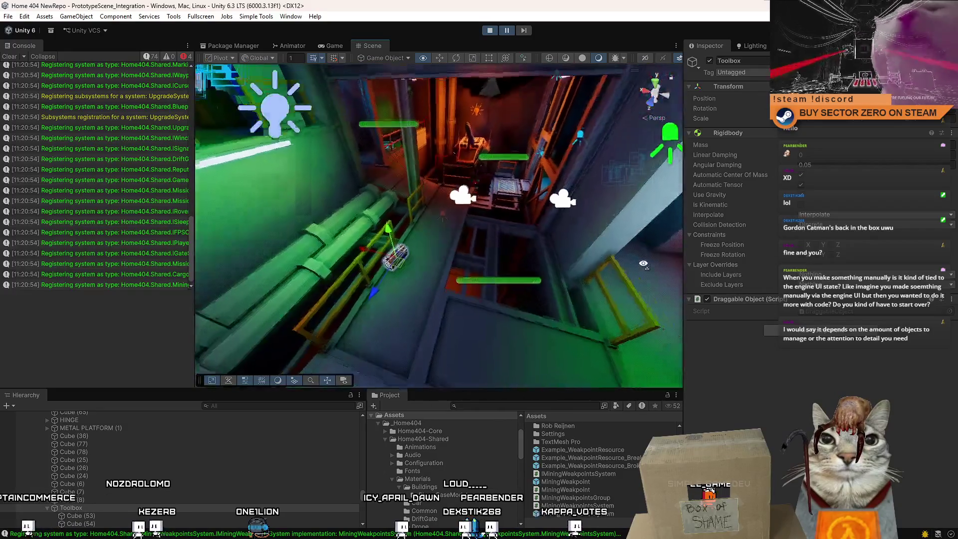
Select and frame floor piece Cube (31), look around the corridors, then stop the playtest.
drag(523, 276, 503, 283)
click(502, 282)
key(f)
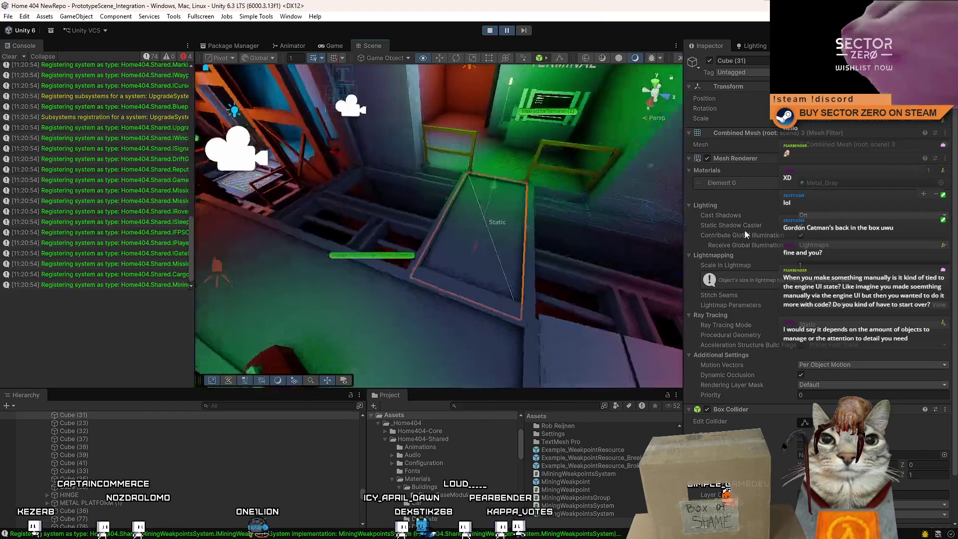
mouse_move(350, 200)
mouse_down()
mouse_move(254, 167)
mouse_move(463, 184)
mouse_move(469, 46)
mouse_up()
drag(487, 210, 485, 209)
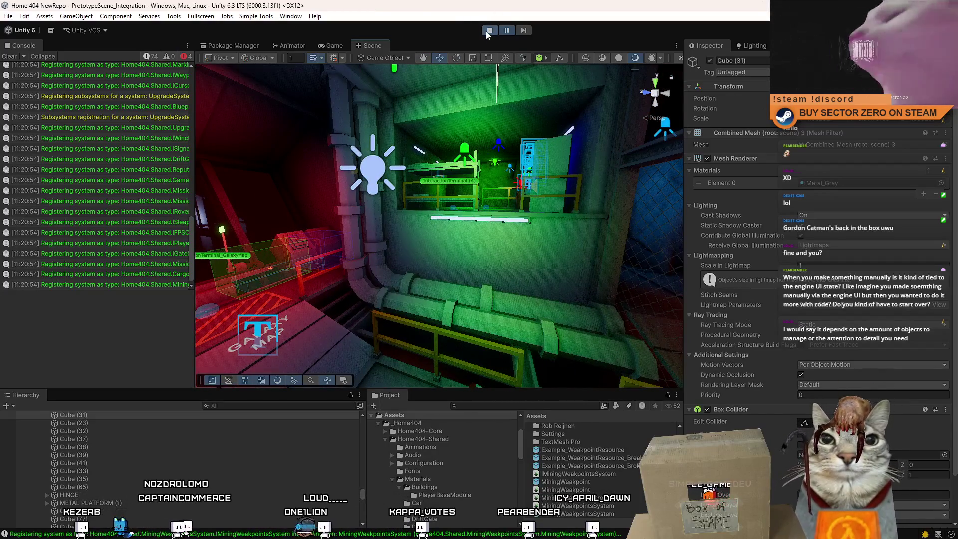
mouse_move(456, 145)
mouse_down()
mouse_move(481, 162)
mouse_move(199, 132)
mouse_up()
mouse_move(50, 148)
mouse_down()
mouse_move(415, 199)
mouse_move(382, 200)
mouse_up()
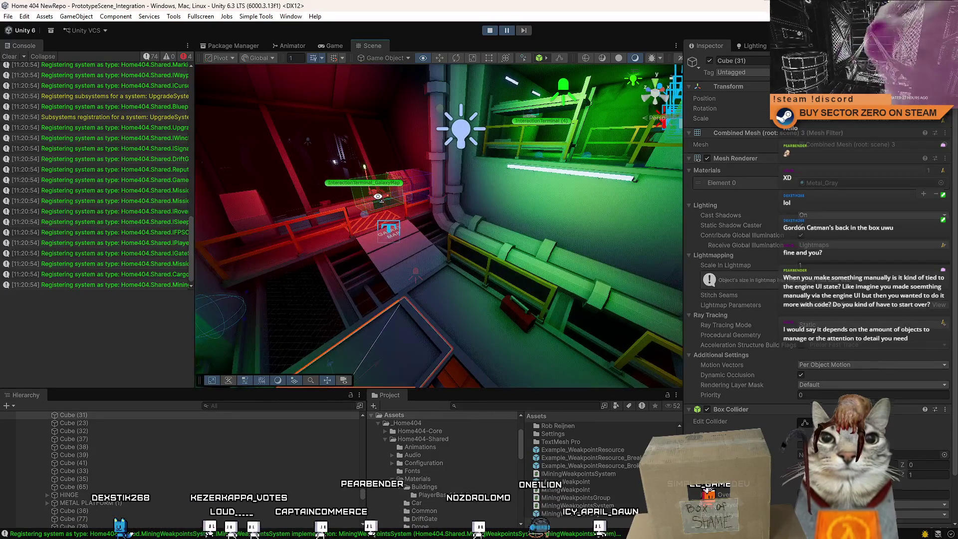
click(324, 46)
click(491, 31)
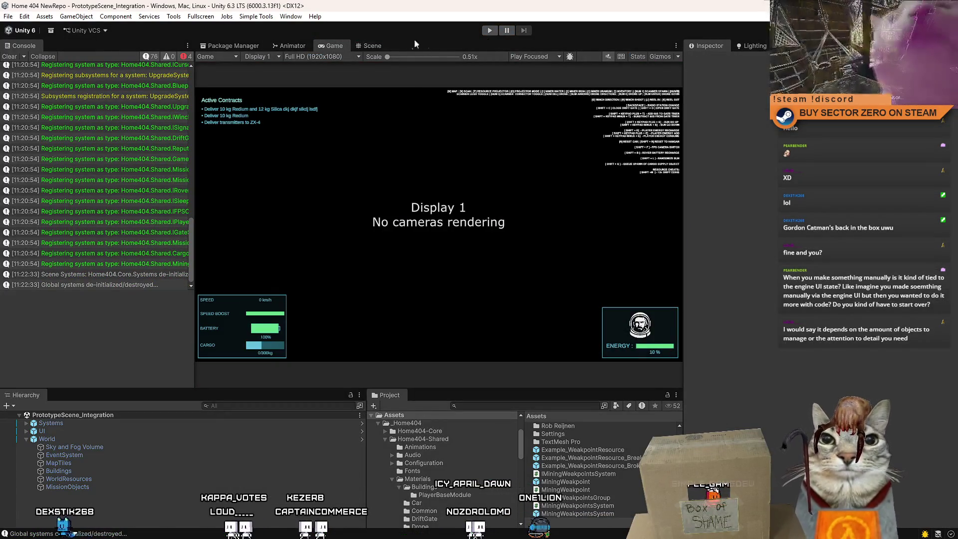
Toggle between Game and Scene views, ending on the PrototypeScene_Integration Scene view.
click(369, 45)
mouse_move(474, 210)
mouse_down()
mouse_move(516, 197)
mouse_move(495, 231)
mouse_move(518, 248)
mouse_move(474, 215)
mouse_move(520, 249)
mouse_up()
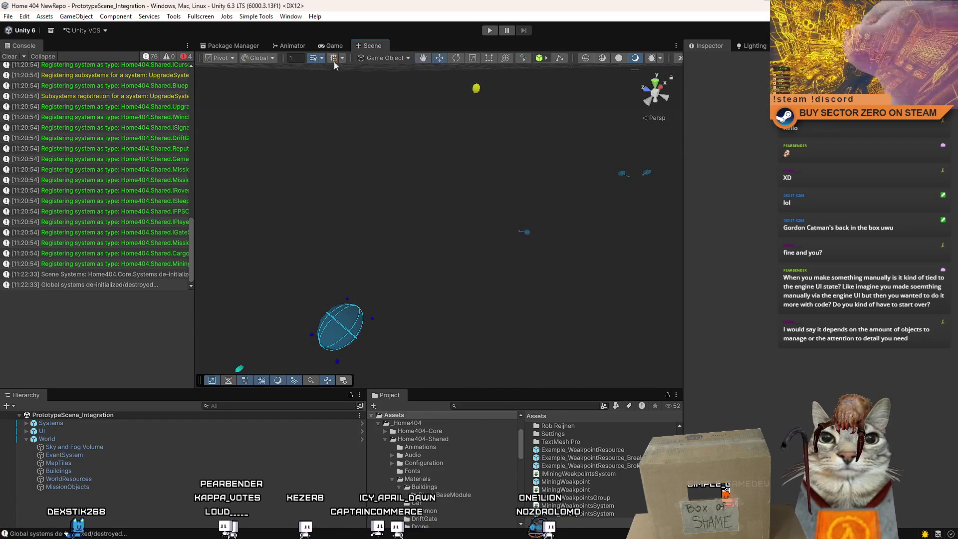
click(331, 45)
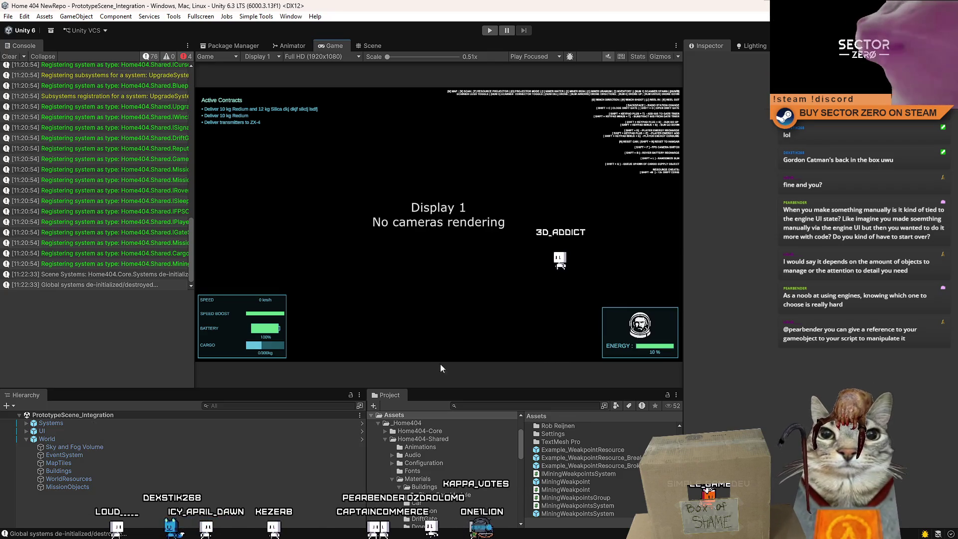
click(372, 46)
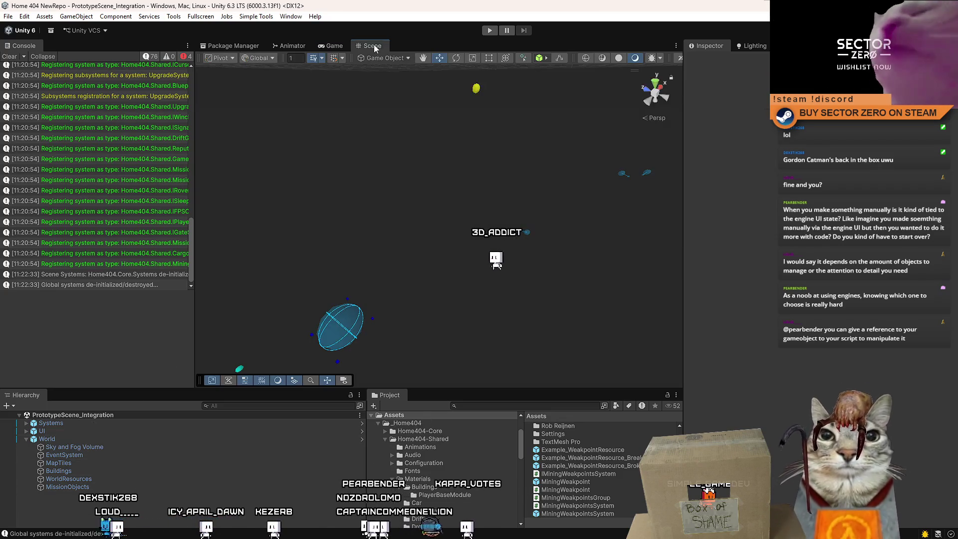
Add a default Cube via GameObject > 3D Object > Cube and frame it.
drag(522, 170, 373, 119)
click(116, 17)
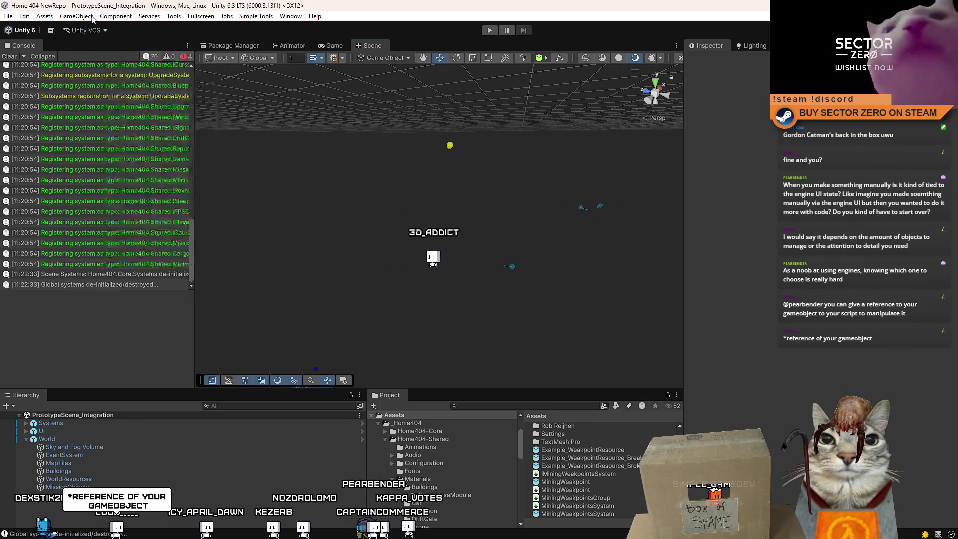
mouse_move(125, 82)
click(244, 83)
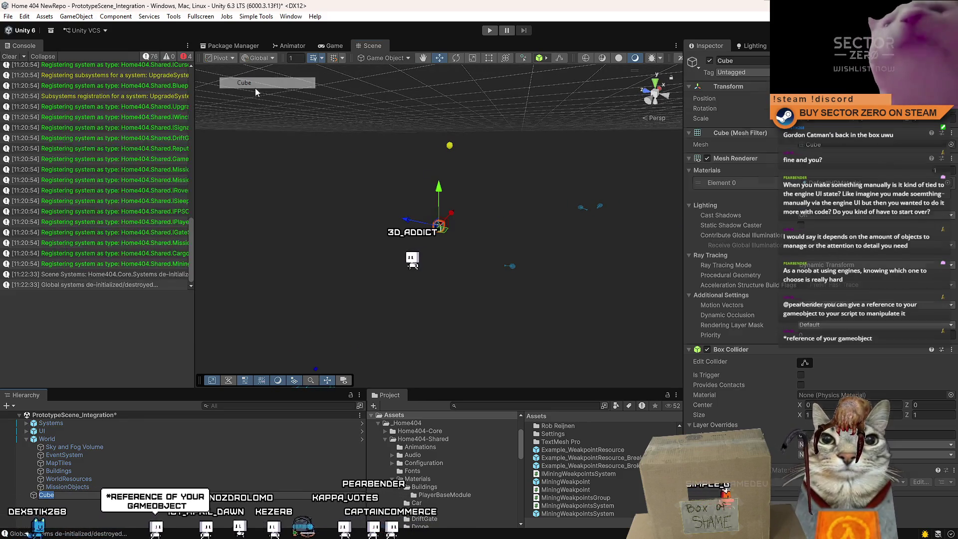
mouse_move(549, 210)
mouse_down()
mouse_move(393, 203)
mouse_move(539, 242)
mouse_move(470, 249)
mouse_move(367, 238)
mouse_up()
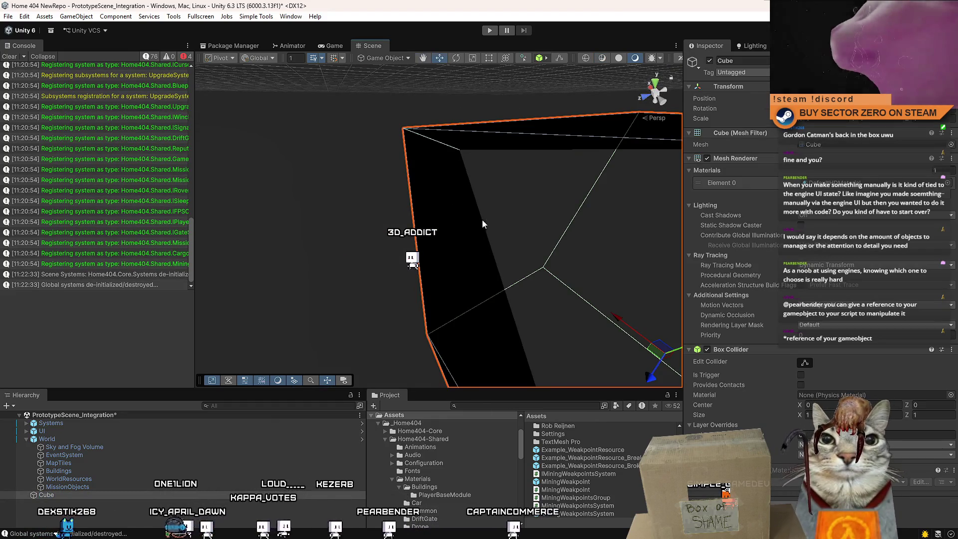
key(f)
Orbit and zoom around the cube from several angles, then delete it.
scroll(574, 240, up, 5)
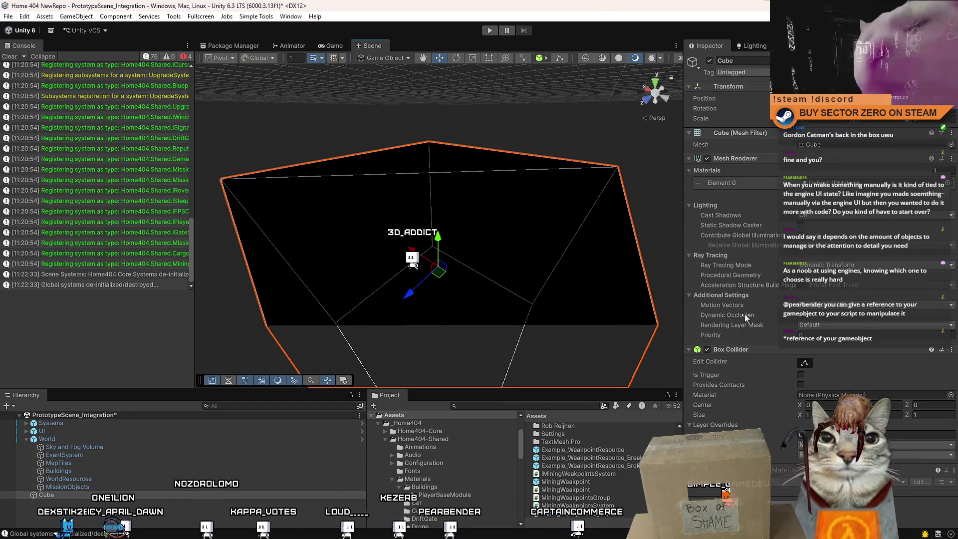
drag(499, 224, 389, 150)
key(f)
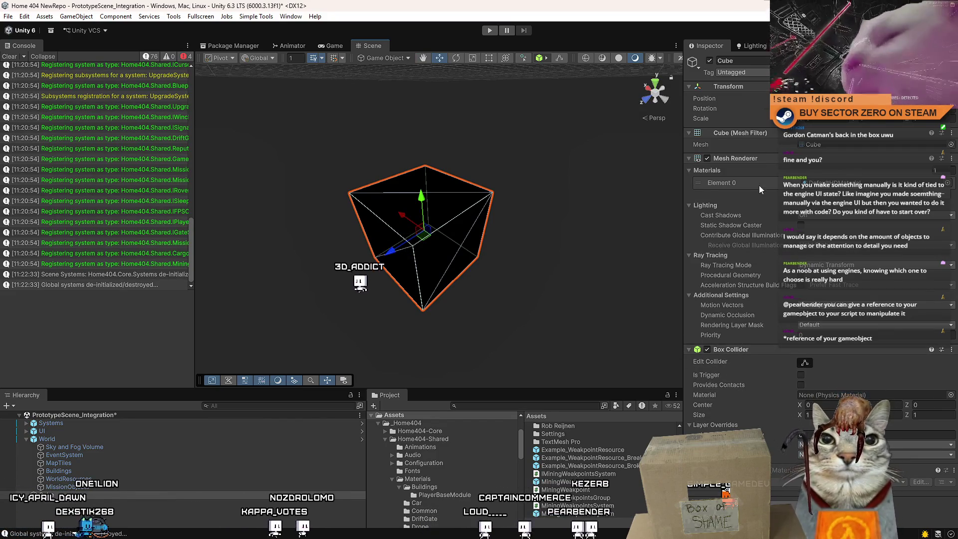
drag(549, 239, 349, 262)
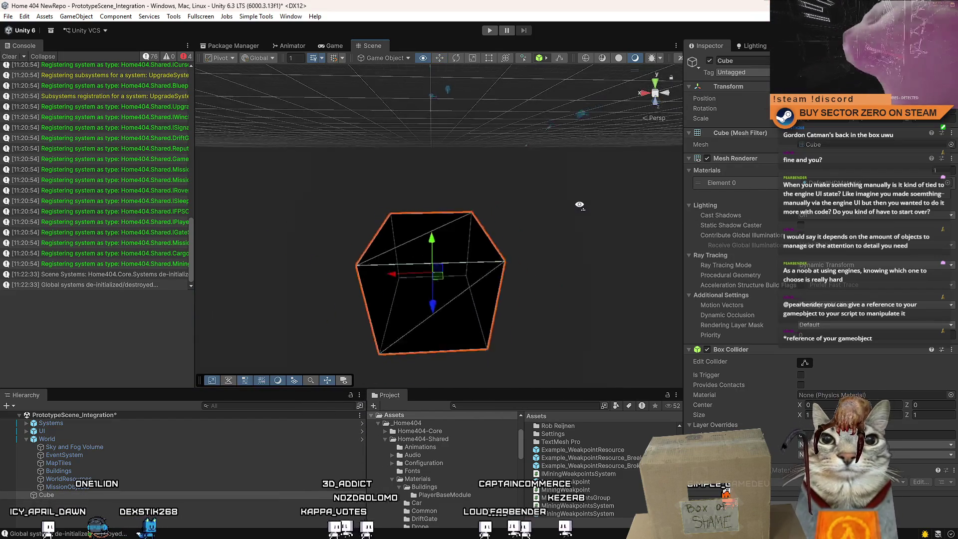
click(511, 255)
click(426, 265)
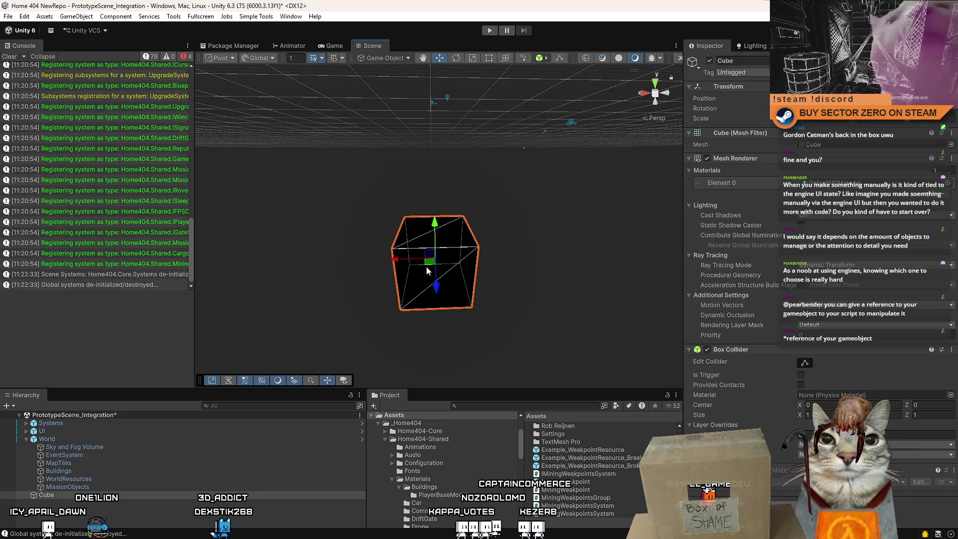
mouse_move(352, 275)
mouse_down()
mouse_move(407, 270)
mouse_move(372, 270)
mouse_up()
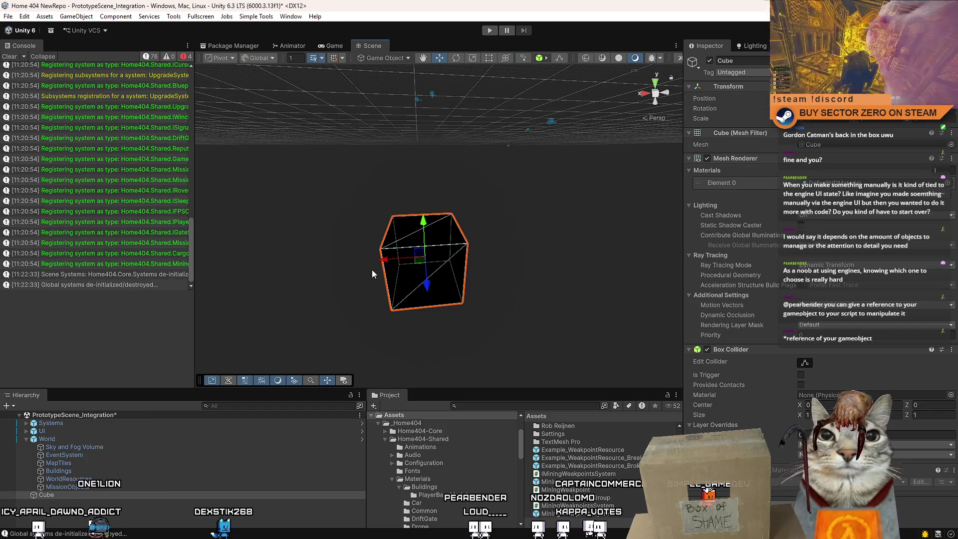
drag(373, 274, 342, 257)
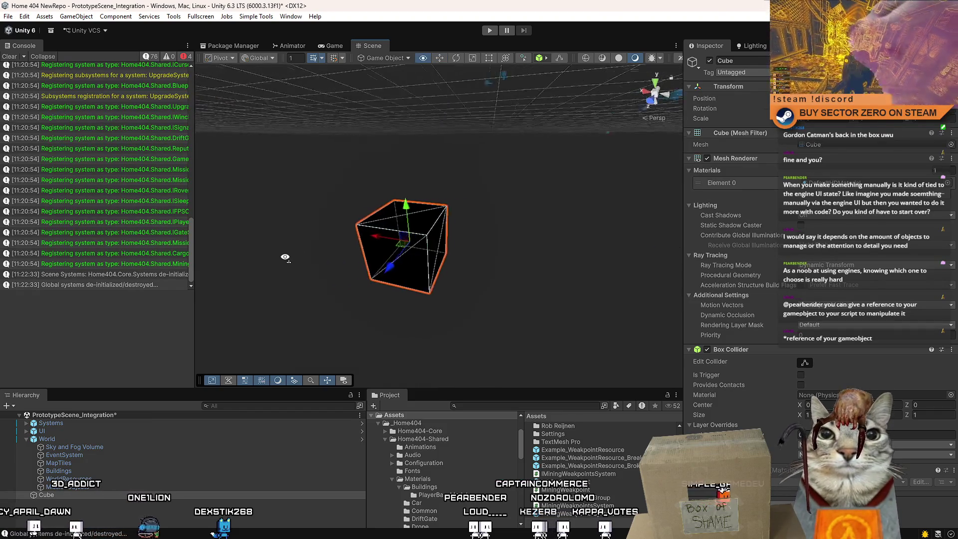
scroll(320, 258, up, 3)
click(374, 199)
click(399, 215)
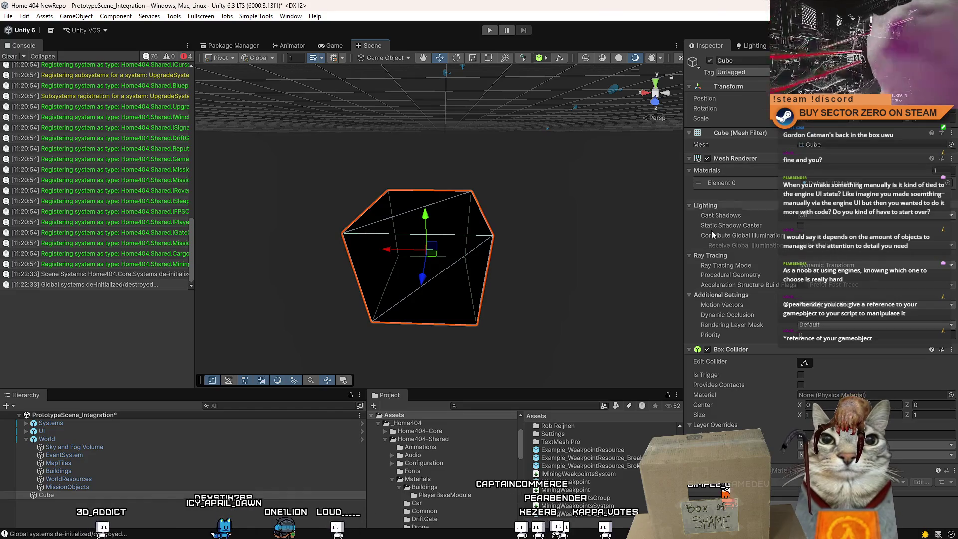
mouse_move(529, 212)
mouse_down()
mouse_move(496, 207)
mouse_move(387, 272)
mouse_move(257, 228)
mouse_move(472, 230)
mouse_move(491, 244)
mouse_move(505, 359)
mouse_move(567, 231)
mouse_move(448, 249)
mouse_move(427, 235)
mouse_up()
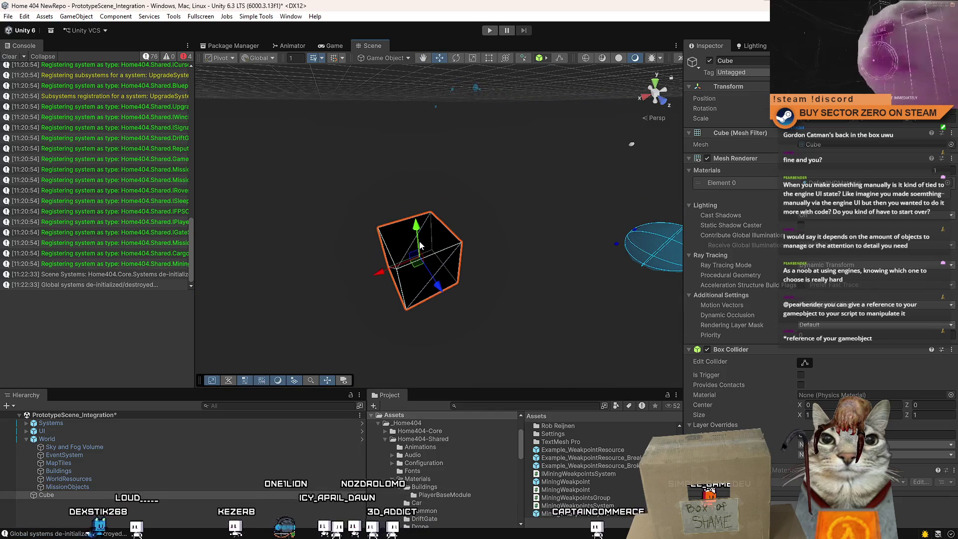
key(Delete)
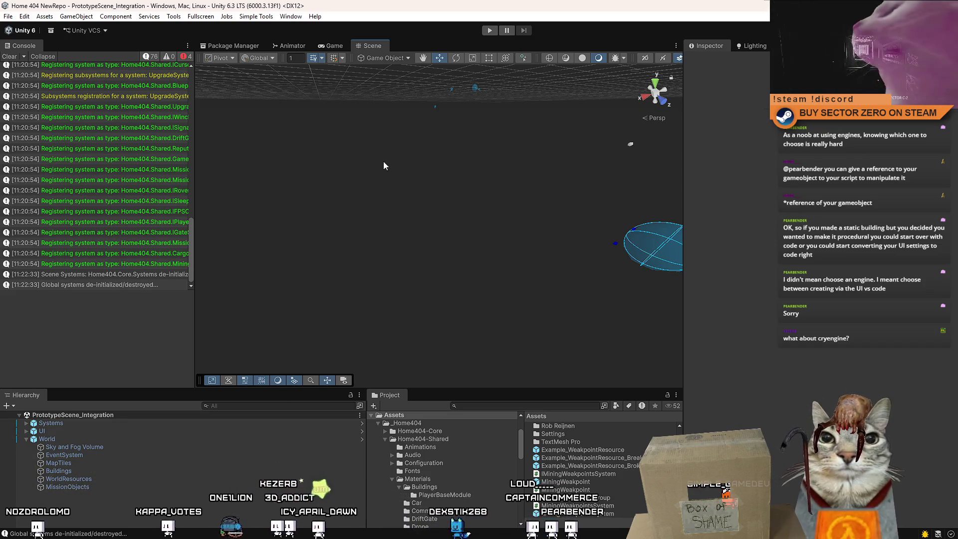
drag(378, 158, 534, 209)
click(76, 16)
mouse_move(116, 88)
click(244, 82)
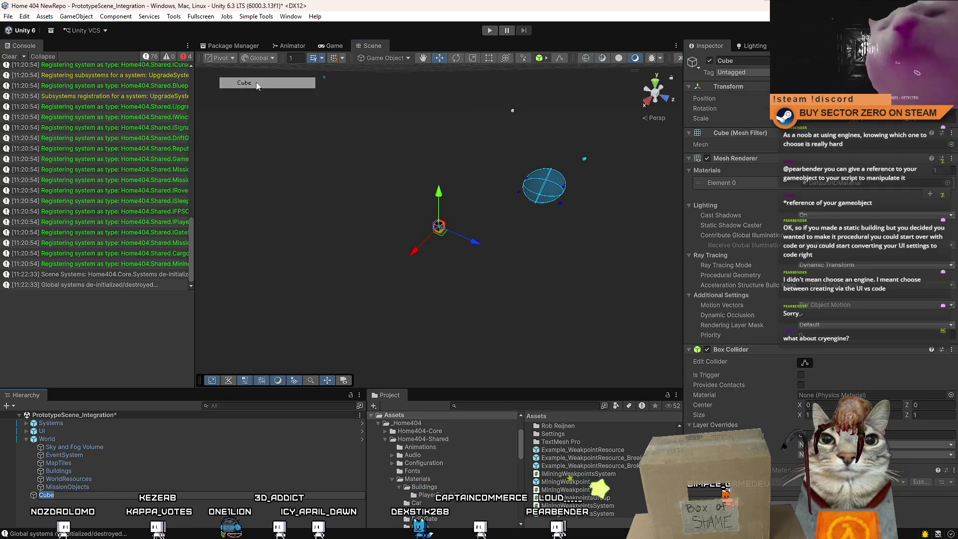
key(f)
drag(399, 240, 406, 248)
mouse_move(416, 202)
mouse_down()
mouse_move(460, 149)
mouse_move(439, 160)
mouse_move(447, 240)
mouse_move(429, 262)
mouse_move(422, 177)
mouse_move(424, 190)
mouse_up()
drag(481, 119, 410, 119)
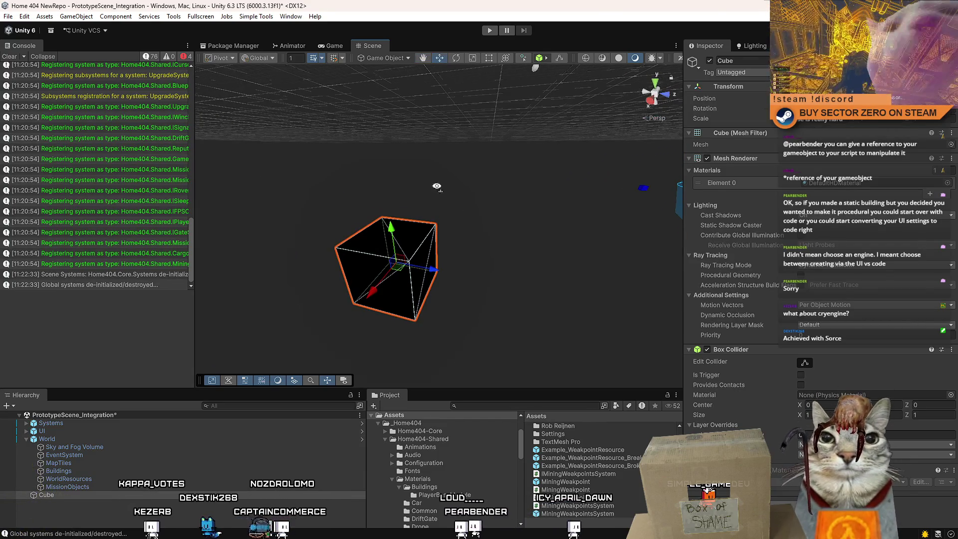
scroll(438, 182, down, 3)
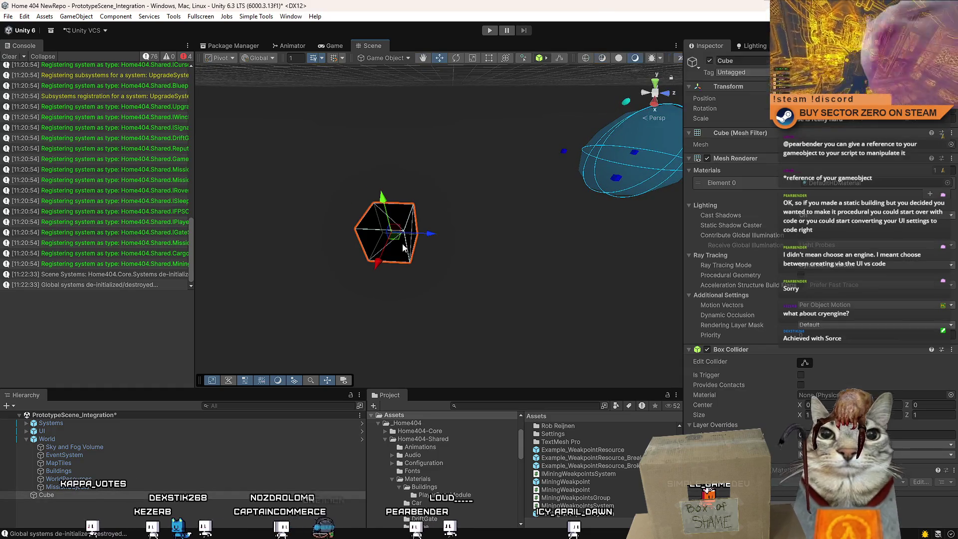
drag(403, 248, 388, 261)
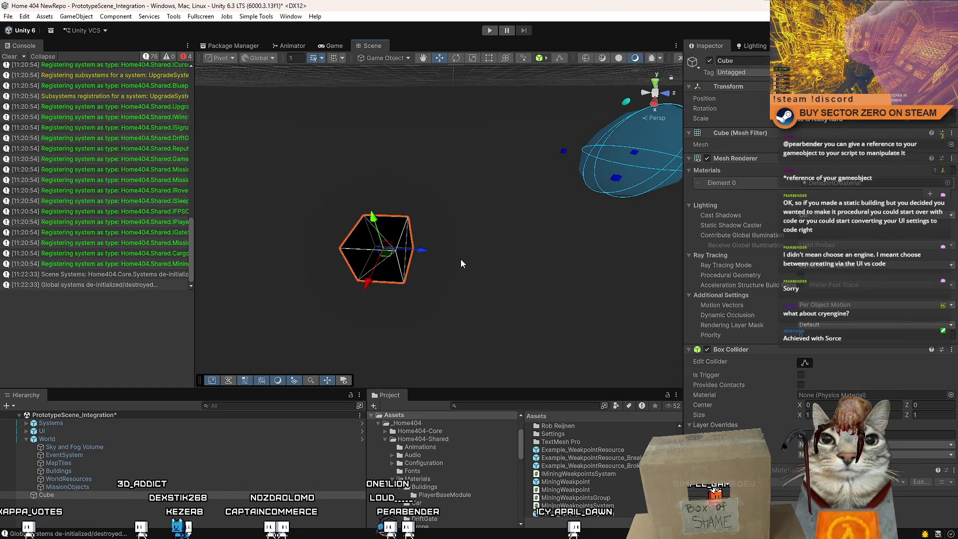
key(f)
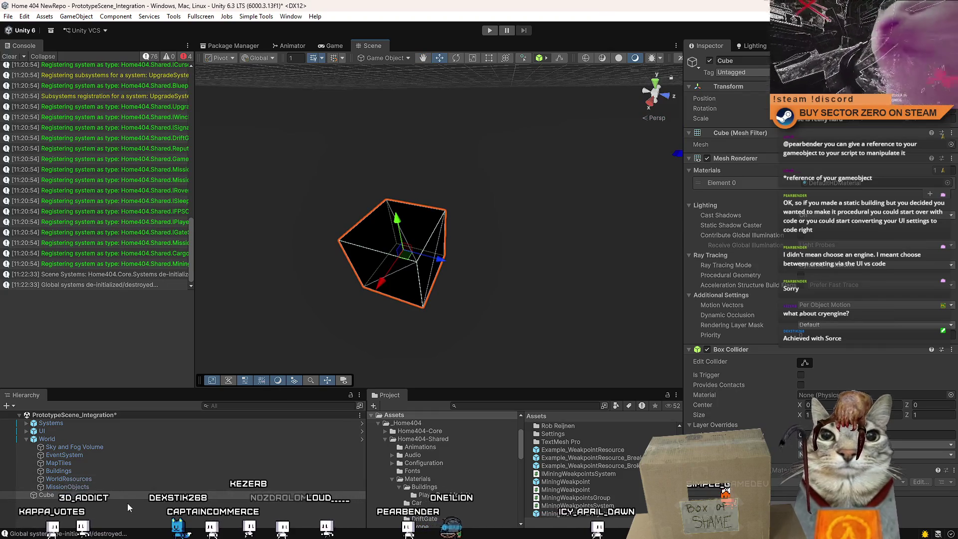
mouse_move(469, 278)
mouse_down()
mouse_move(556, 304)
mouse_move(502, 214)
mouse_move(509, 234)
mouse_up()
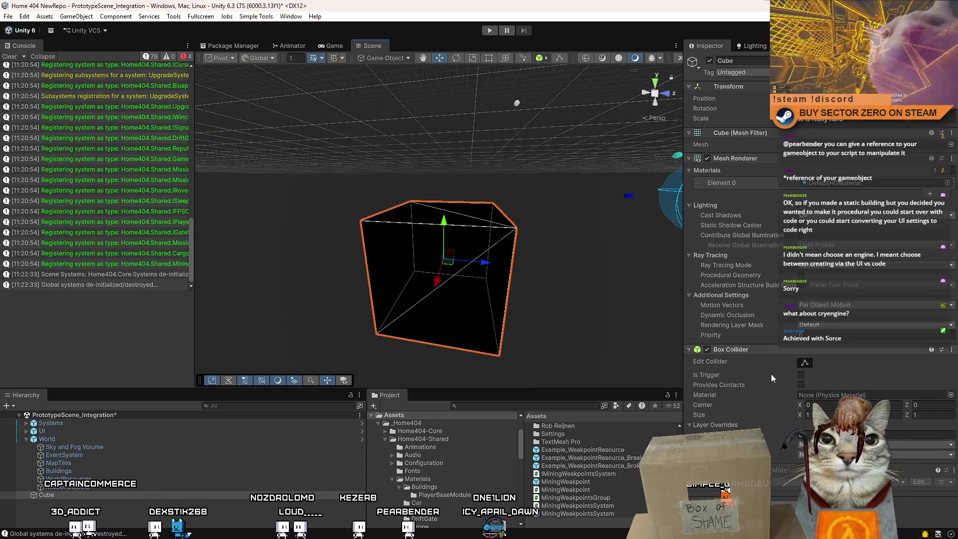
scroll(501, 208, down, 3)
mouse_move(441, 267)
mouse_down()
mouse_move(499, 271)
mouse_move(524, 240)
mouse_move(489, 298)
mouse_move(494, 230)
mouse_move(513, 229)
mouse_up()
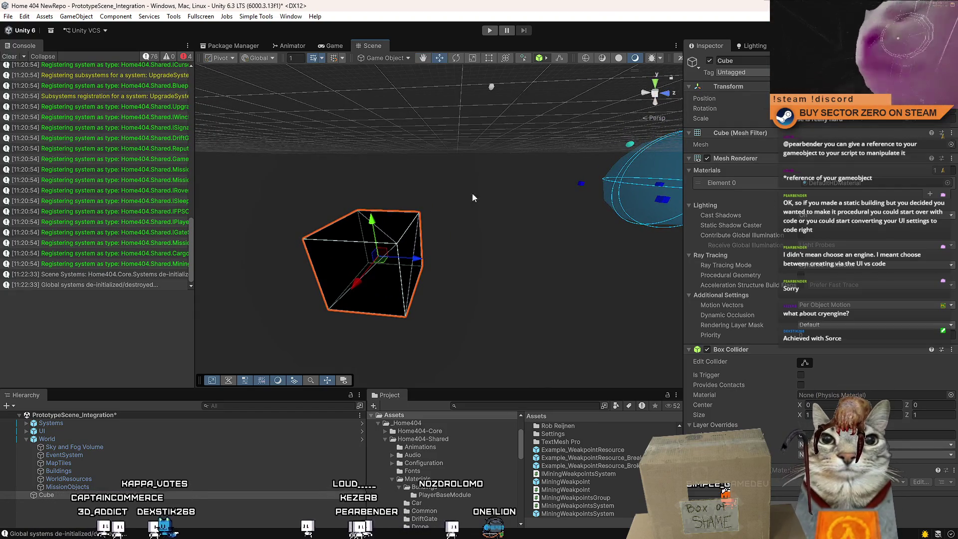
scroll(462, 187, down, 2)
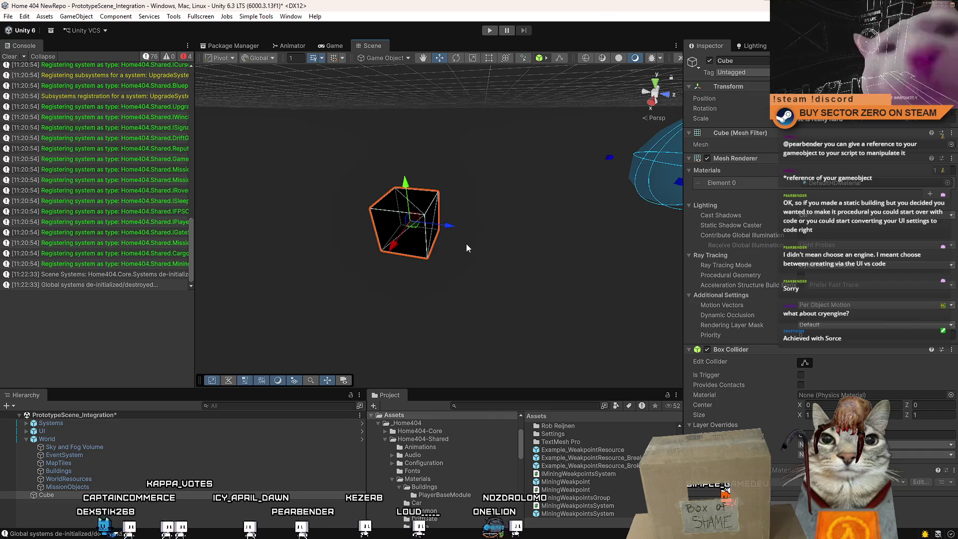
mouse_move(448, 236)
mouse_down()
mouse_move(378, 249)
mouse_move(400, 225)
mouse_move(434, 238)
mouse_move(424, 254)
mouse_move(420, 245)
mouse_move(424, 258)
mouse_move(491, 237)
mouse_move(424, 258)
mouse_move(442, 299)
mouse_move(424, 283)
mouse_move(434, 288)
mouse_up()
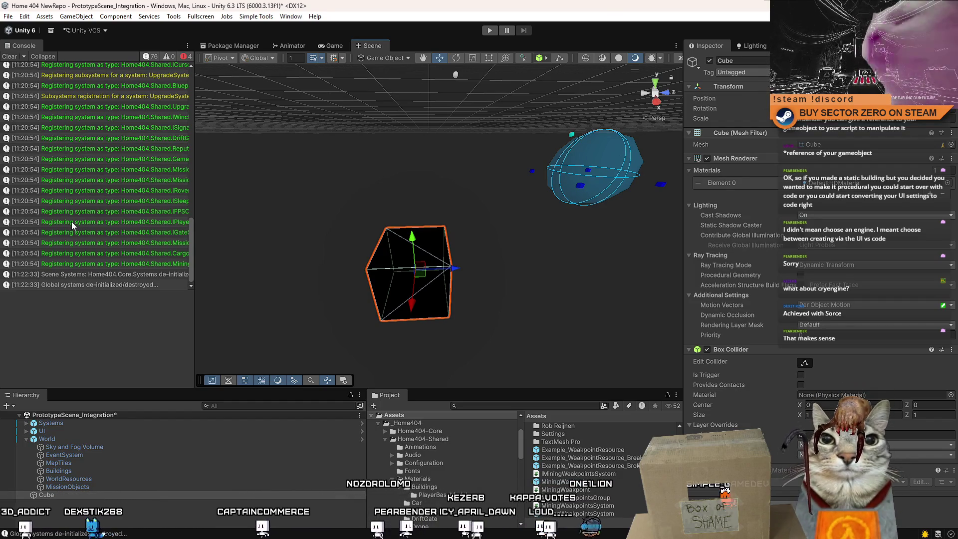
Delete the selected test Cube from the scene.
key(Delete)
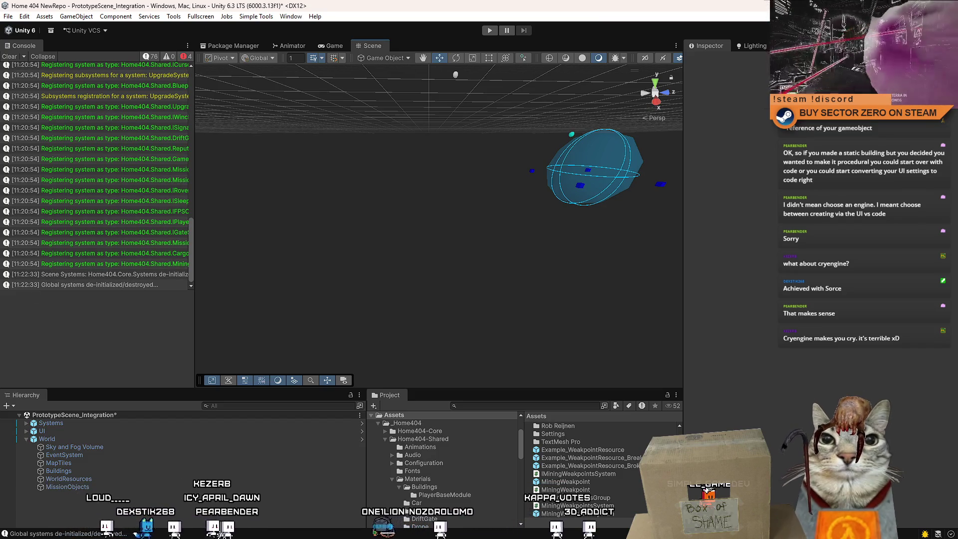
Clear the Console, enter play mode in the Game view and start the game from the menu.
click(9, 56)
click(332, 45)
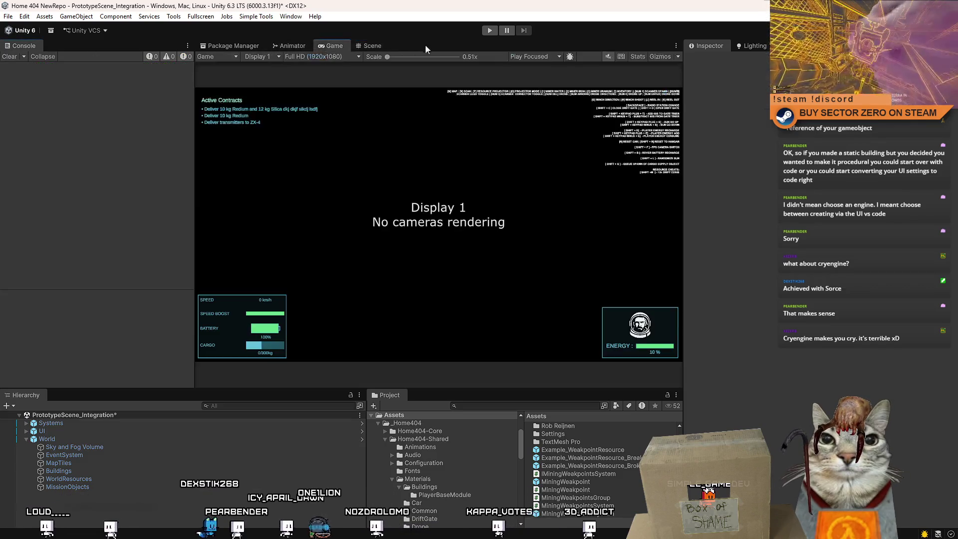
click(489, 31)
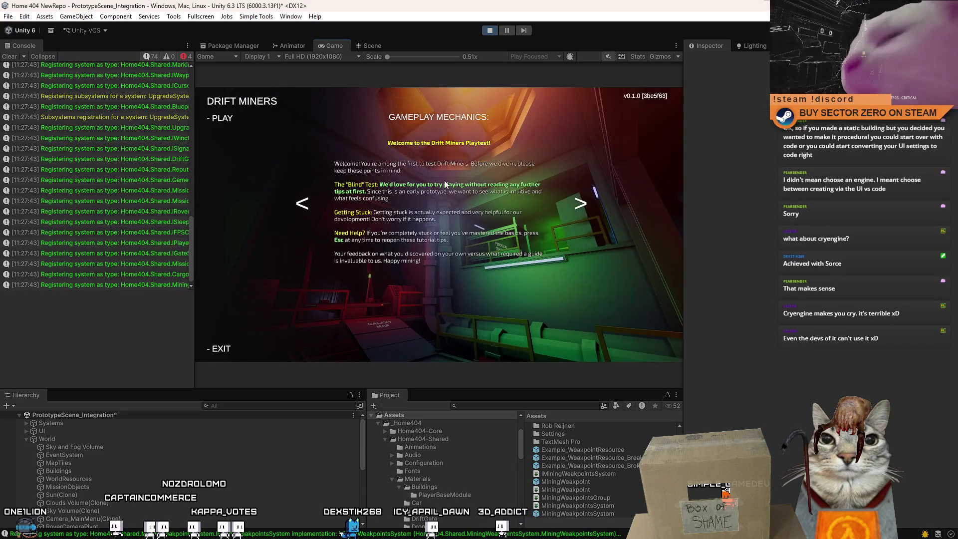
click(222, 118)
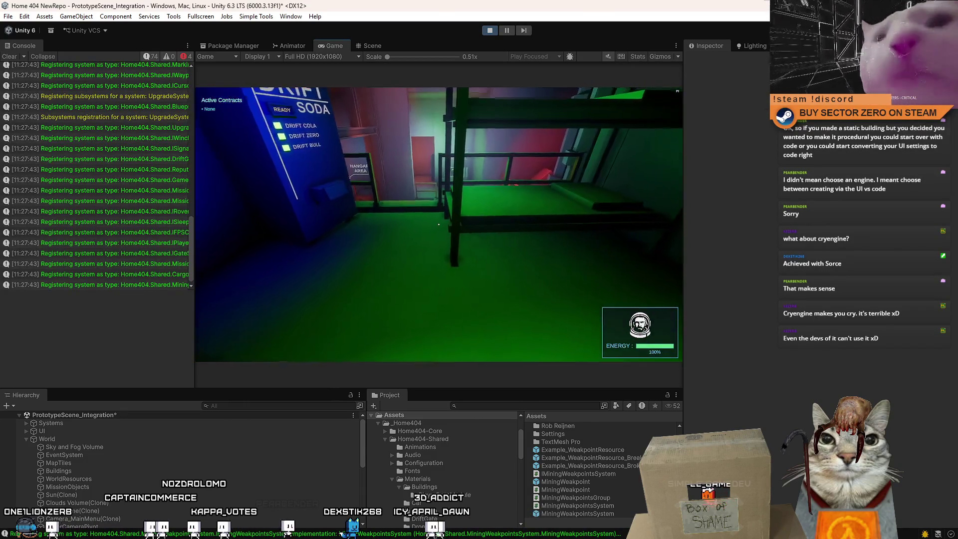
Walk the character through the corridors and down the ladder to the green rover.
key(w)
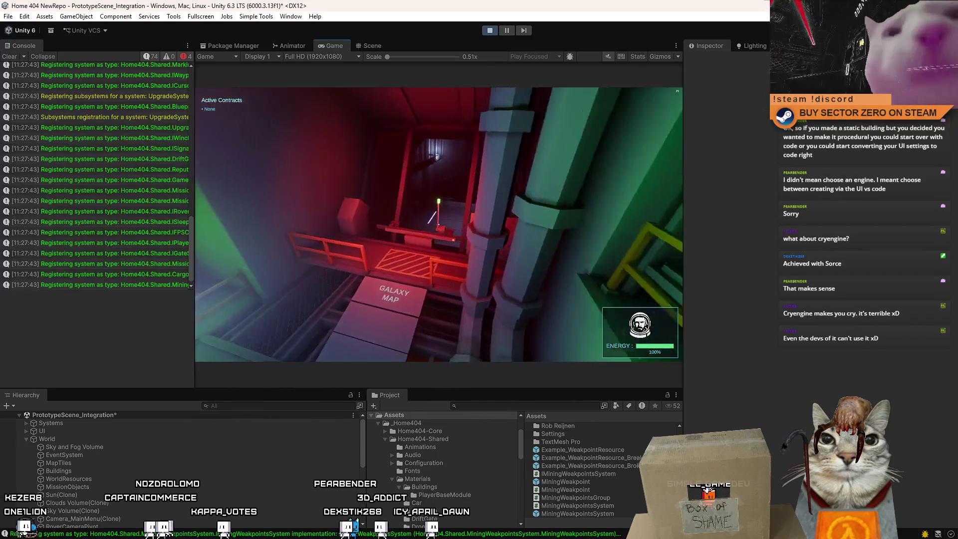
key(w)
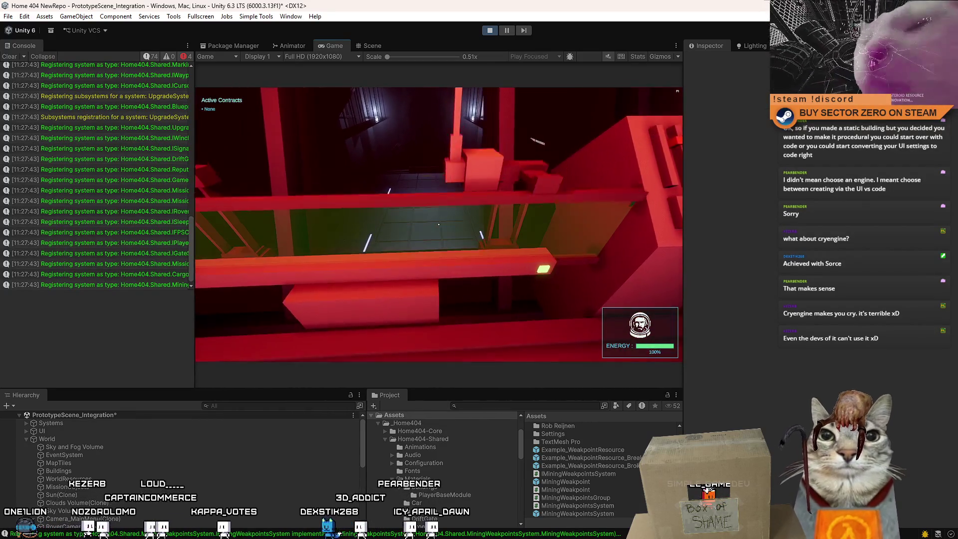
key(w)
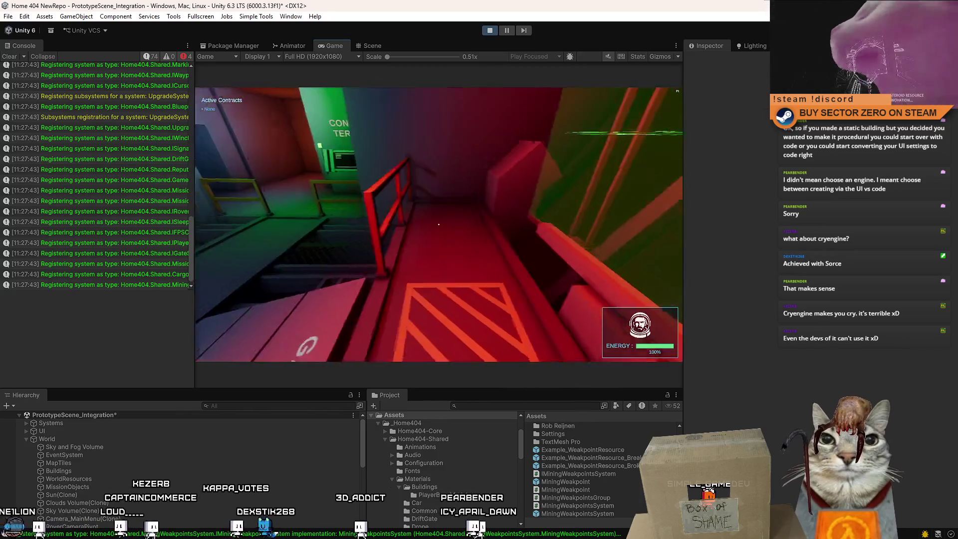
key(w)
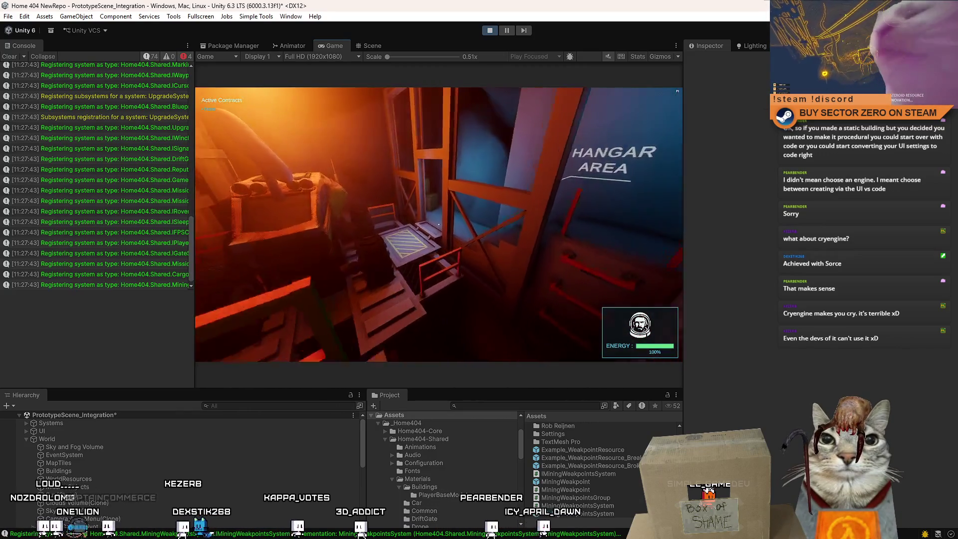
key(w)
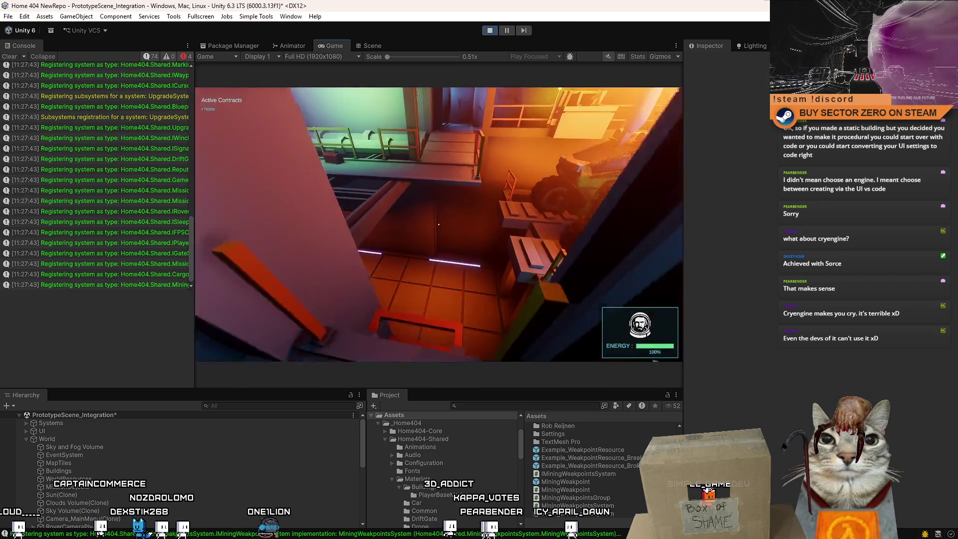
key(w)
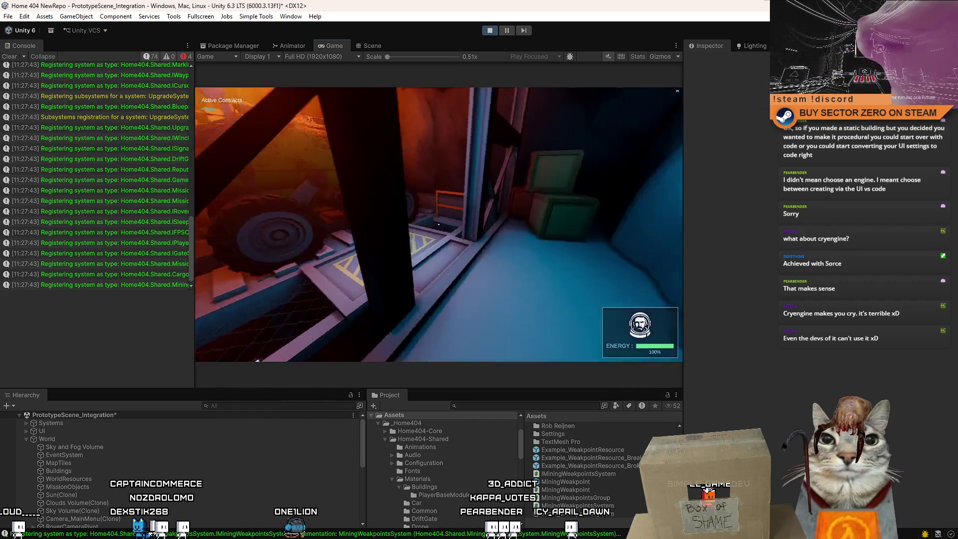
key(w)
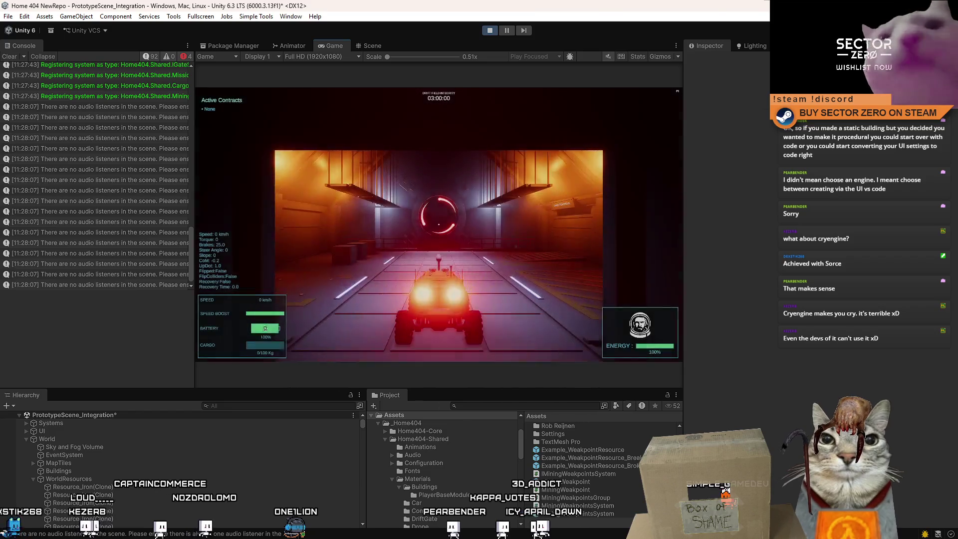
Drive the rover through the tunnel toward the ramp and dismiss the tutorial tips.
key(w)
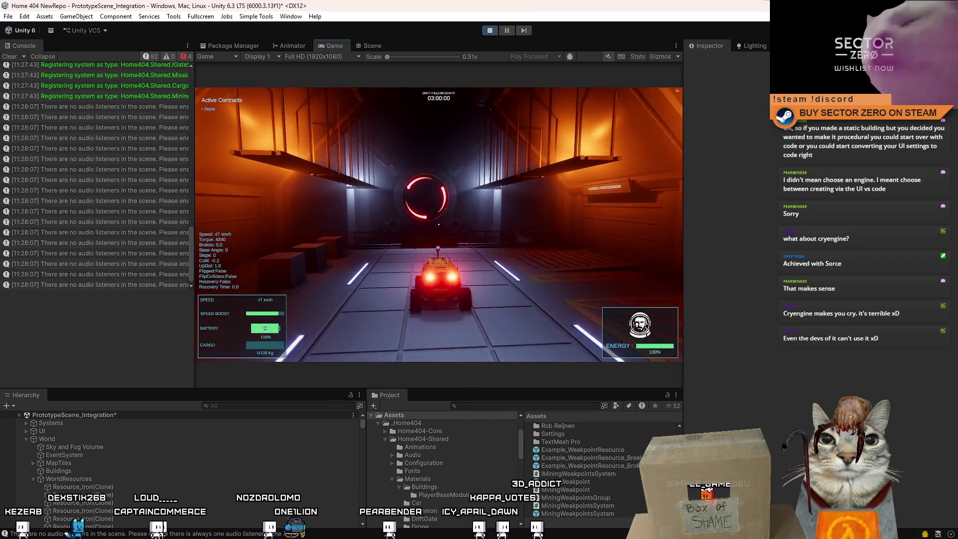
key(s)
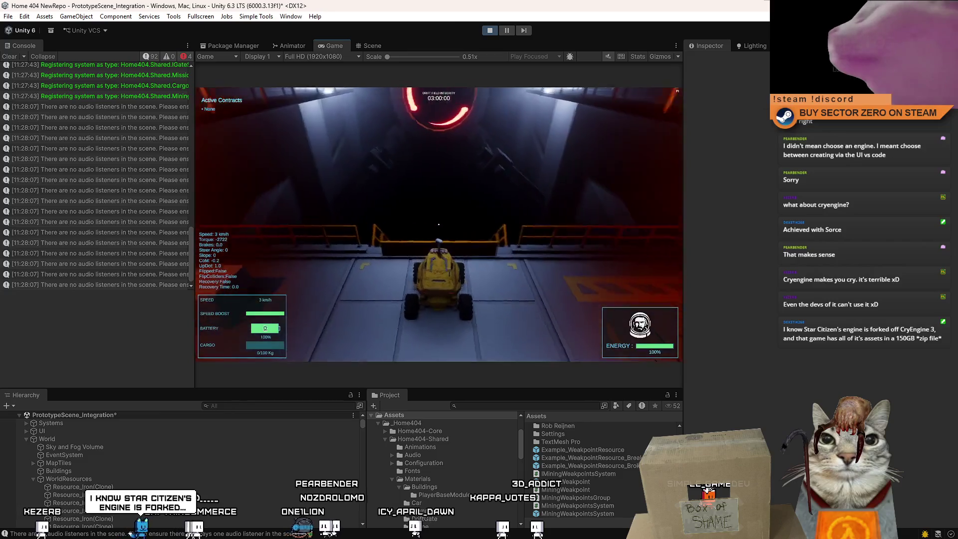
key(w)
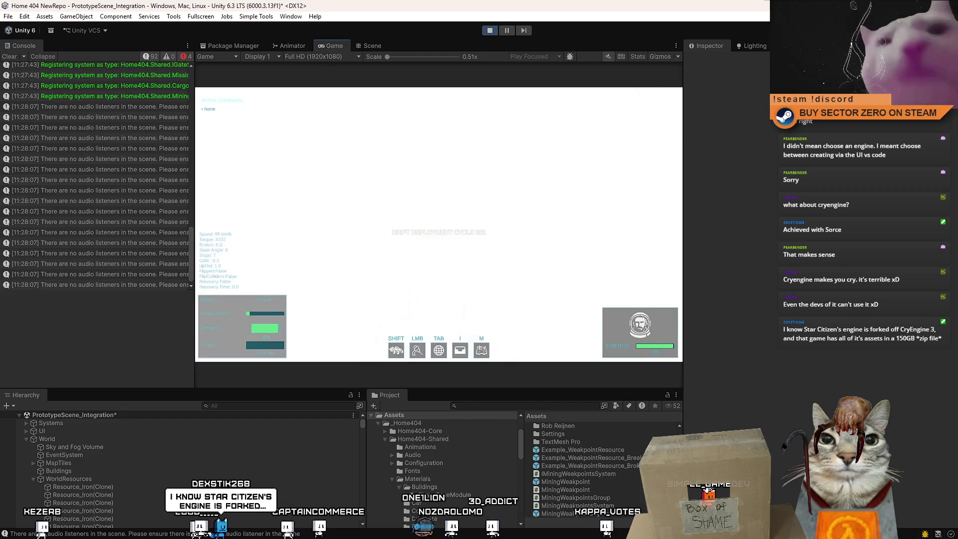
key(Escape)
click(15, 59)
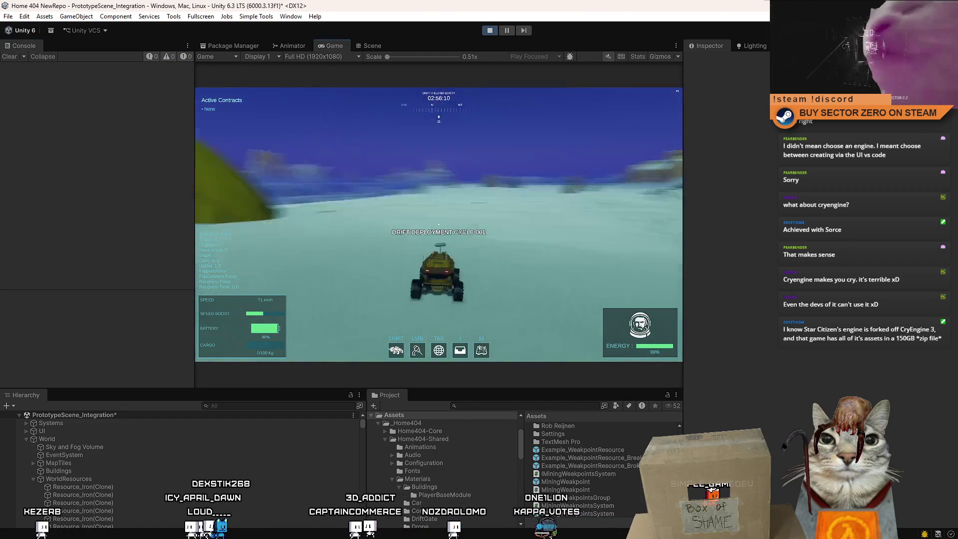
Steer the rover left across the snowfield past the red weakpoint cube, then open the pause menu.
key(a)
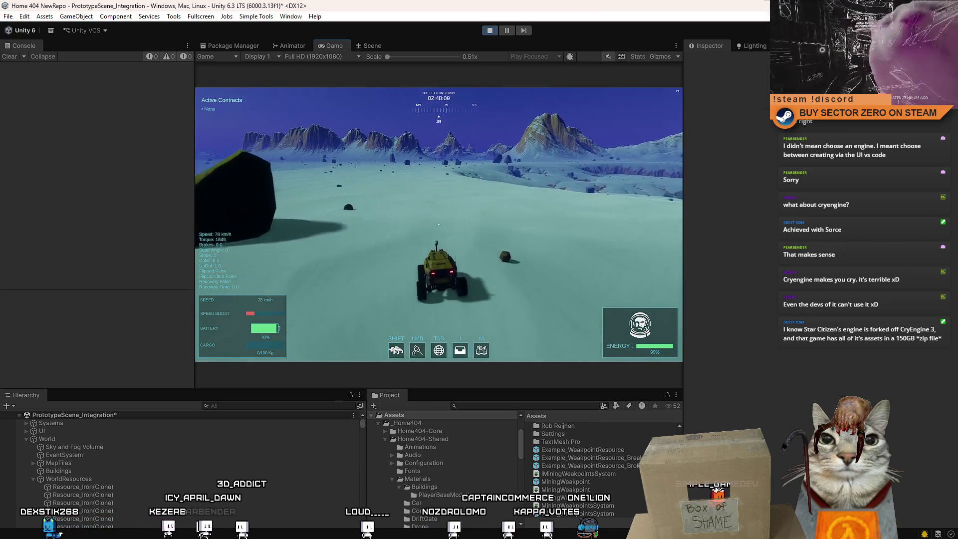
key(a)
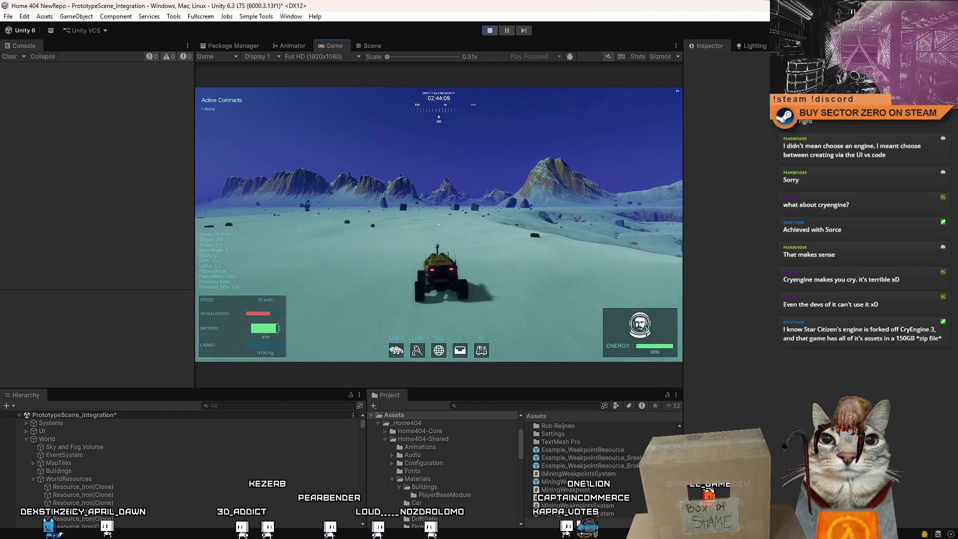
key(a)
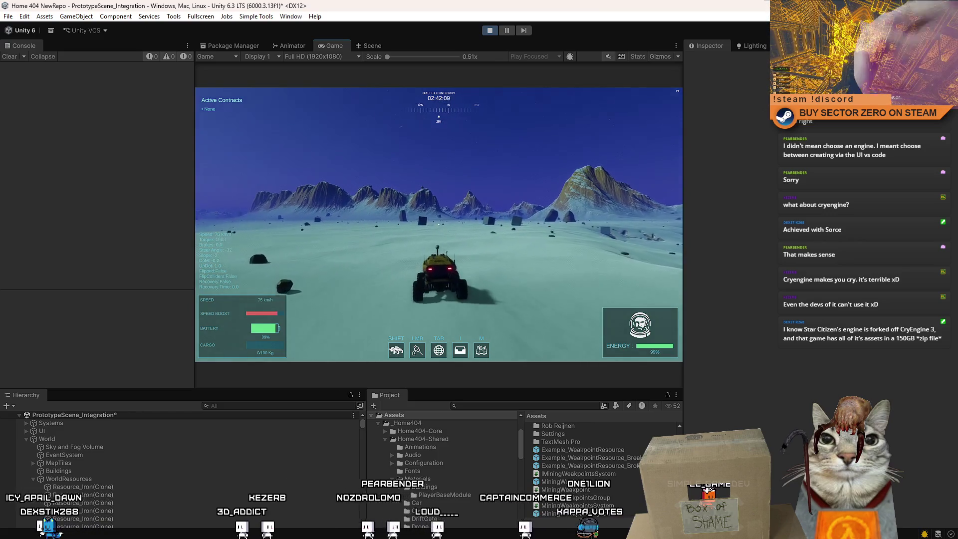
key(w)
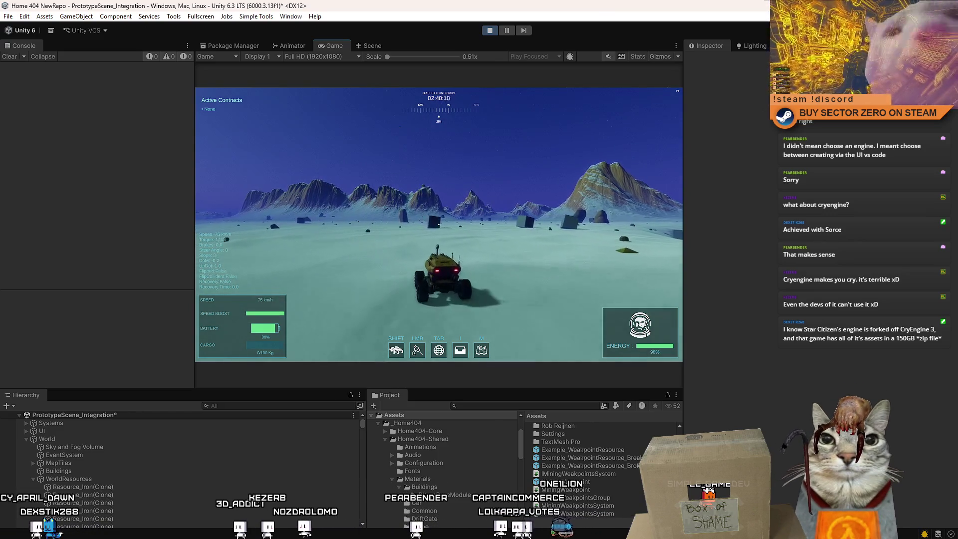
key(d)
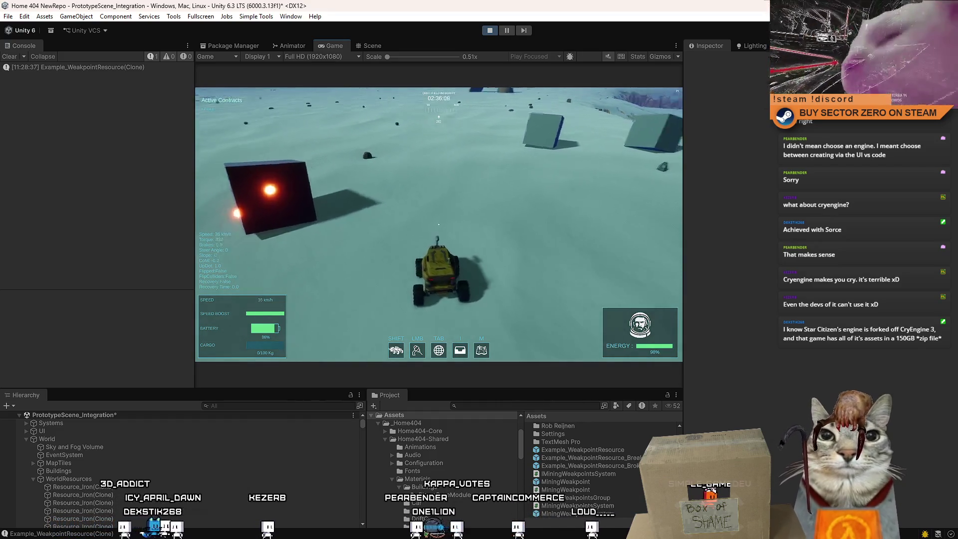
key(a)
key(w)
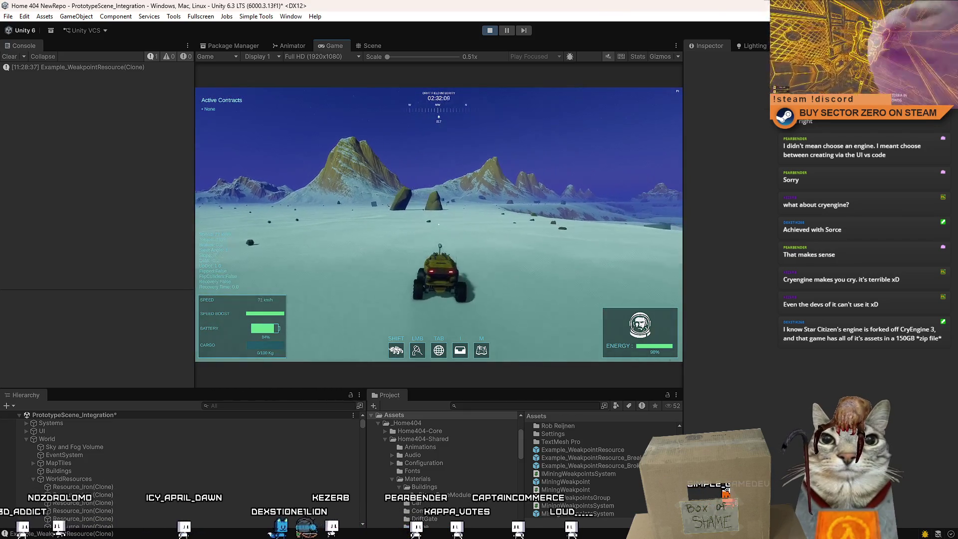
key(Escape)
key(Escape)
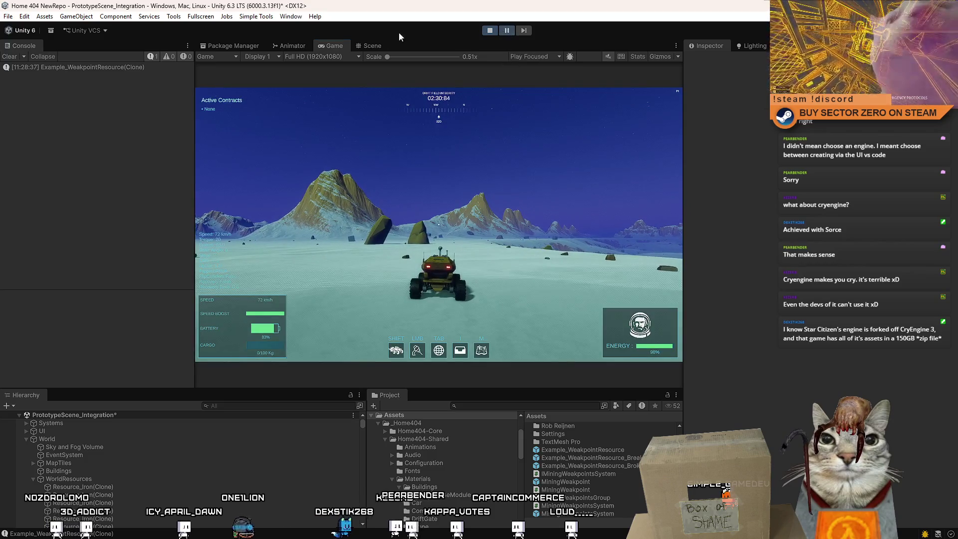
click(370, 44)
Orbit the Scene view across the terrain and select an orange rock clone.
drag(373, 90, 410, 283)
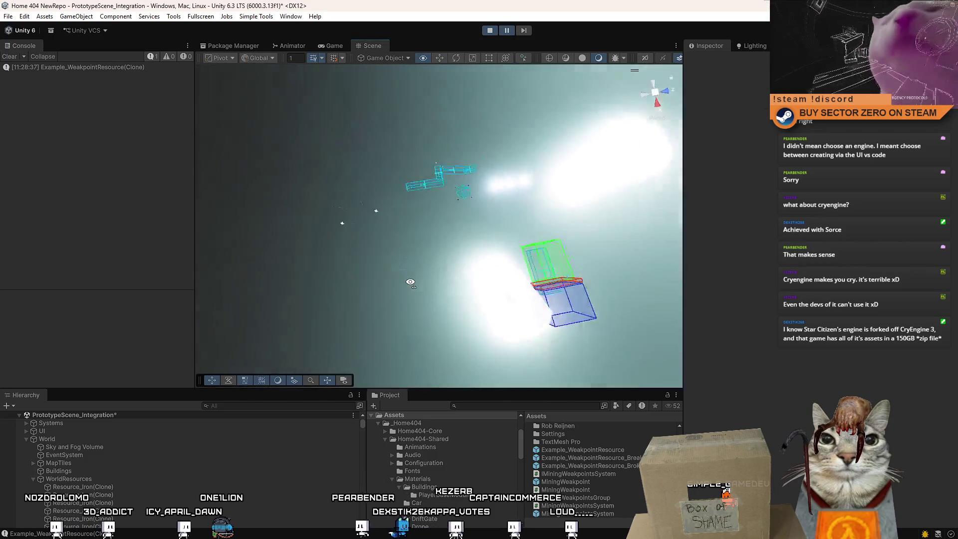
scroll(411, 282, down, 8)
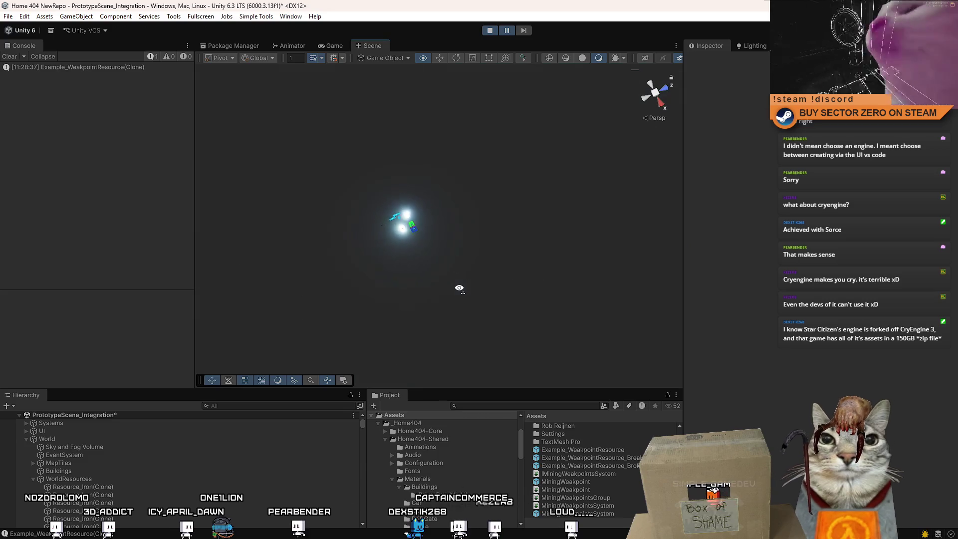
scroll(522, 289, up, 10)
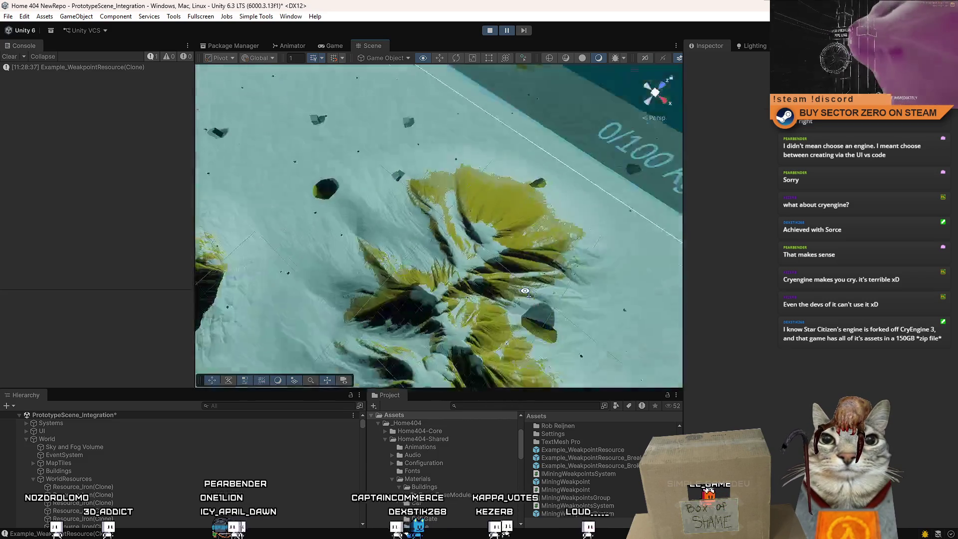
mouse_move(649, 199)
mouse_down()
mouse_move(610, 103)
mouse_move(630, 100)
mouse_move(441, 125)
mouse_move(647, 80)
mouse_move(639, 77)
mouse_move(712, 136)
mouse_move(210, 275)
mouse_move(310, 267)
mouse_move(363, 239)
mouse_move(386, 145)
mouse_move(495, 216)
mouse_up()
click(465, 204)
Add the Mining Weakpoints Group component to the rock by searching 'wea'.
scroll(734, 299, down, 5)
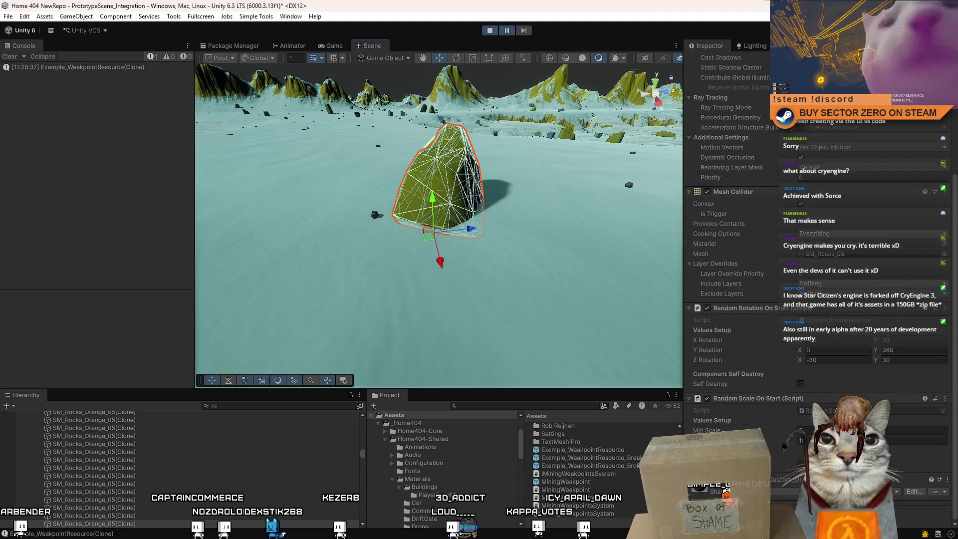
key(ctrl+shift+a)
text(wea)
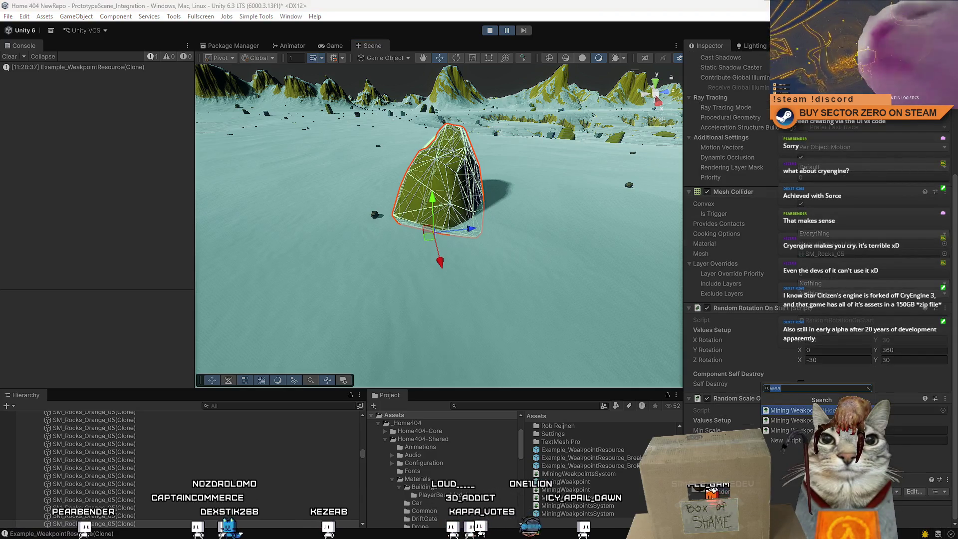
key(Return)
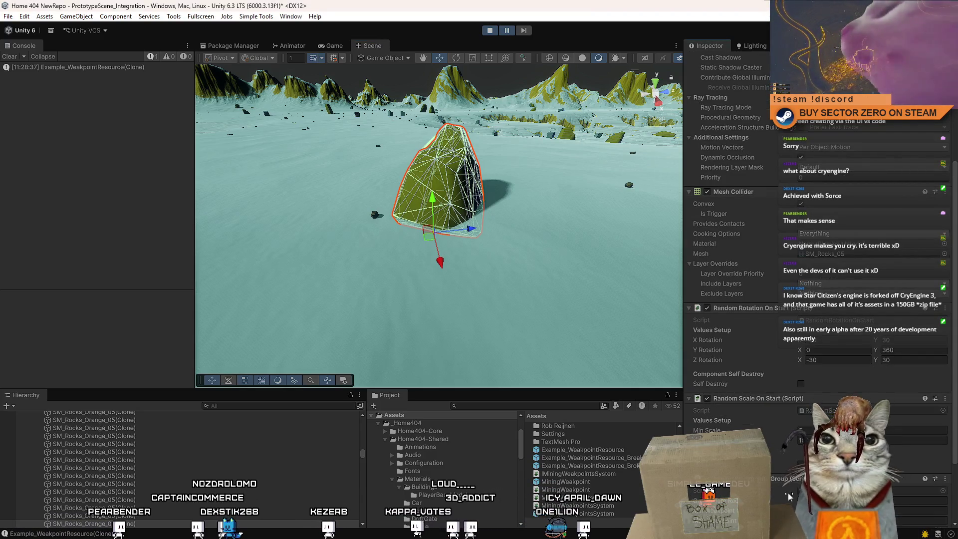
scroll(785, 445, down, 3)
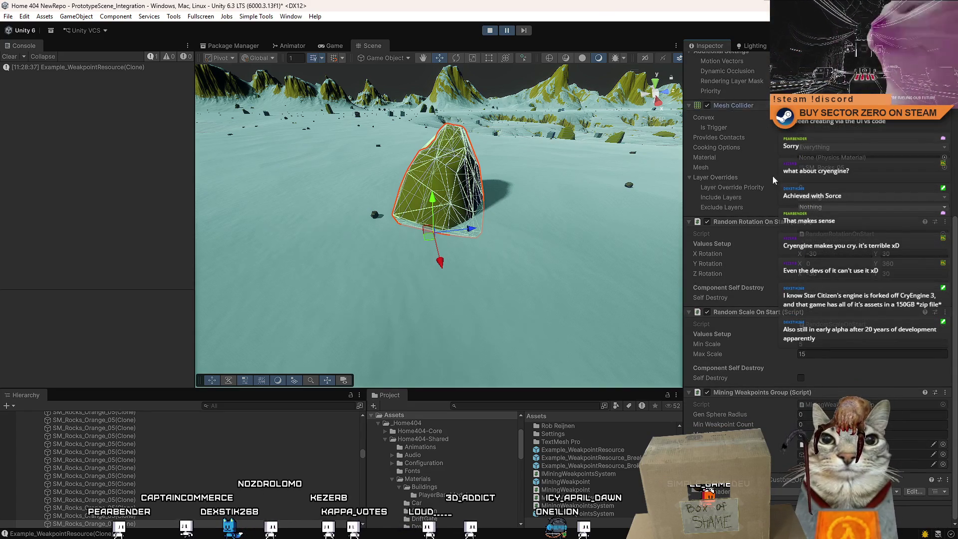
Set Gen Sphere Radius 20 and Min Weakpoint Count 2, then resume the playtest.
click(811, 414)
text(20)
key(Tab)
text(2)
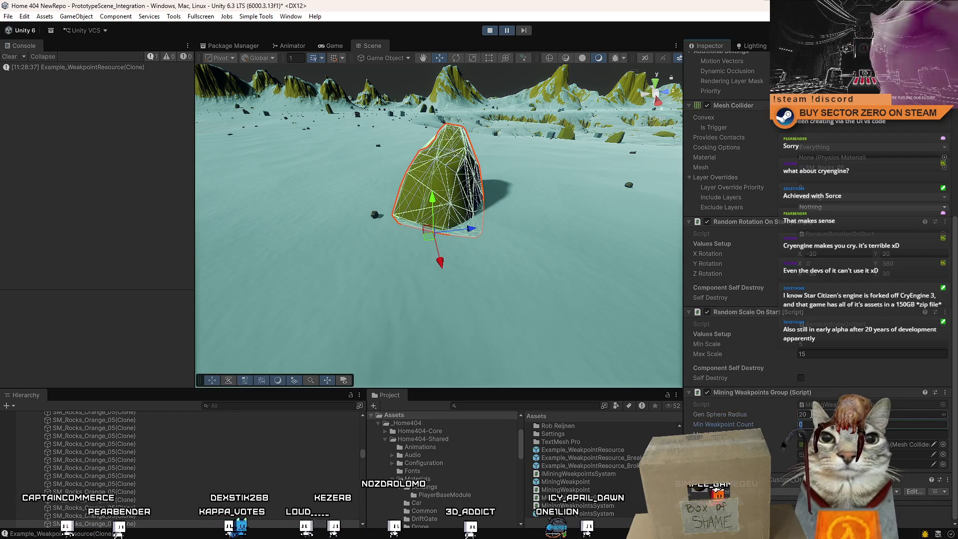
drag(525, 220, 656, 228)
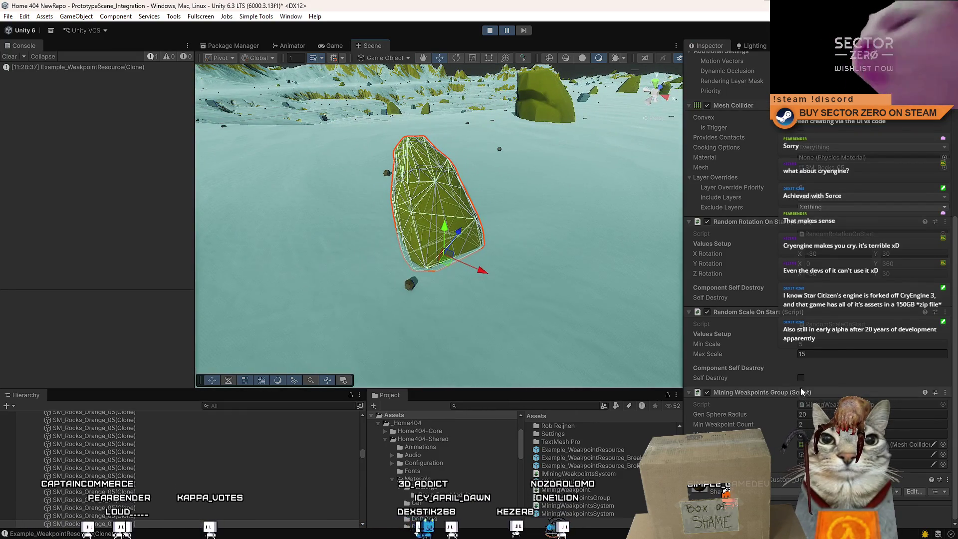
click(507, 30)
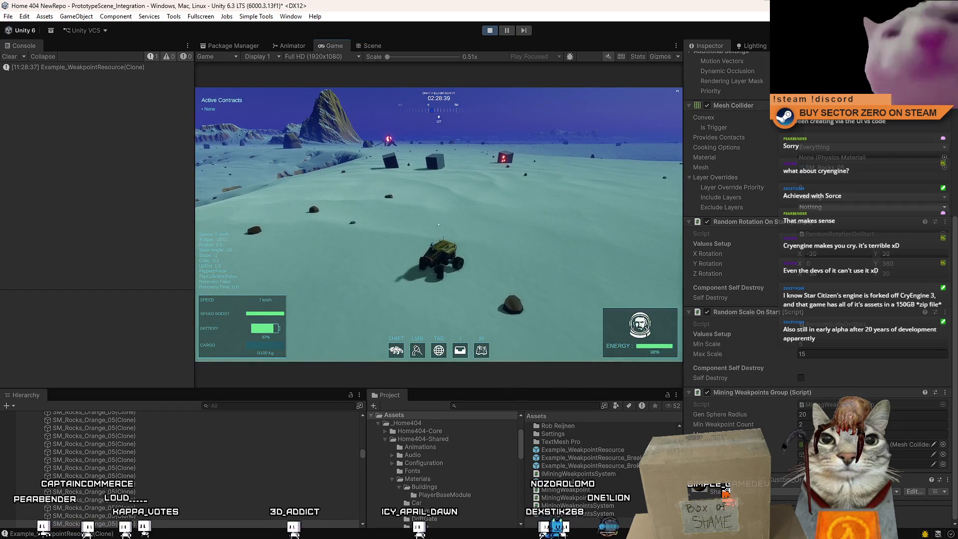
Drive the rover forward with the Shift boost, steering left and right.
key(shift+w)
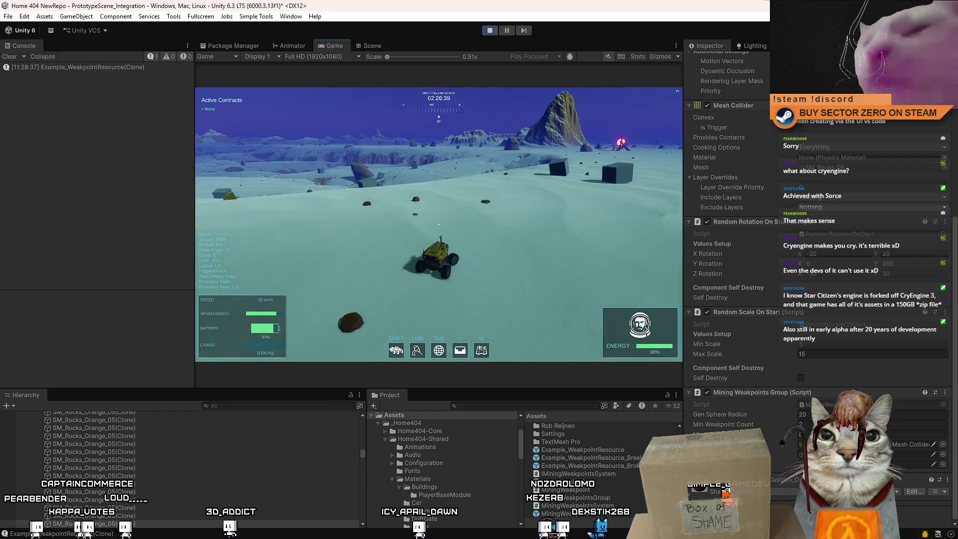
key(shift+w)
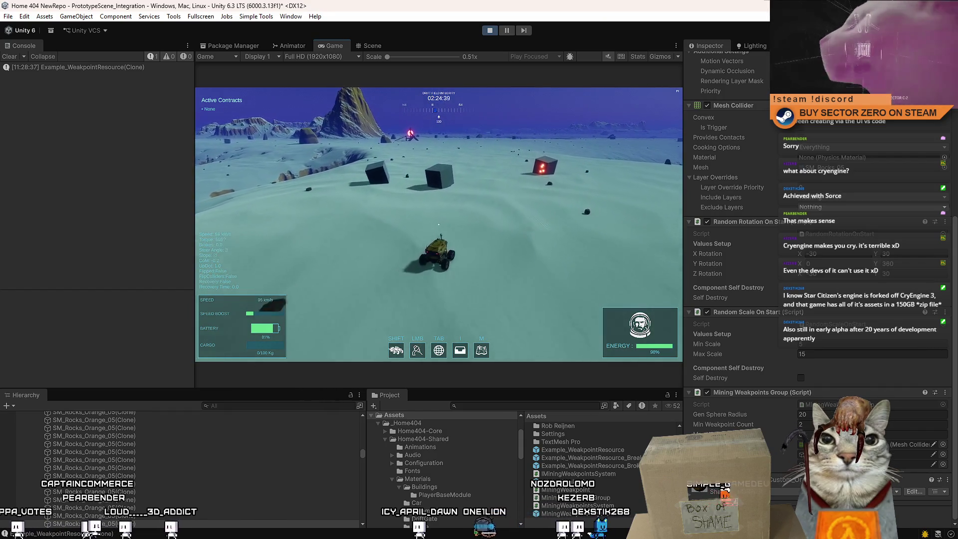
key(a)
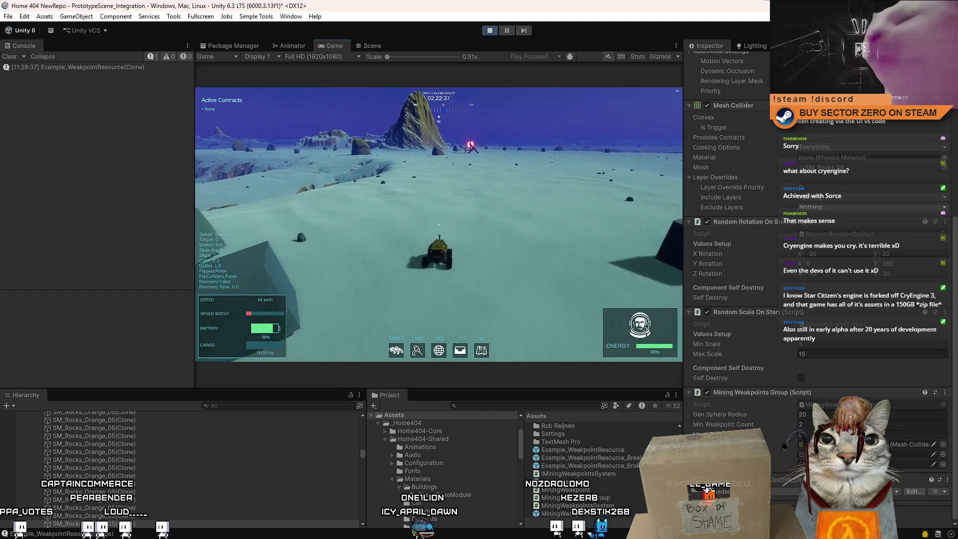
key(d)
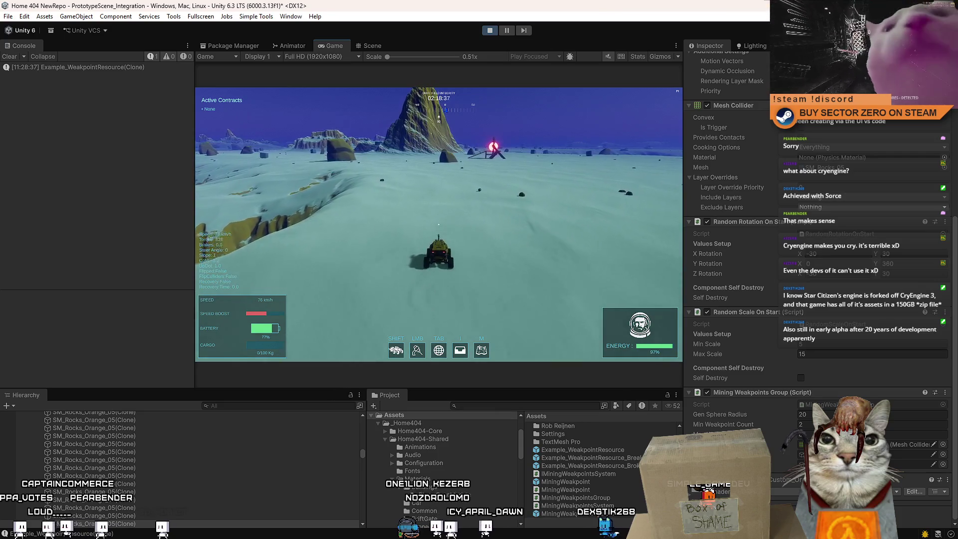
key(d)
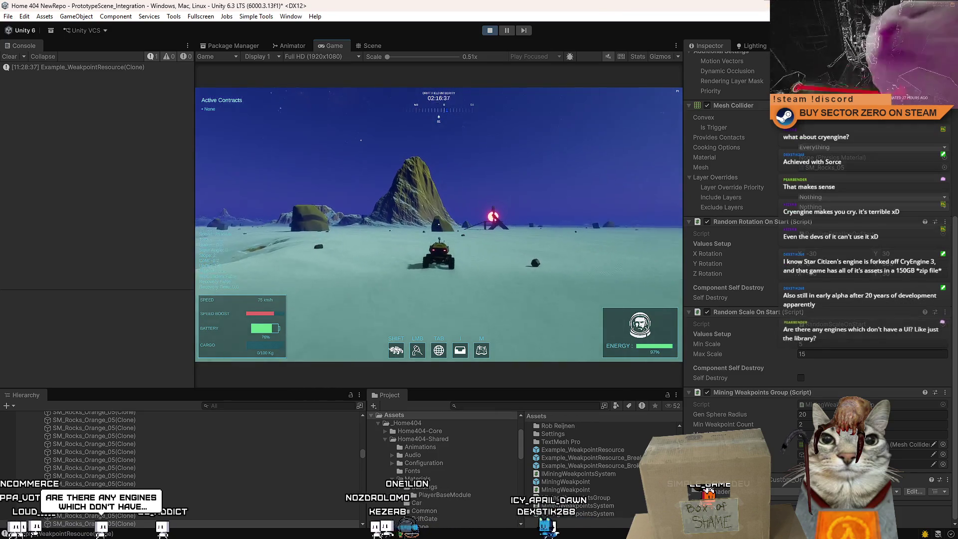
key(a)
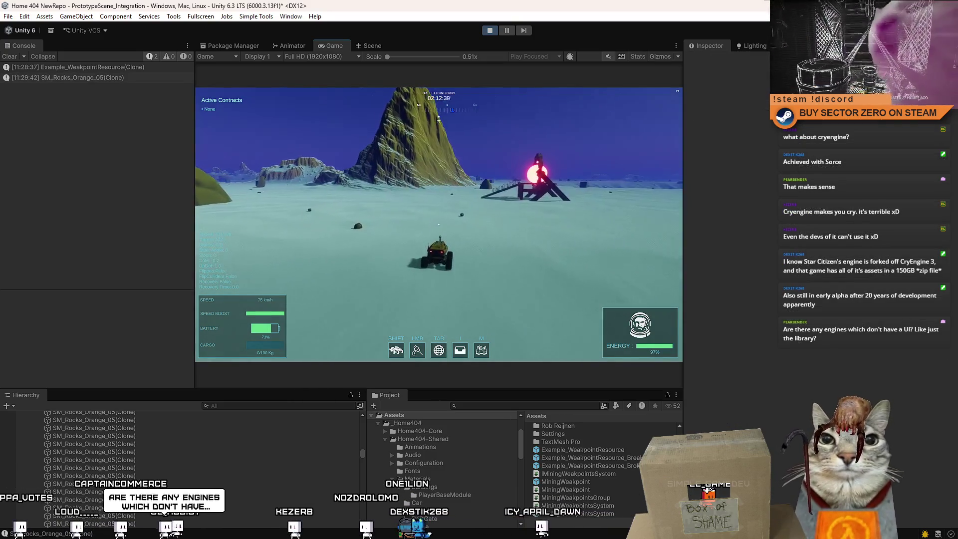
Pause the playtest and show the stack trace of the SM_Rocks_Orange_05(Clone) log message.
key(Escape)
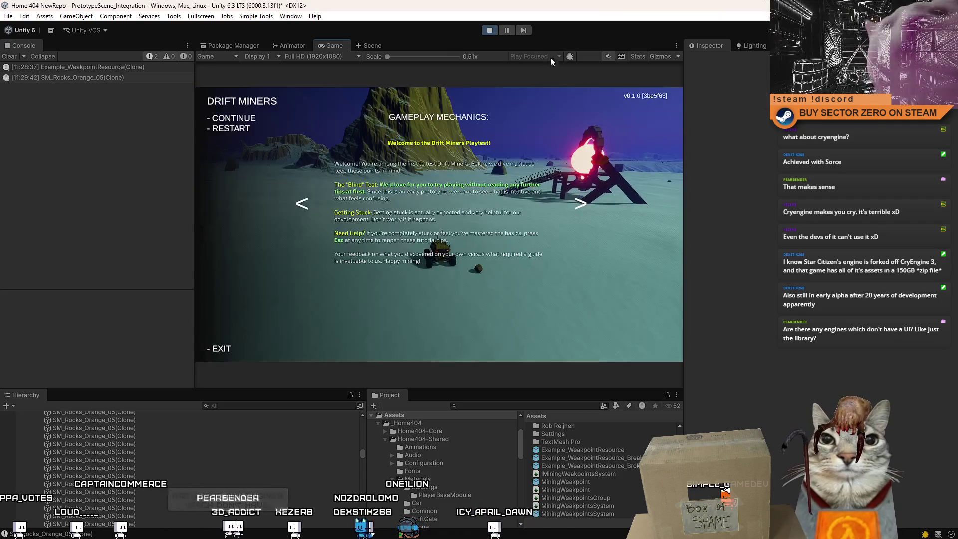
key(Escape)
click(508, 30)
click(372, 45)
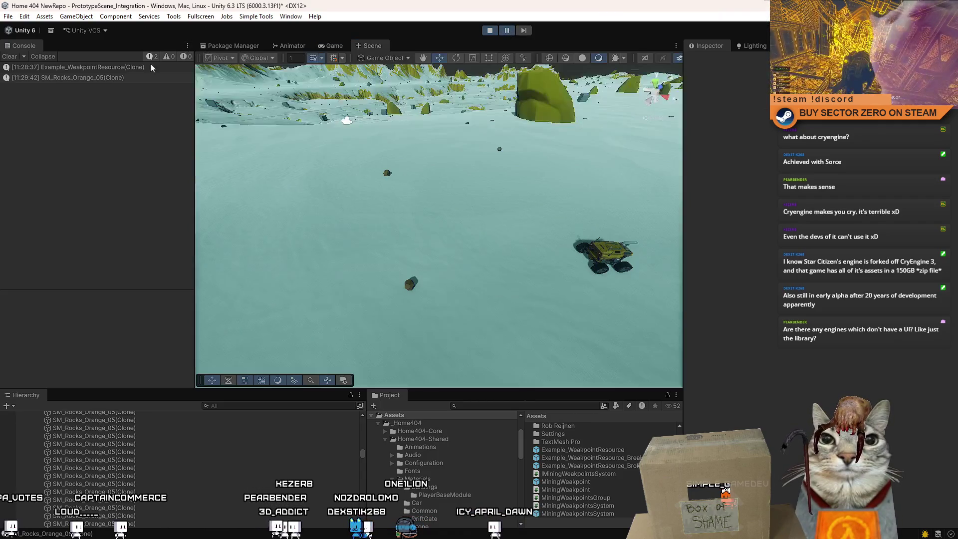
click(121, 82)
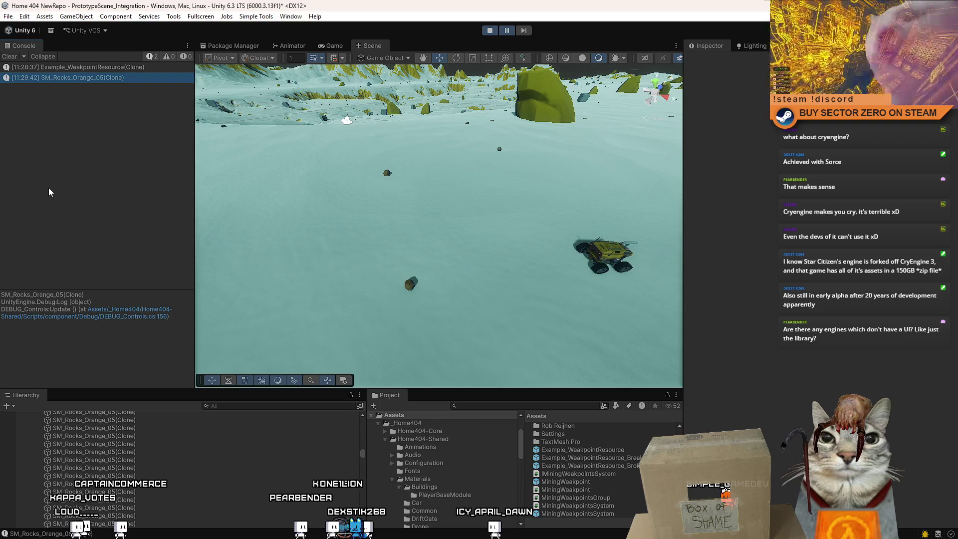
key(alt+Tab)
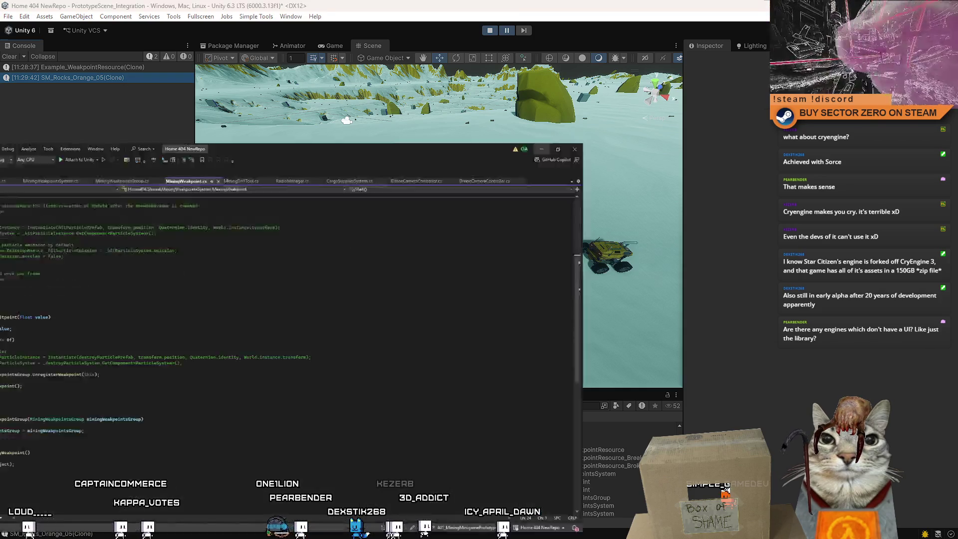
Look over the DrainHitpoint method in MiningWeakpoint.cs.
click(321, 337)
click(247, 305)
click(230, 355)
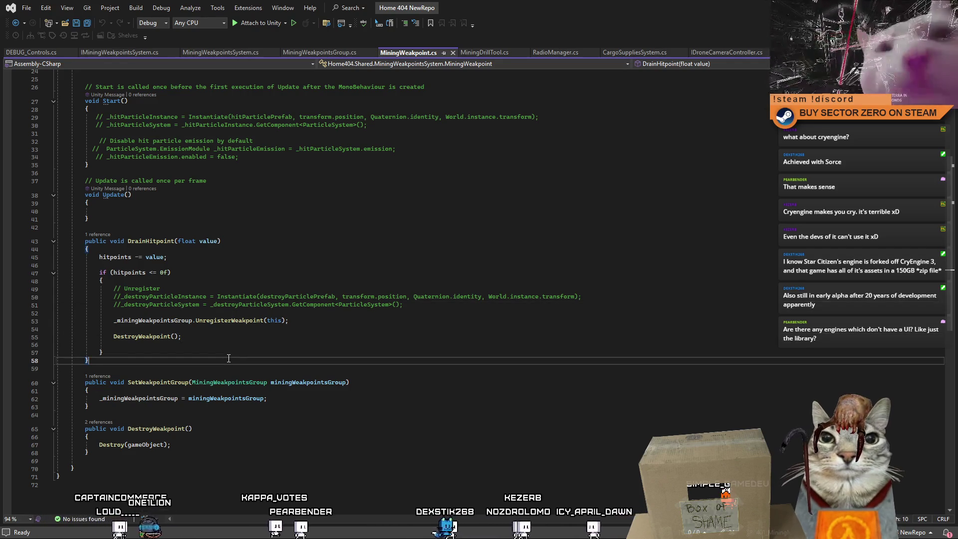
scroll(276, 388, up, 8)
scroll(276, 388, down, 6)
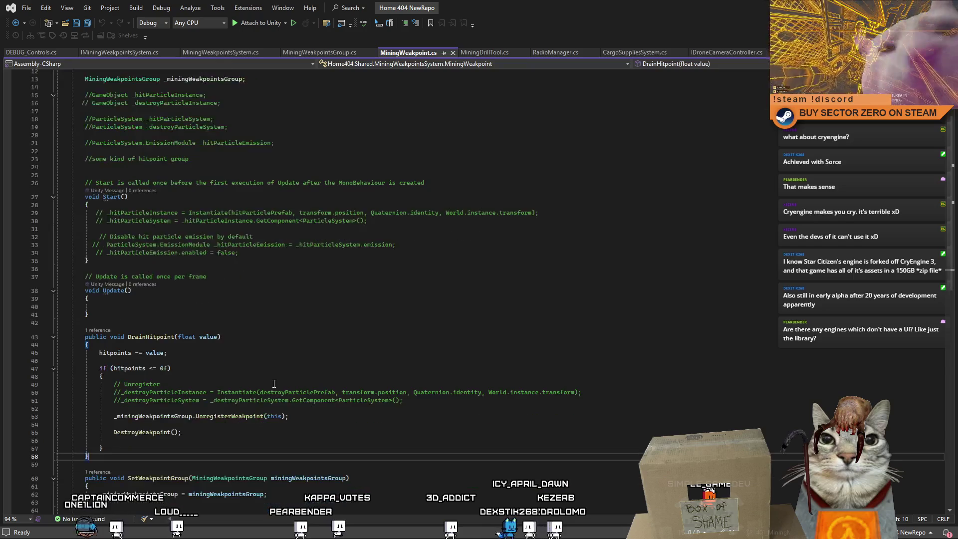
Follow GeneratePoints from MiningWeakpointsGroup.cs to its implementation in MiningWeakpointsSystem.cs.
click(333, 53)
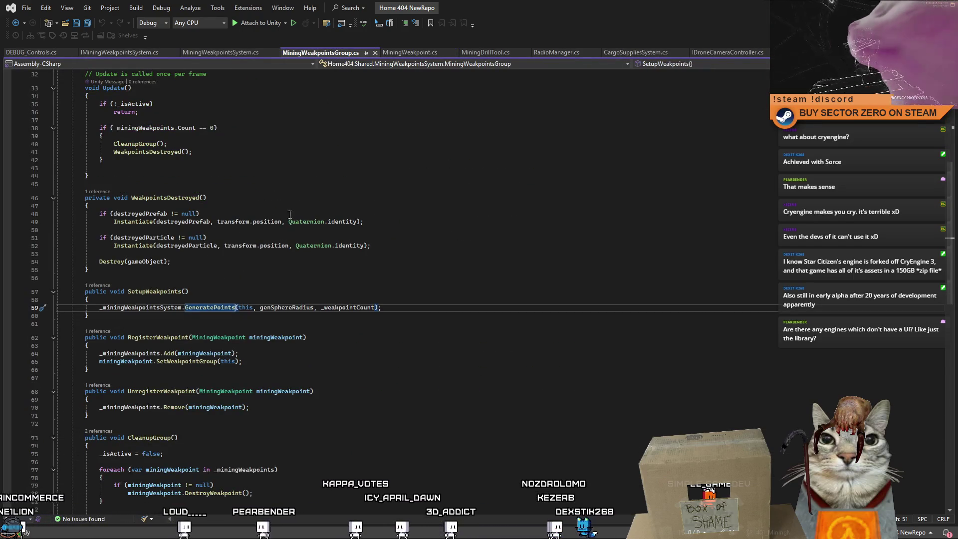
key(F12)
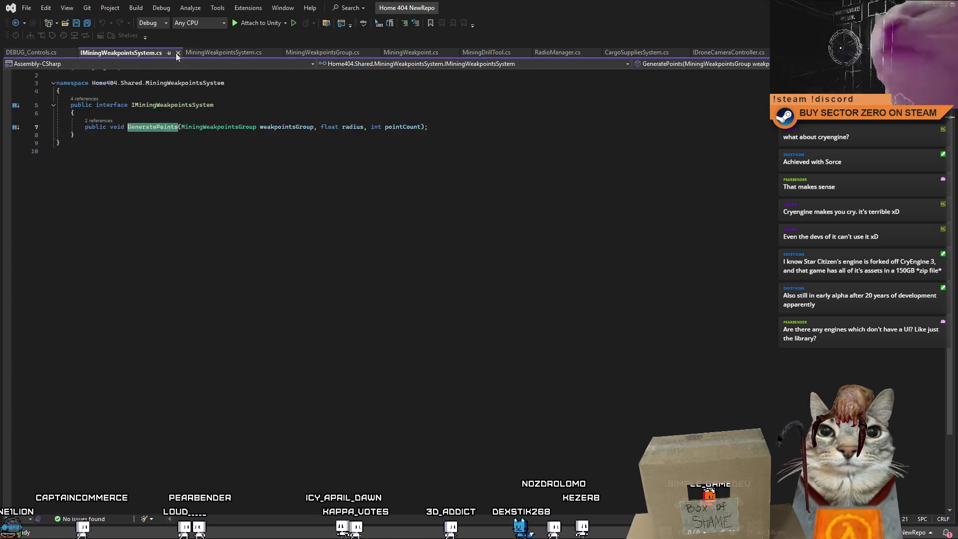
click(340, 52)
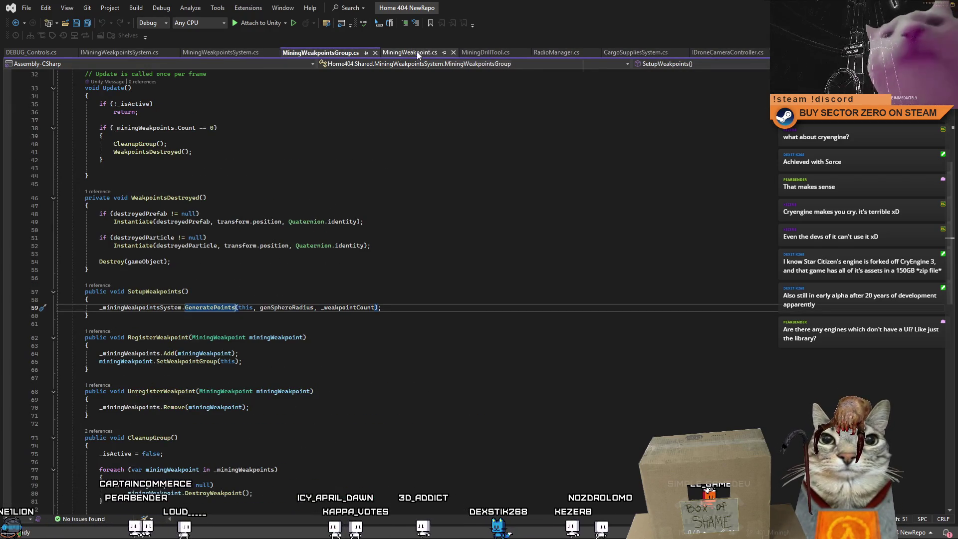
click(212, 54)
click(376, 241)
scroll(299, 235, up, 3)
click(393, 235)
key(Down)
key(Down)
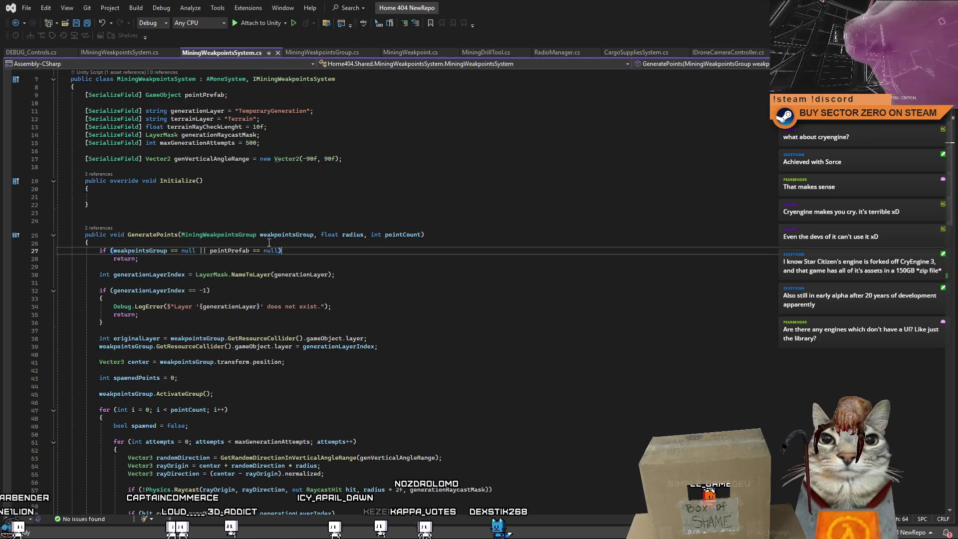
Highlight the uses of weakpointsGroup and read through the GeneratePoints loop.
double_click(165, 251)
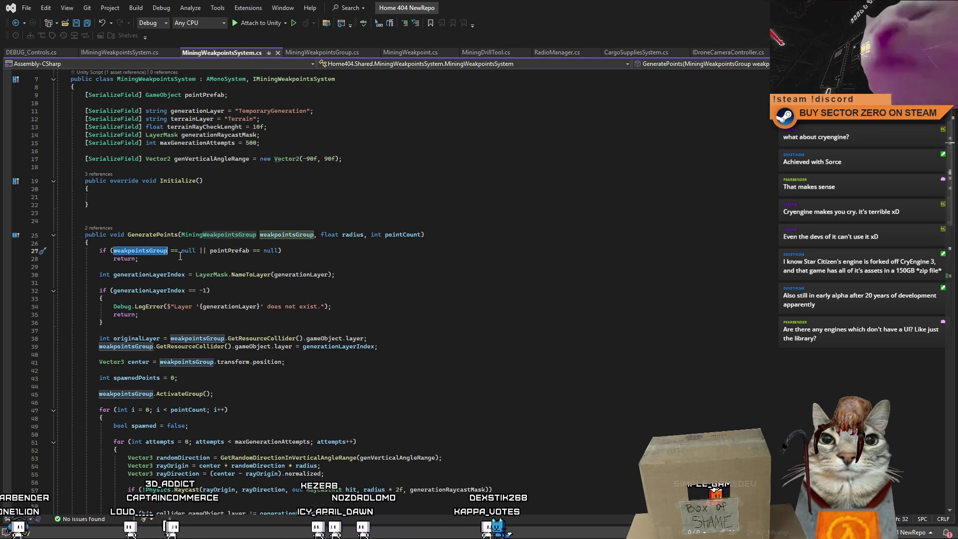
click(173, 263)
scroll(324, 292, down, 12)
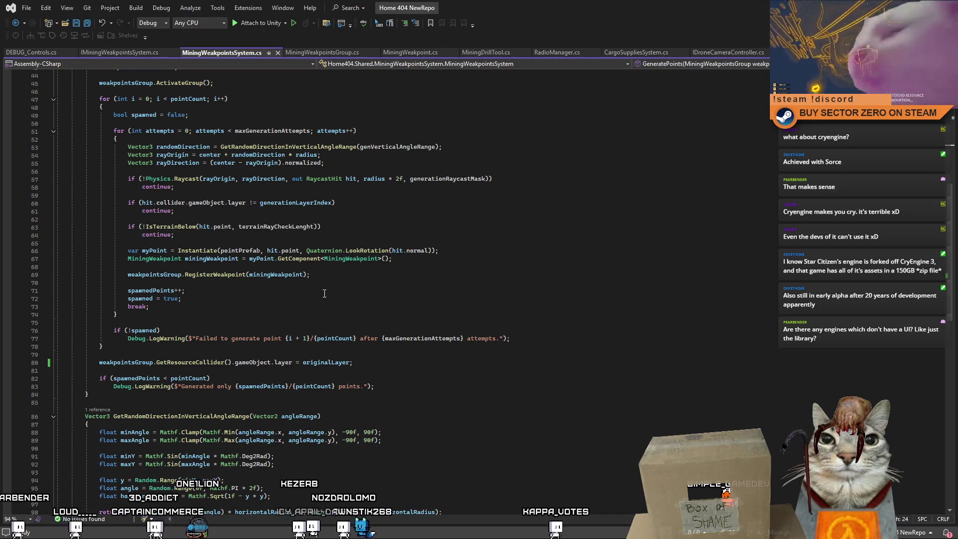
scroll(257, 313, down, 7)
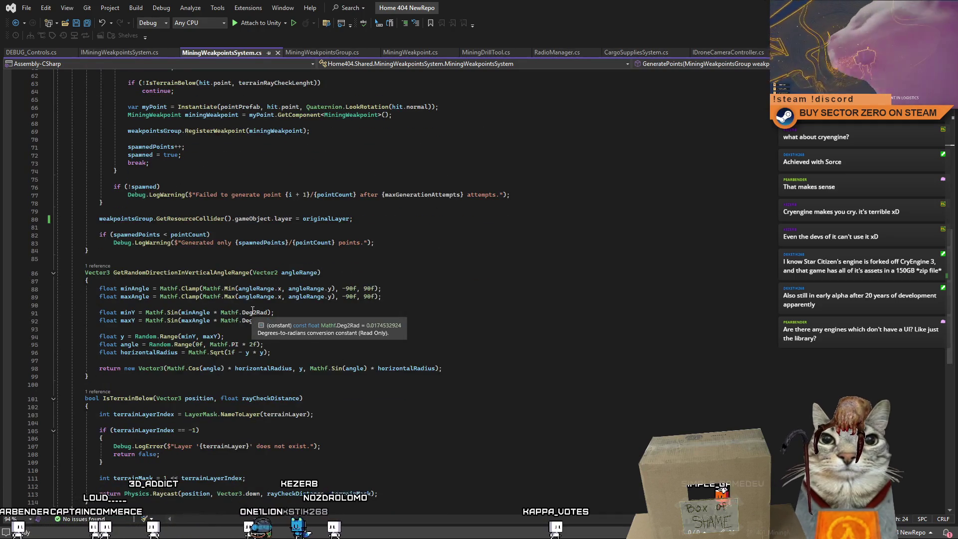
scroll(236, 312, up, 6)
scroll(236, 311, up, 1)
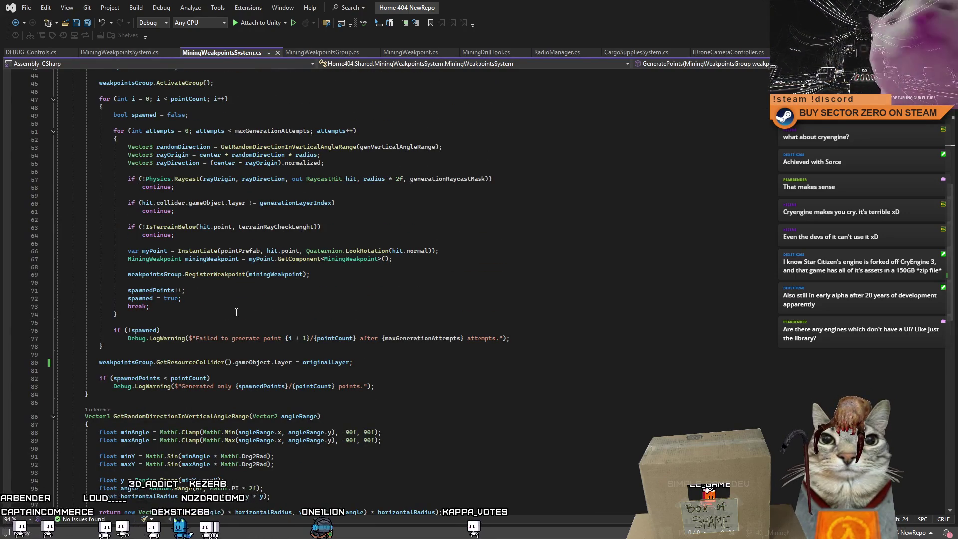
Trace the spawned flag and the warning code after the spawn loop.
click(197, 332)
key(ctrl+shift+Left)
key(ctrl+shift+Left)
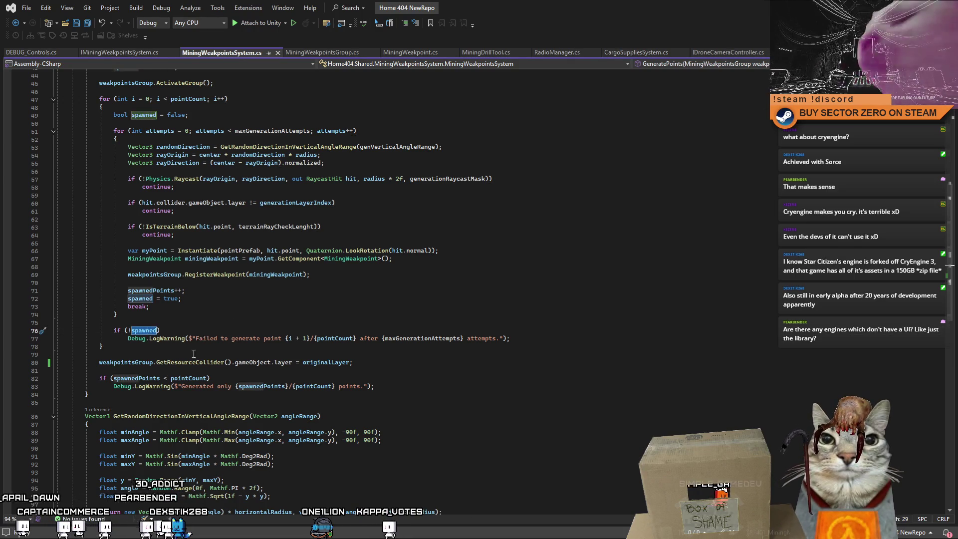
scroll(236, 364, up, 3)
scroll(236, 364, up, 5)
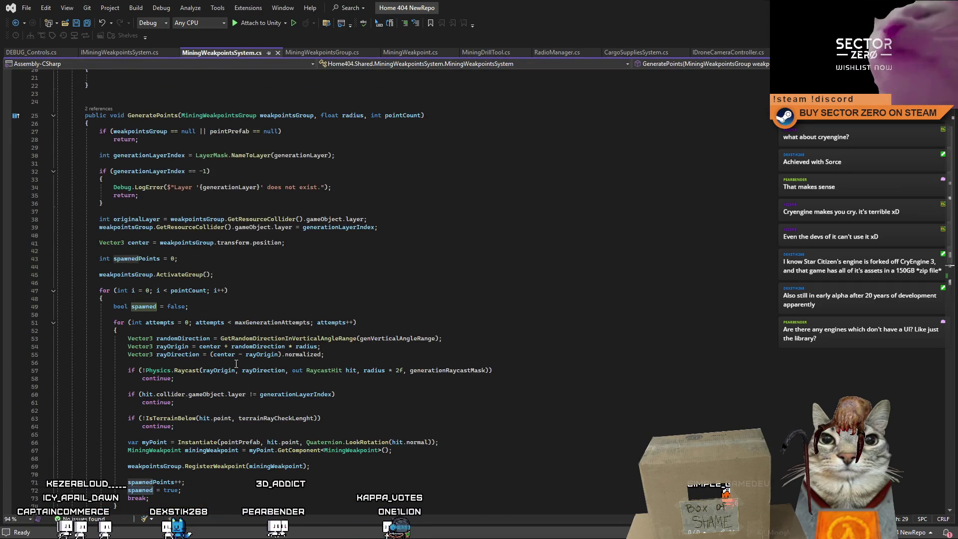
scroll(237, 364, down, 4)
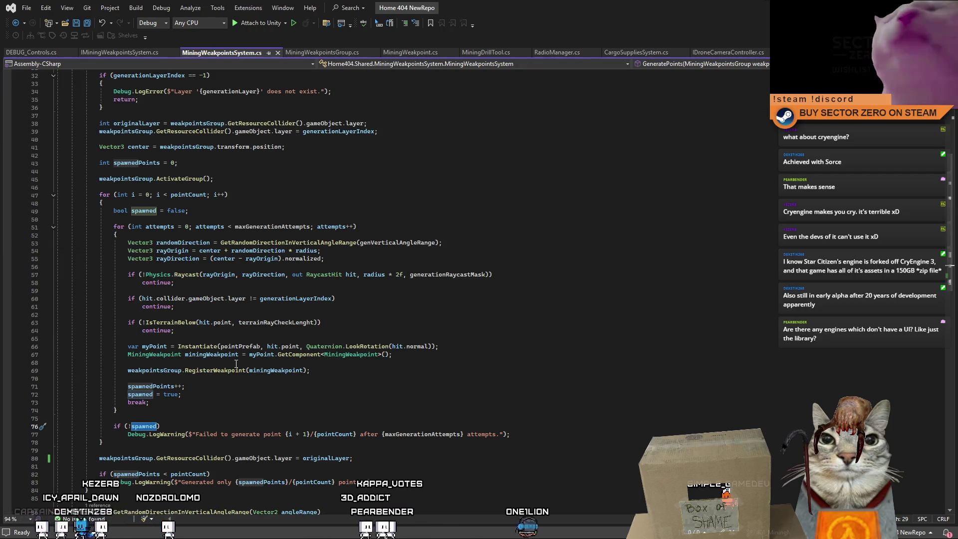
scroll(236, 364, down, 2)
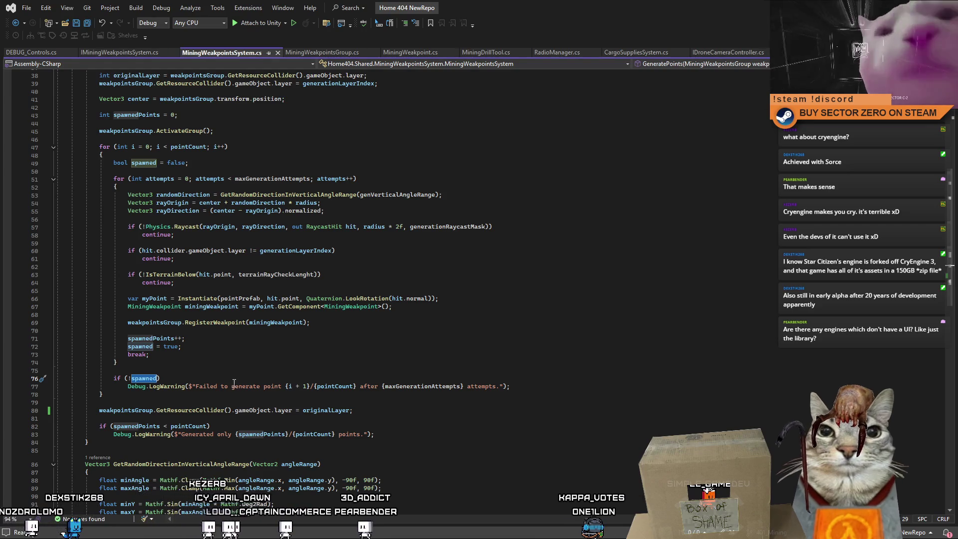
mouse_move(221, 387)
mouse_down()
mouse_move(510, 387)
mouse_move(422, 401)
mouse_move(421, 434)
mouse_up()
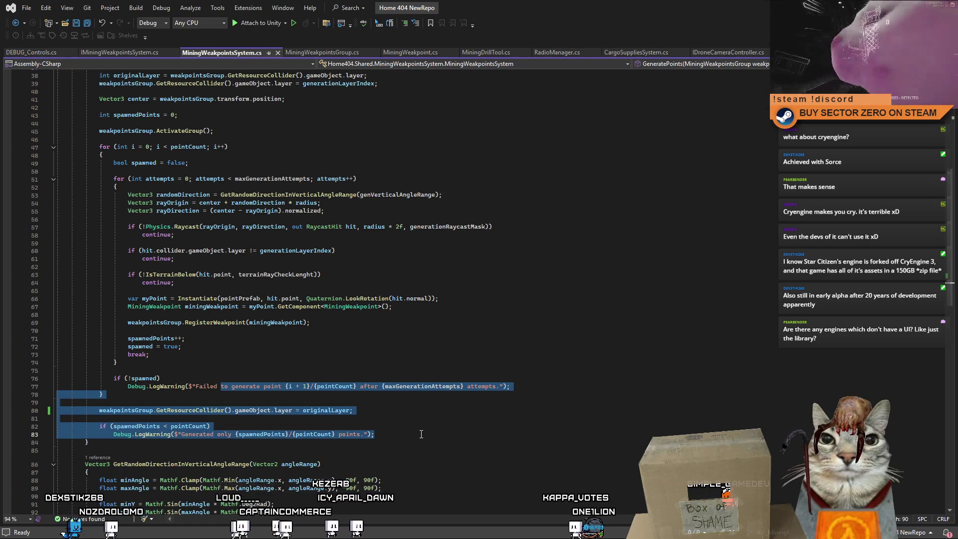
click(416, 428)
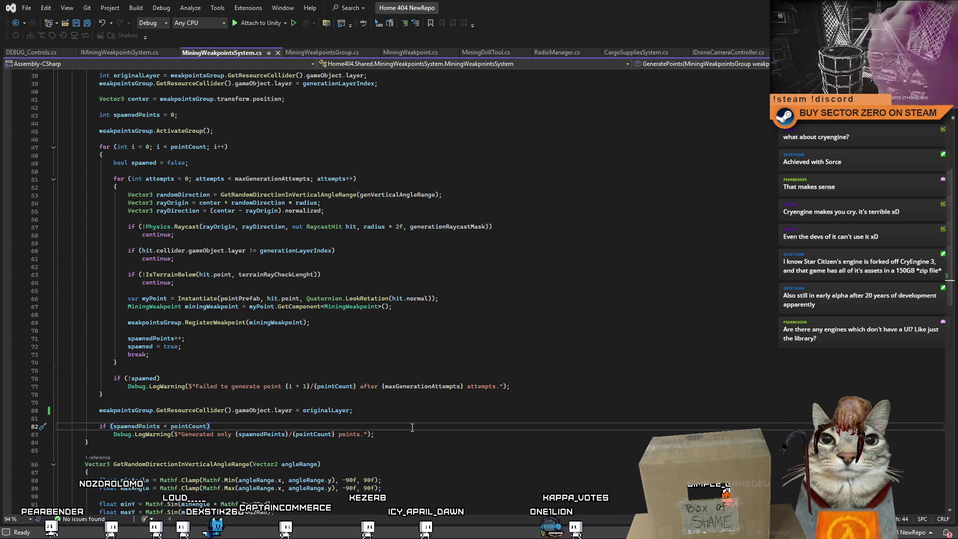
Jump from the RegisterWeakpoint call in the attempts loop to its definition.
click(335, 363)
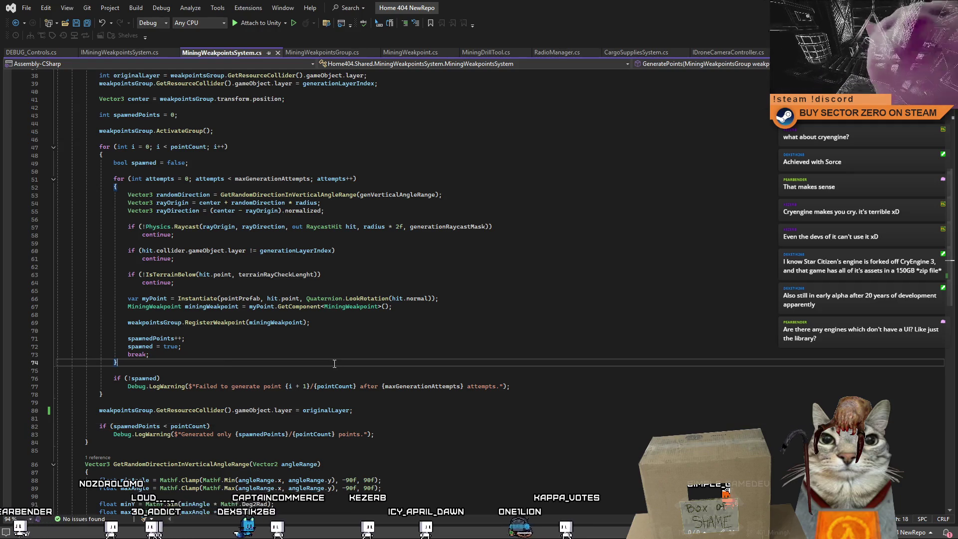
click(204, 307)
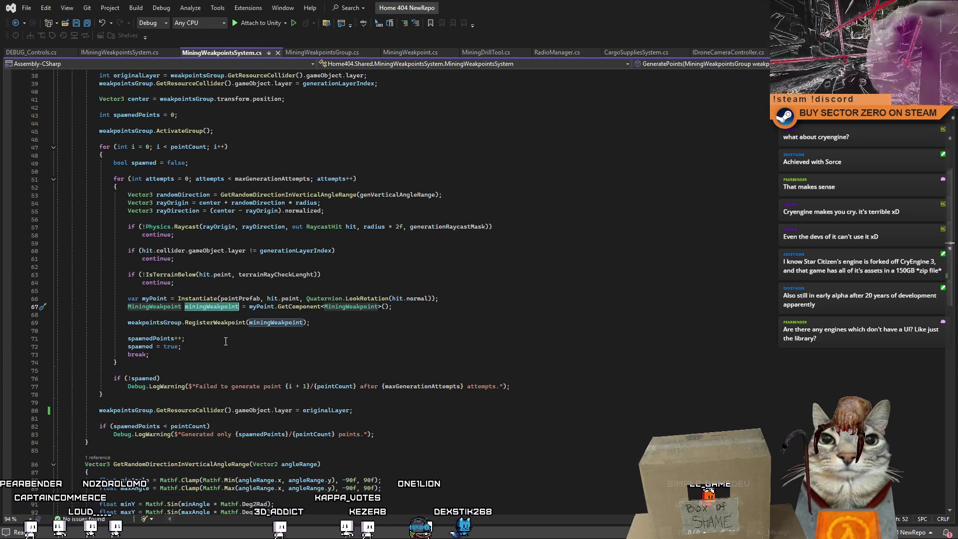
click(215, 322)
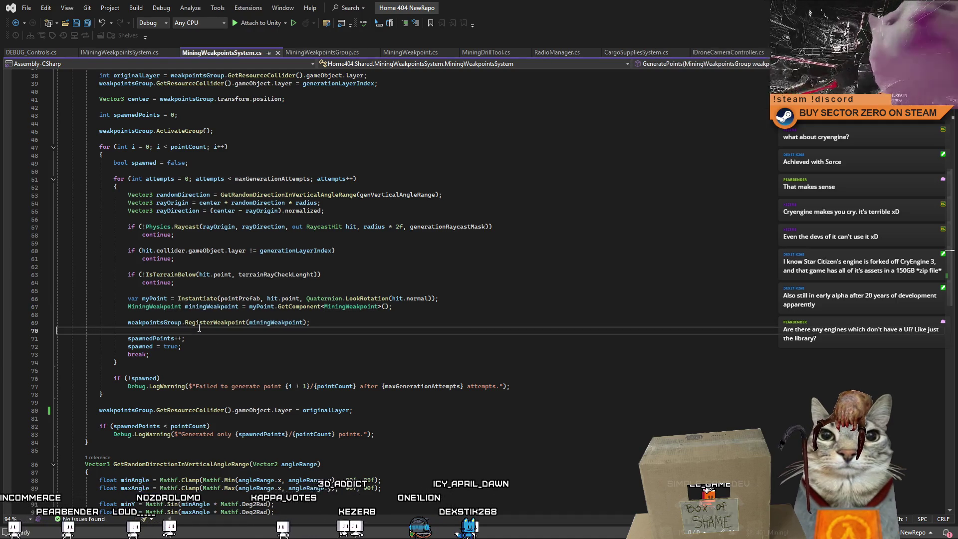
key(F12)
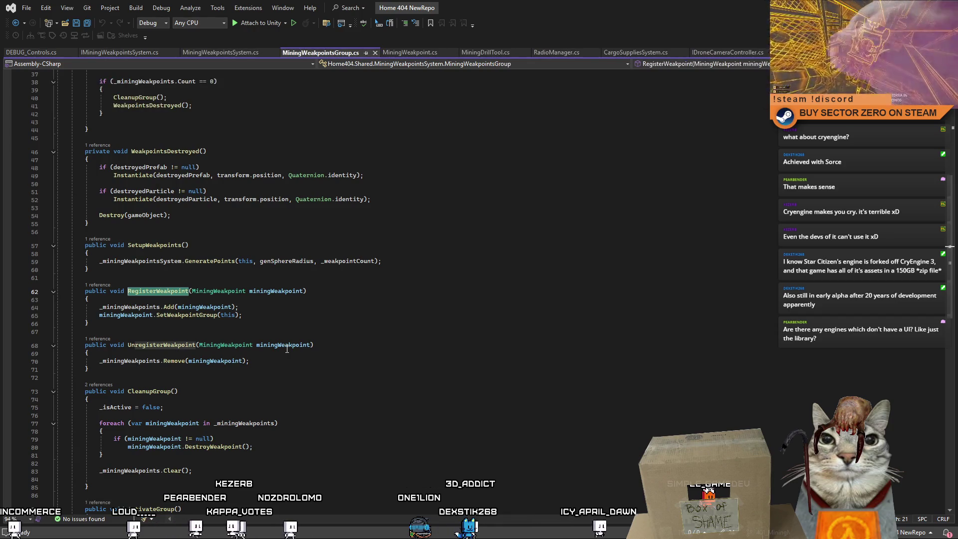
Inspect RegisterWeakpoint and the empty-list branch of Update() that calls WeakpointsDestroyed().
click(188, 316)
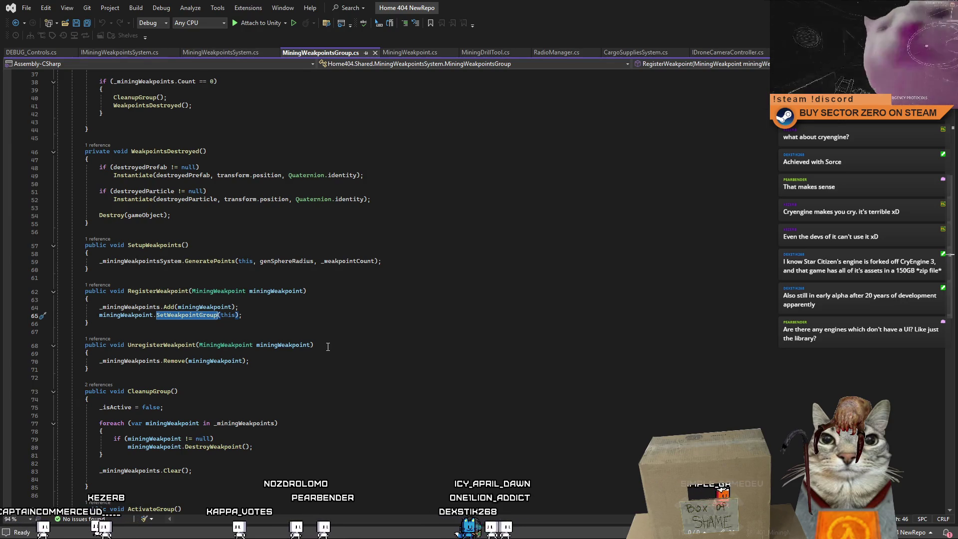
scroll(333, 356, up, 8)
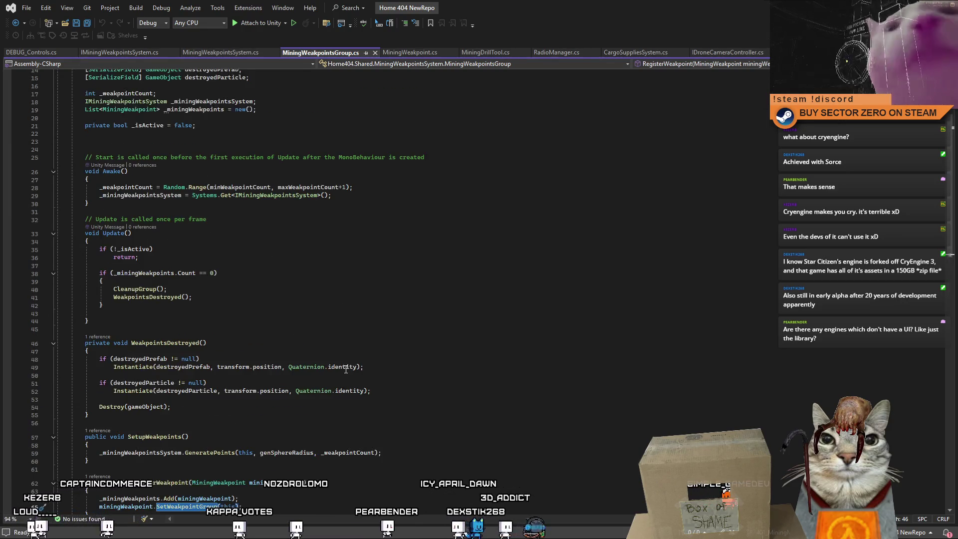
scroll(346, 369, up, 1)
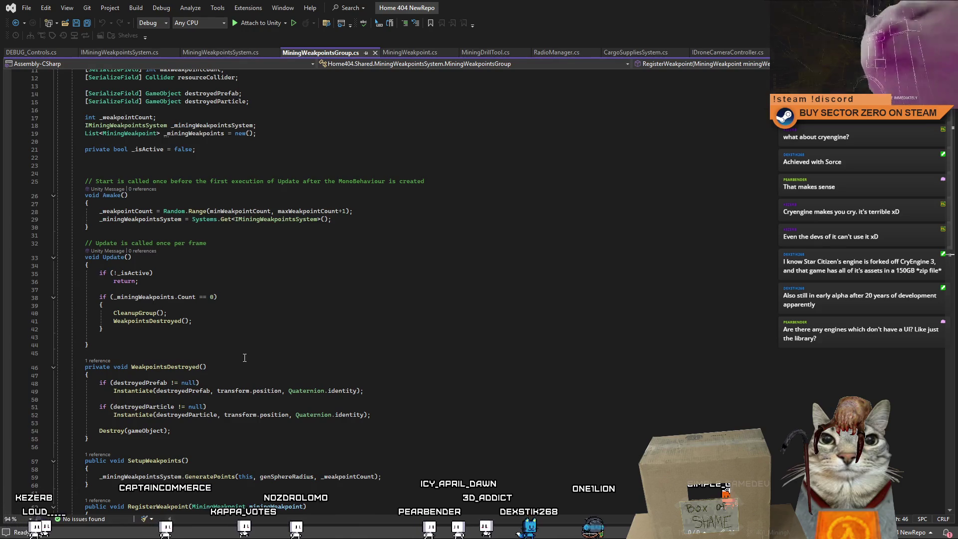
click(133, 274)
click(218, 313)
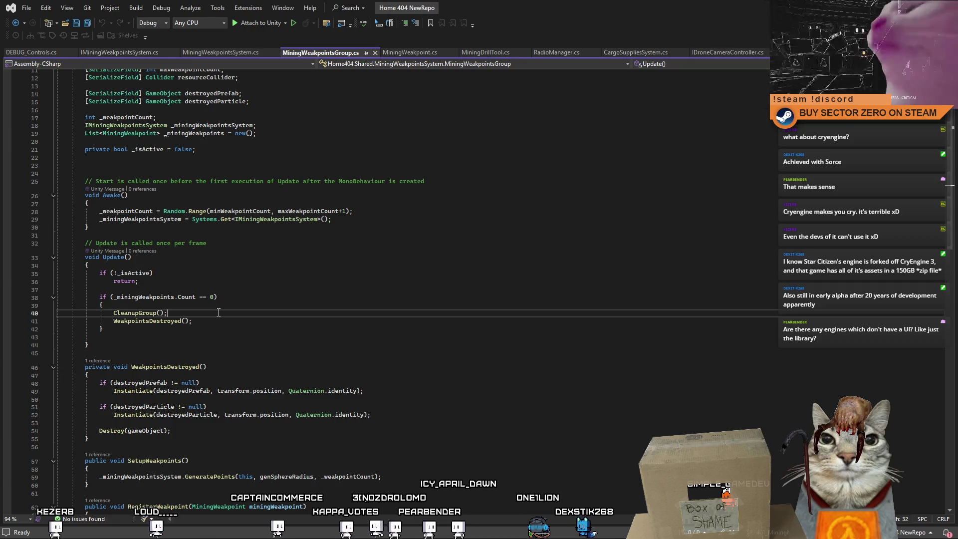
double_click(164, 322)
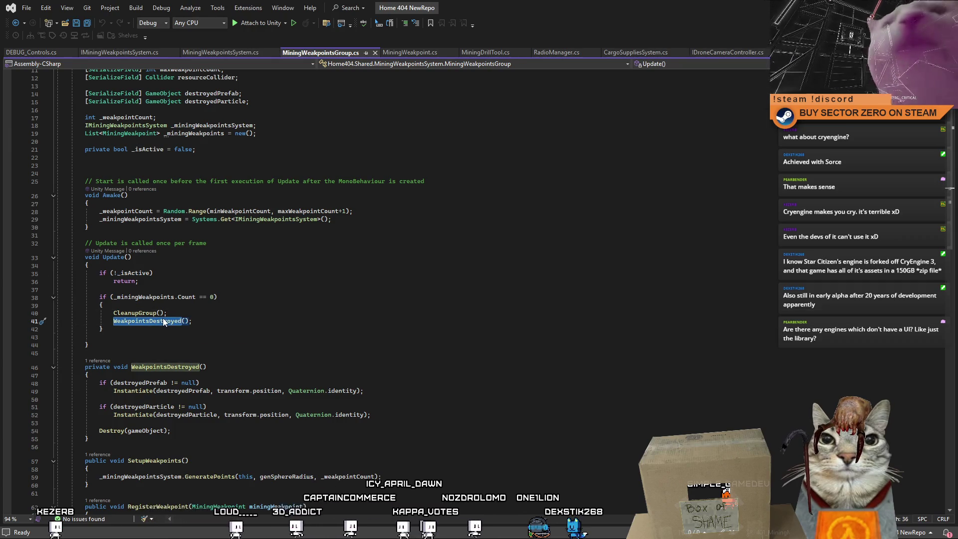
click(143, 307)
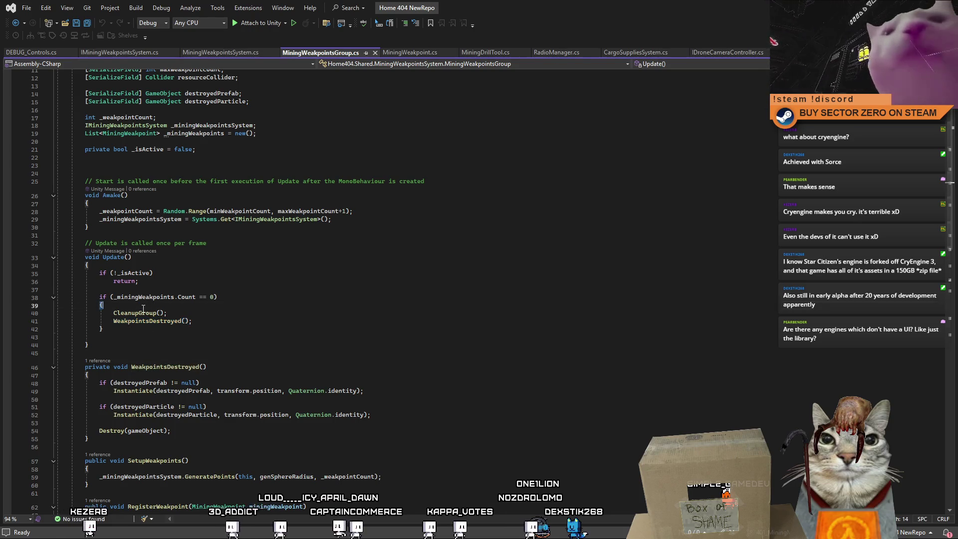
double_click(148, 298)
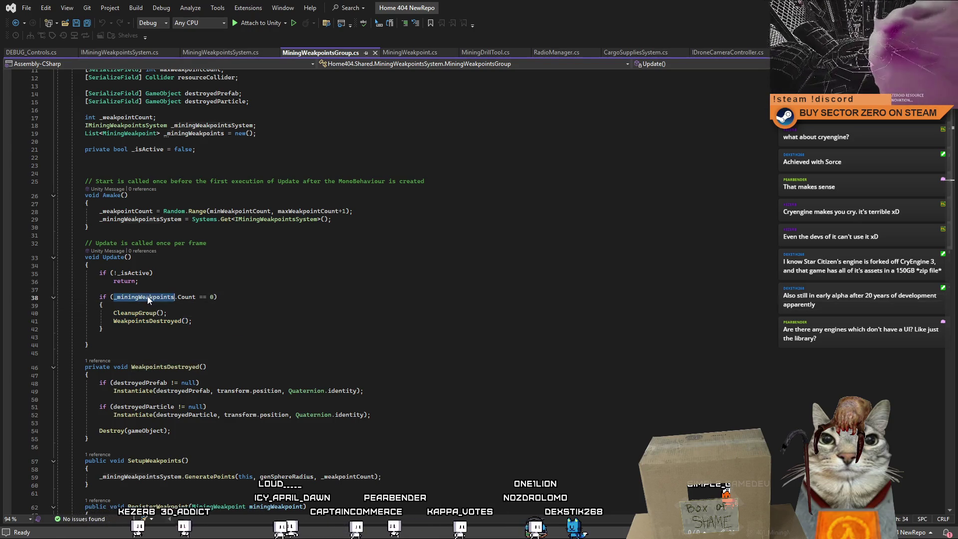
Review the CleanupGroup call, the _miningWeakpoints count check and the list's declaration.
click(250, 317)
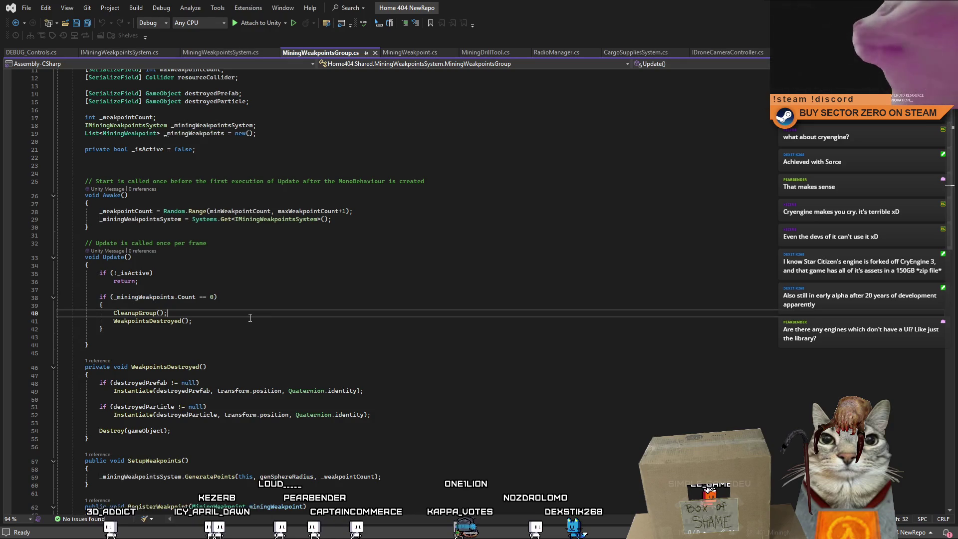
double_click(164, 320)
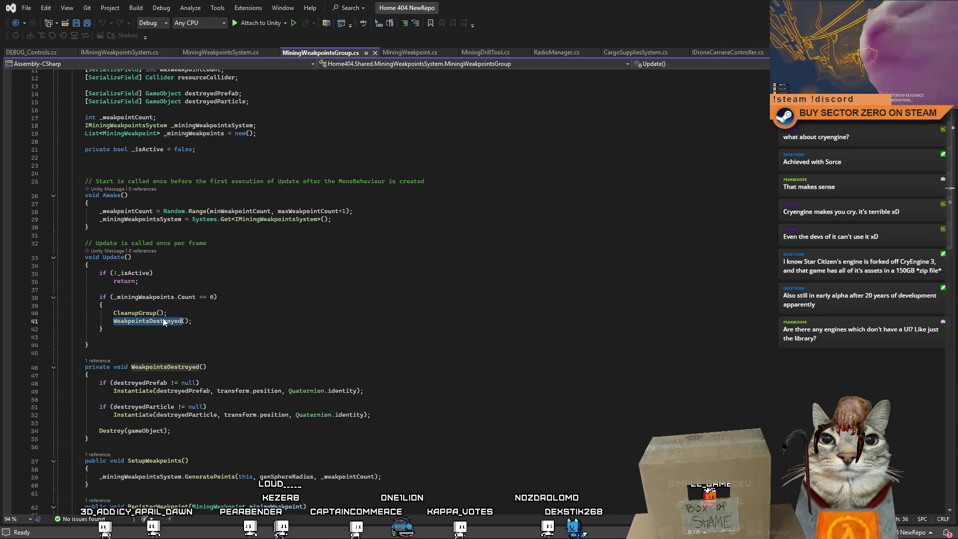
double_click(145, 298)
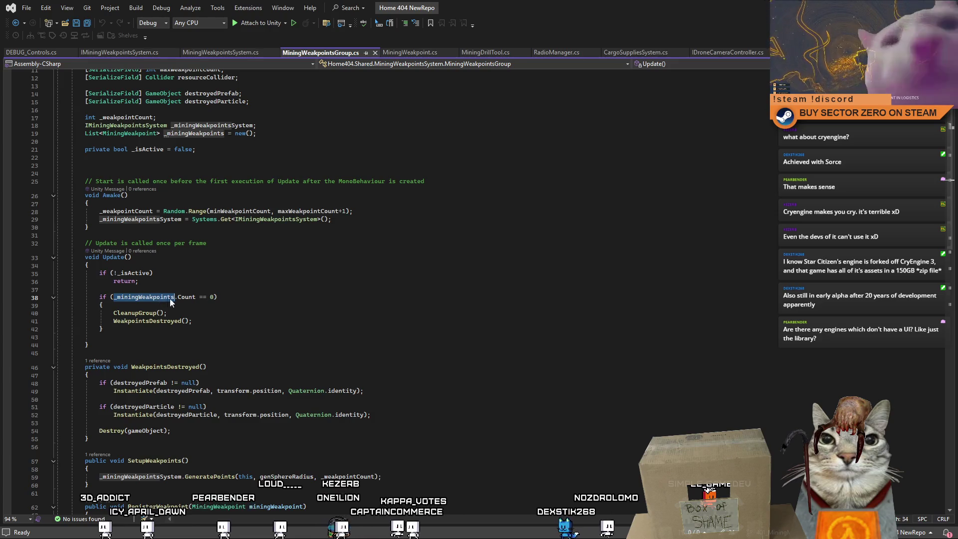
scroll(275, 228, up, 3)
click(210, 209)
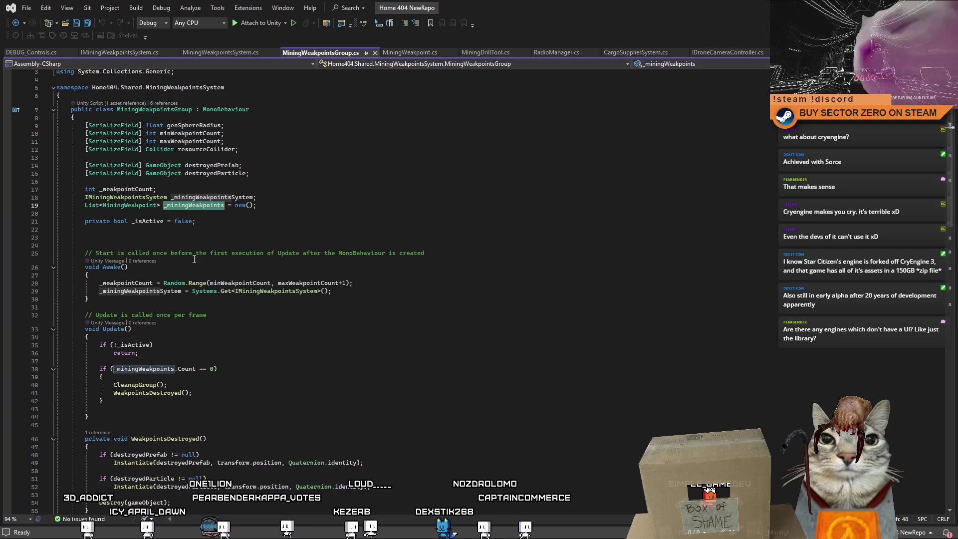
click(280, 342)
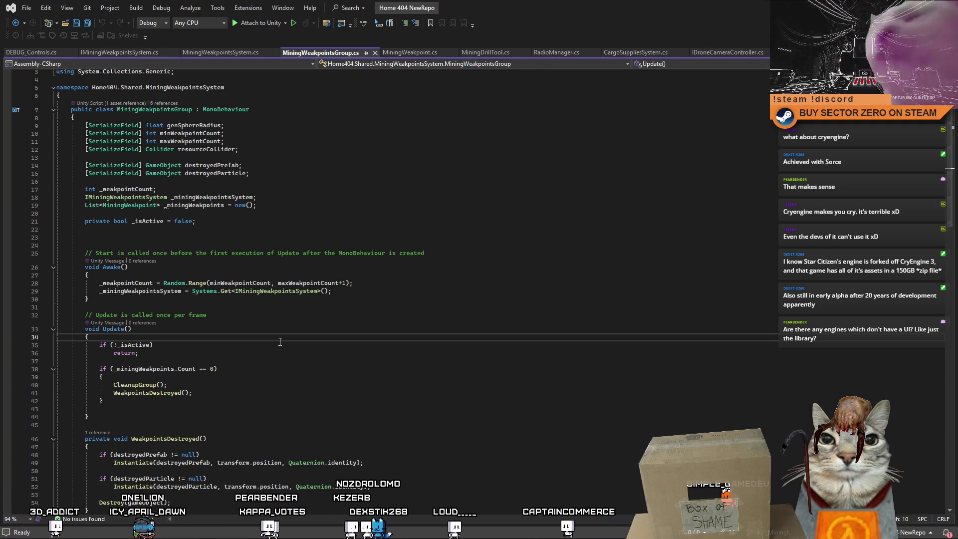
scroll(280, 342, down, 5)
Comment out WeakpointsDestroyed() on line 41, save the script, and return to Unity.
click(110, 274)
text(//)
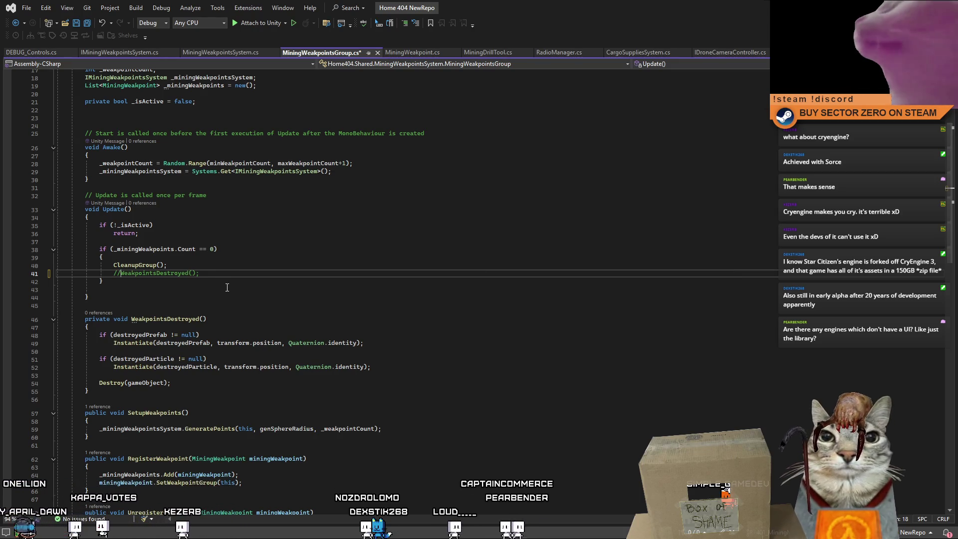
click(232, 273)
ctrl+click(155, 273)
key(ctrl+s)
key(super+Down)
click(492, 31)
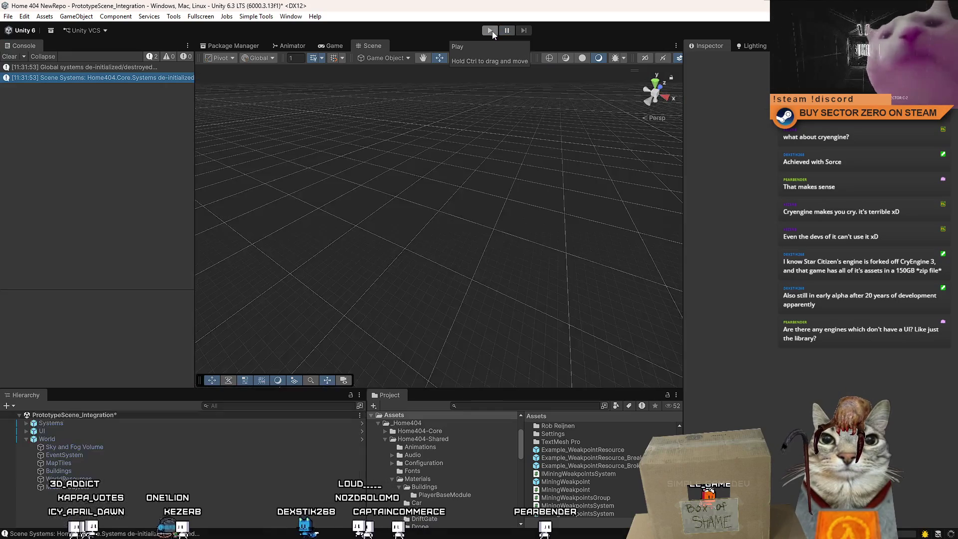
Stop Play mode, restart it after the script reload, and clear the Console.
click(492, 31)
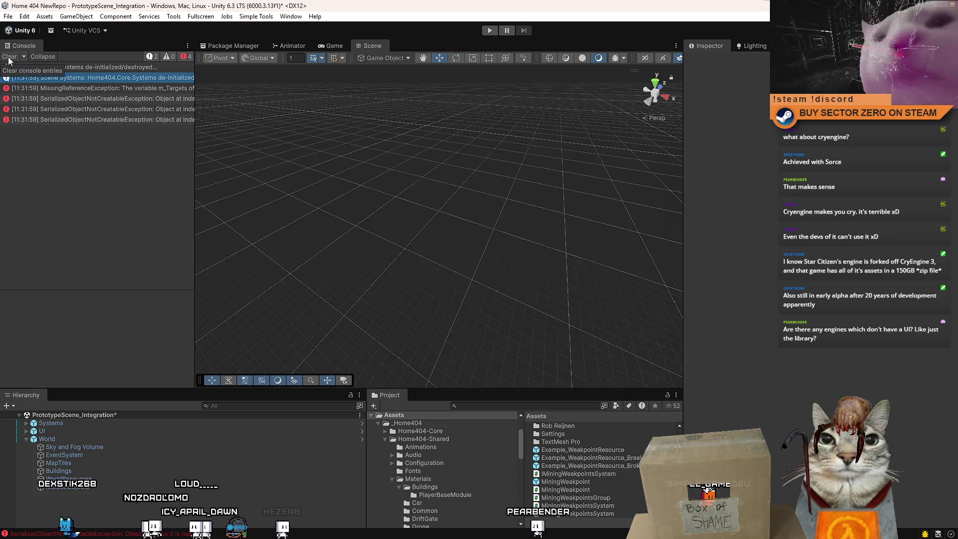
click(8, 57)
click(489, 30)
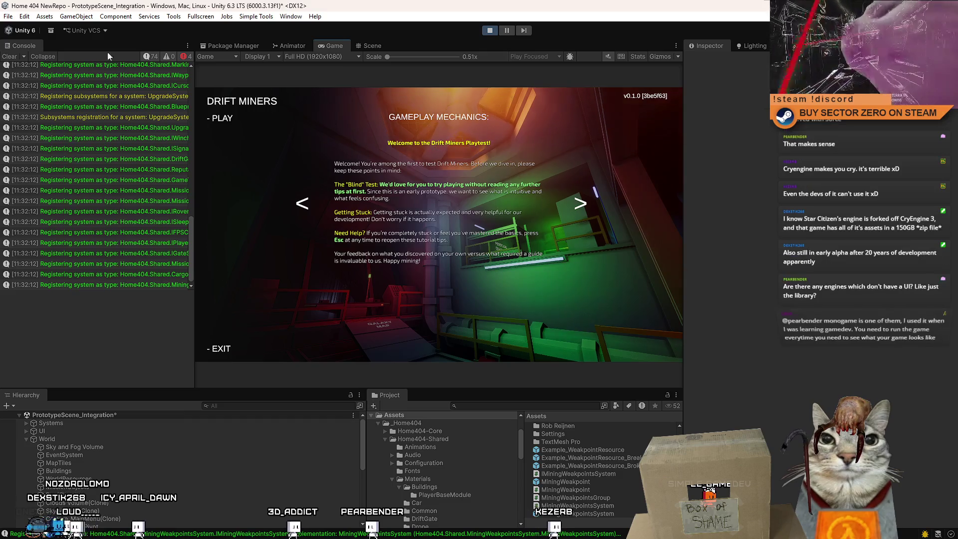
click(11, 58)
Start the game via '- PLAY' and walk past the Galaxy Map and Contract Terminal into the hangar.
click(245, 118)
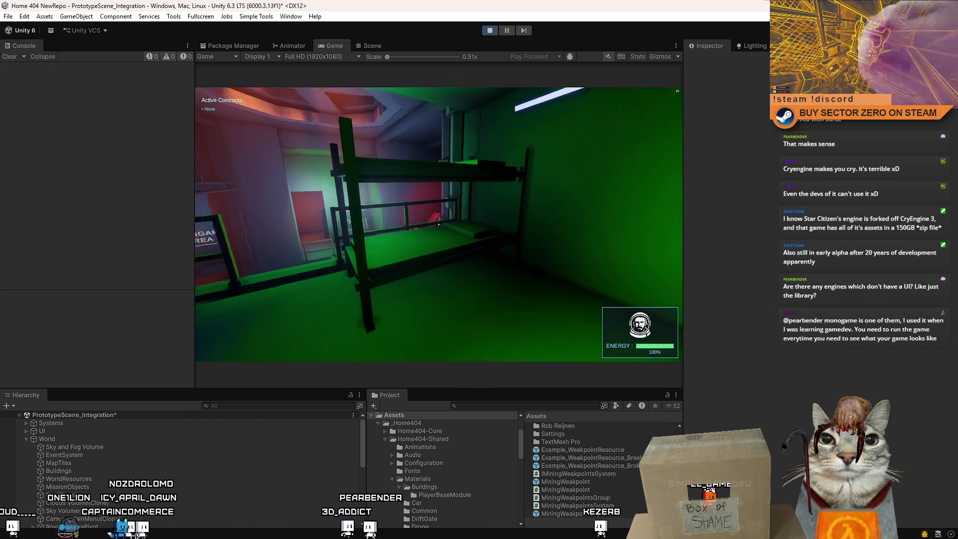
key(w)
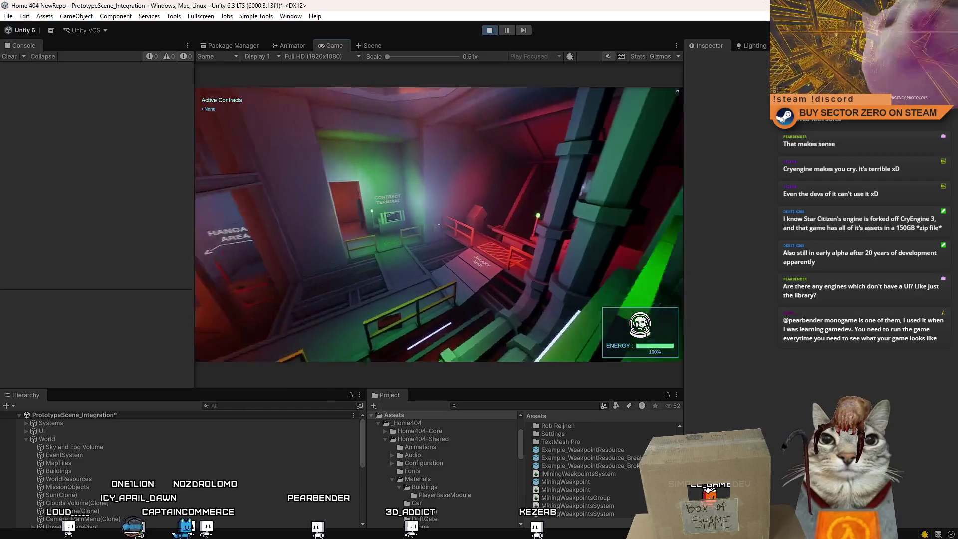
key(w)
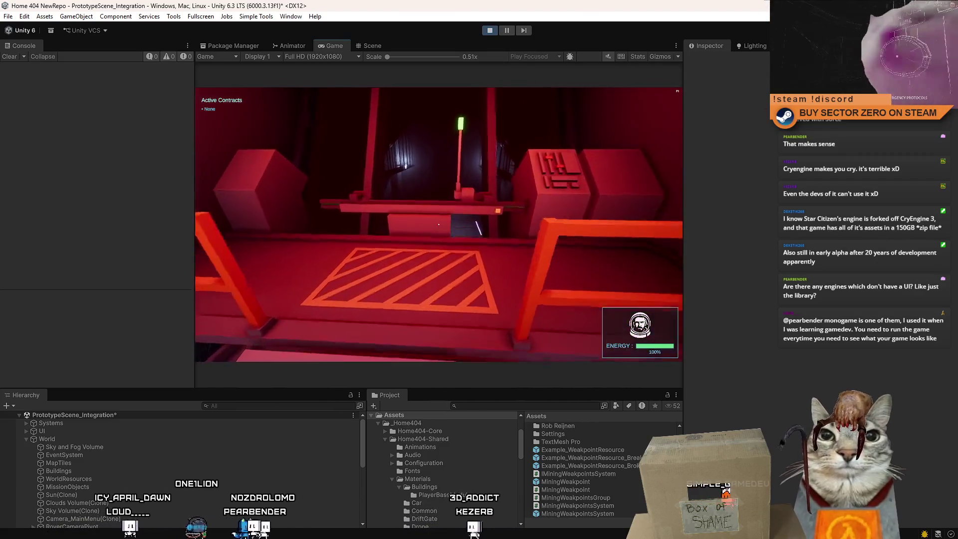
key(w)
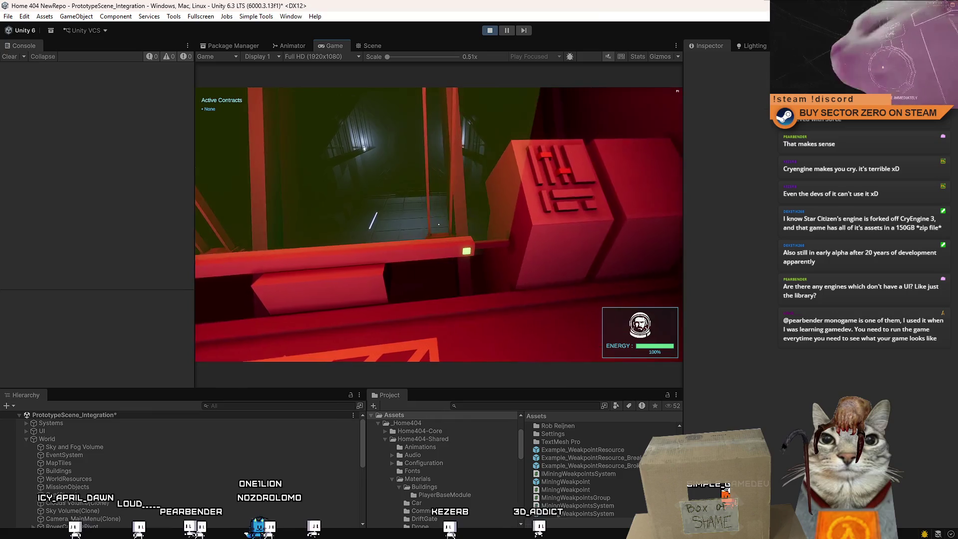
key(w)
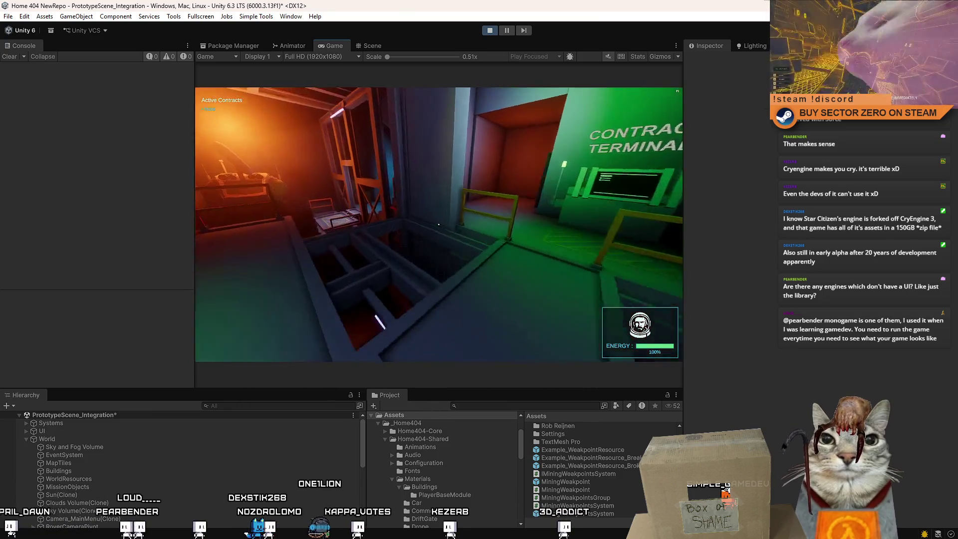
key(w)
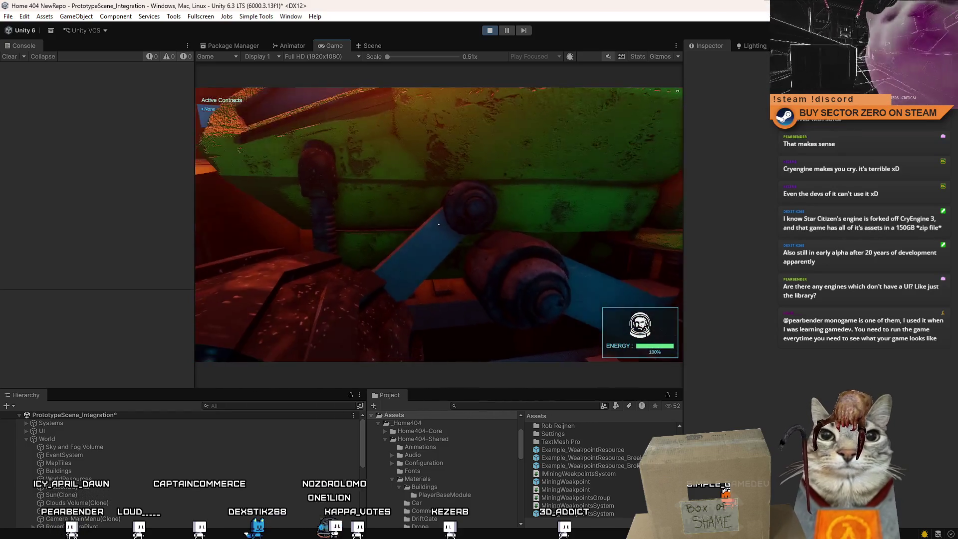
key(e)
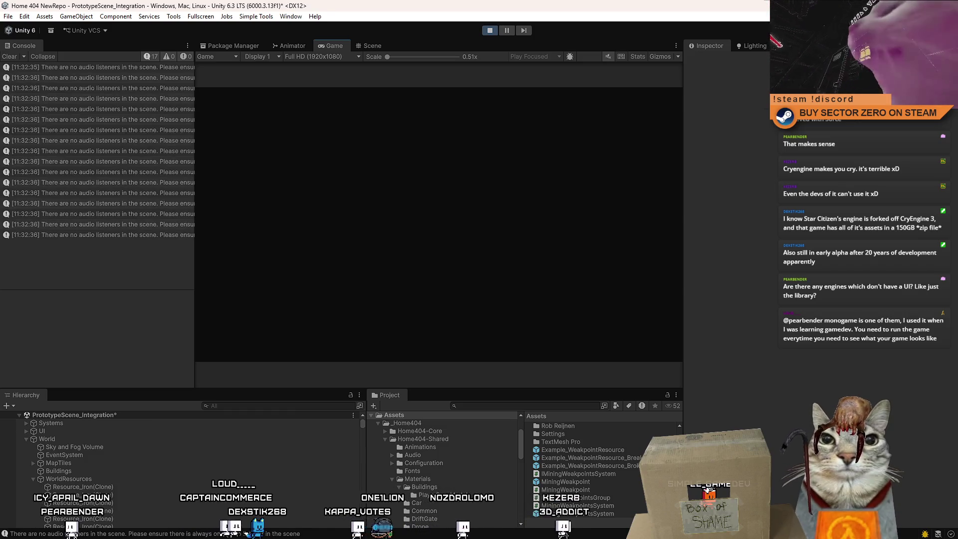
Drive the rover past the cube to the yellow rock, stop beside it, and pause.
key(w)
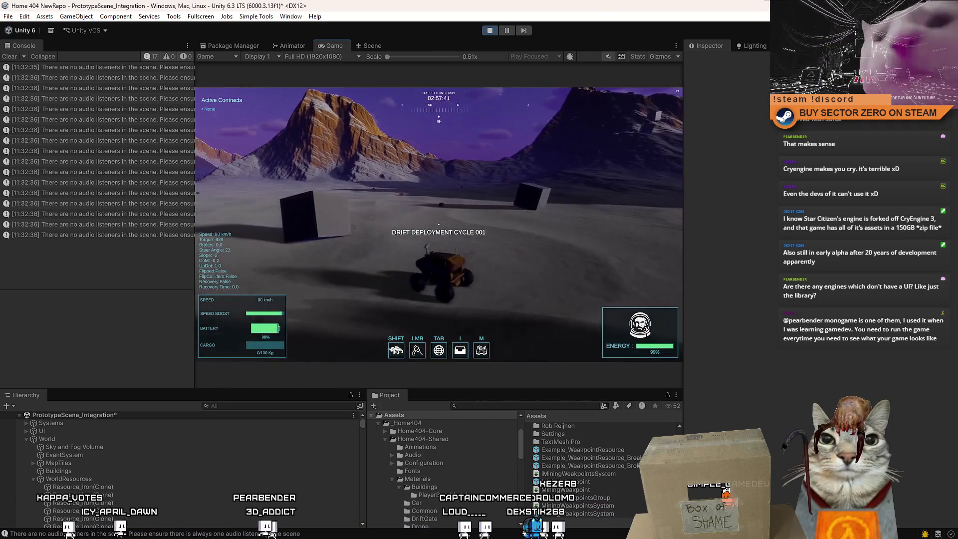
key(s)
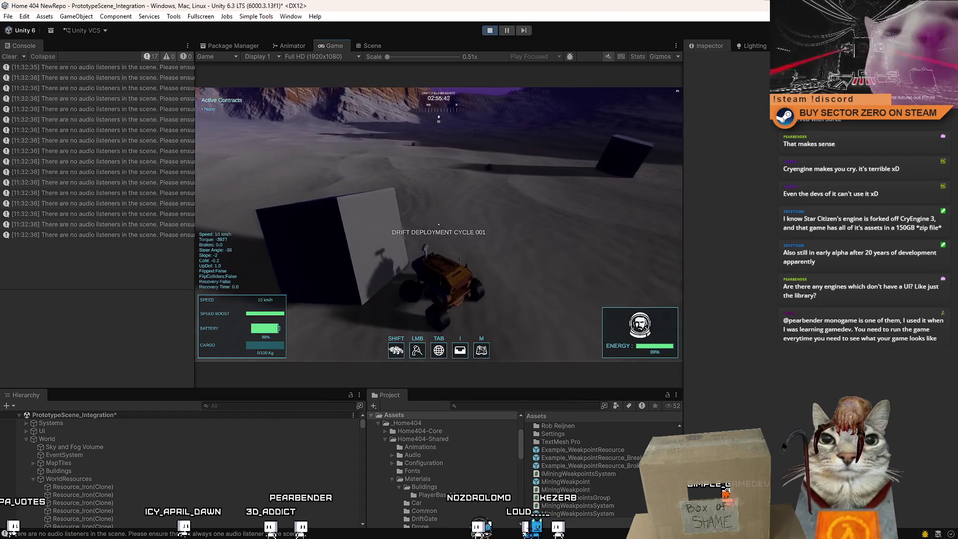
key(w)
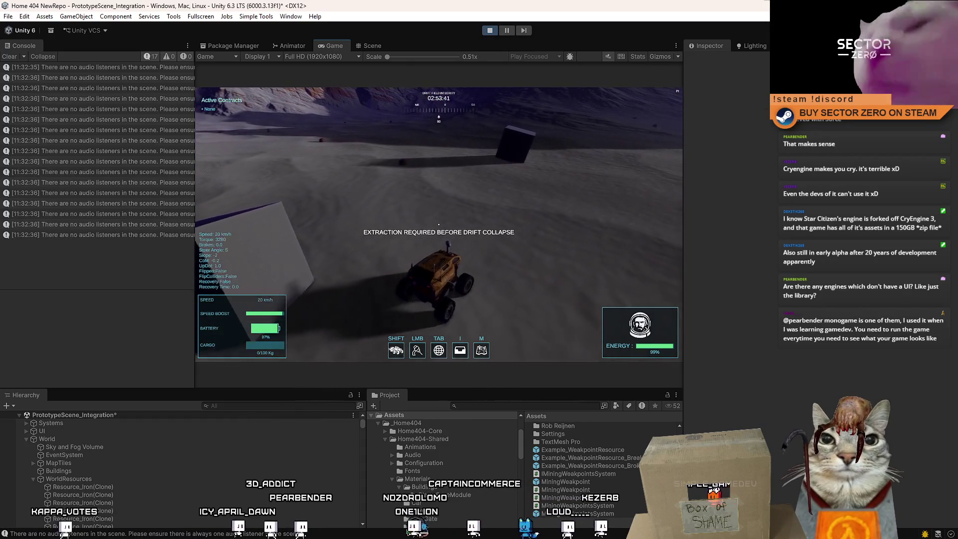
key(w)
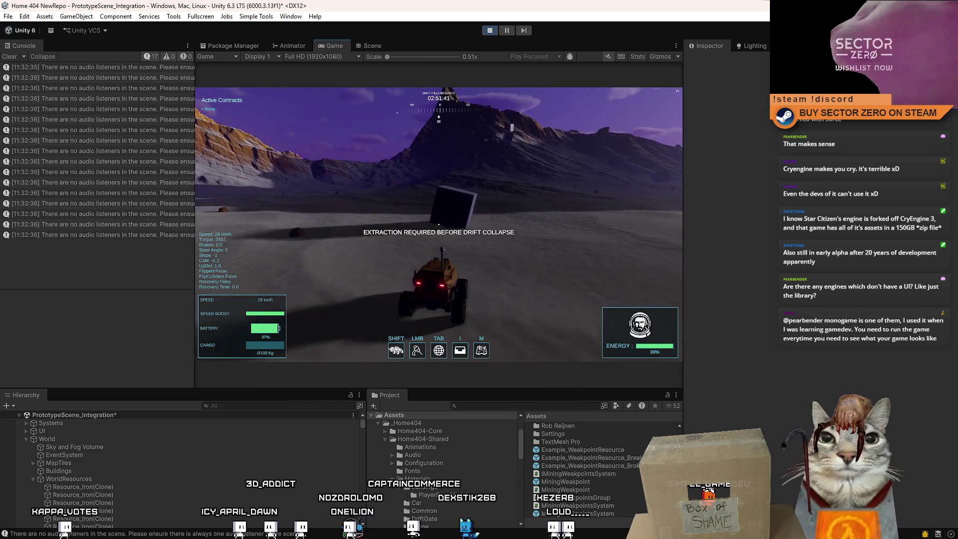
key(a)
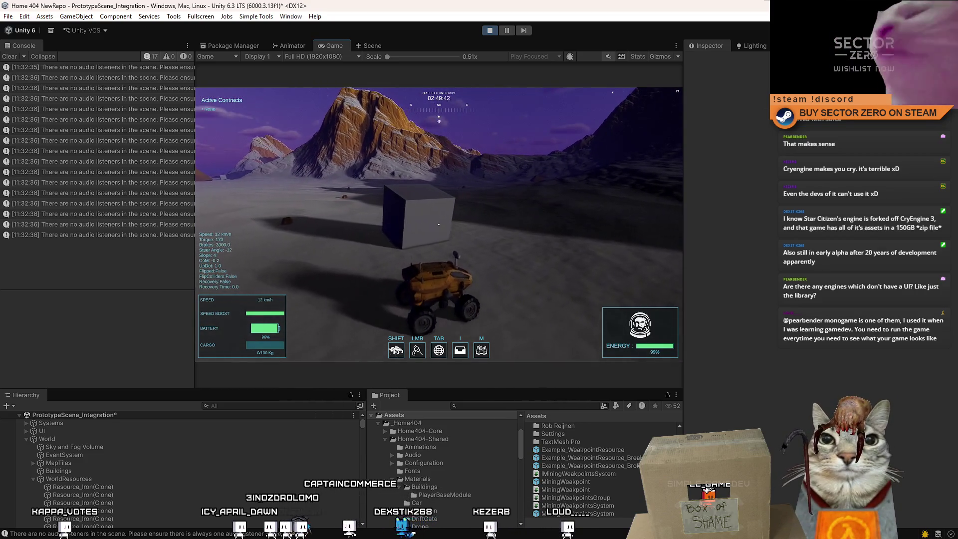
key(s)
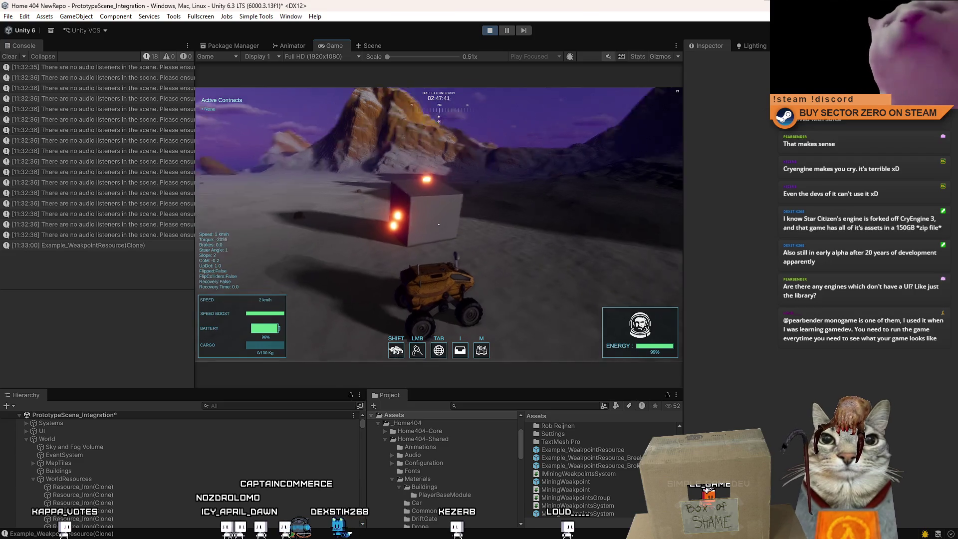
key(shift)
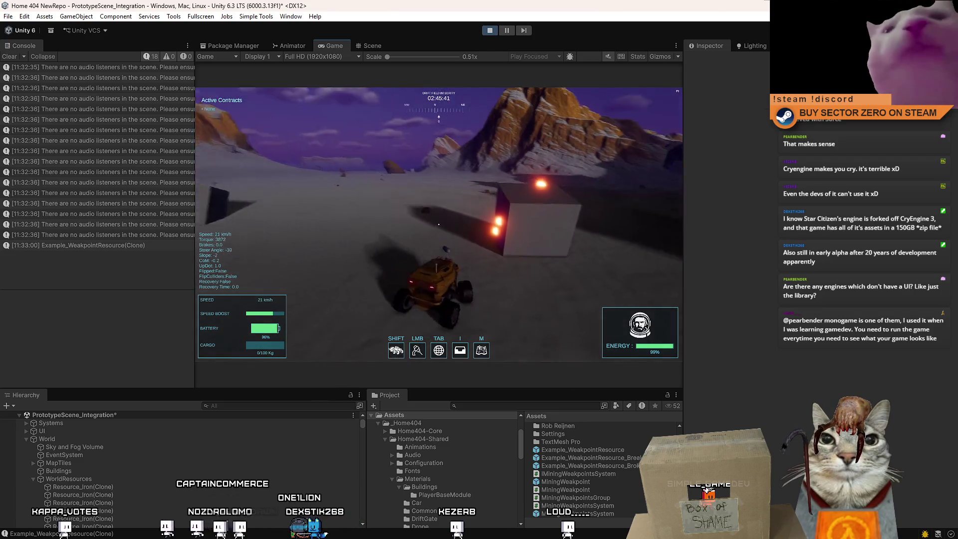
key(w)
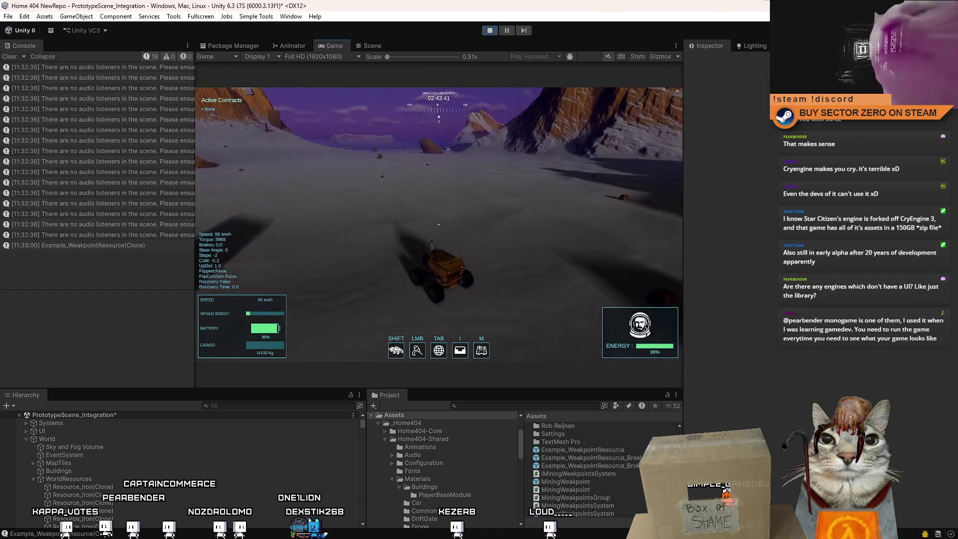
key(d)
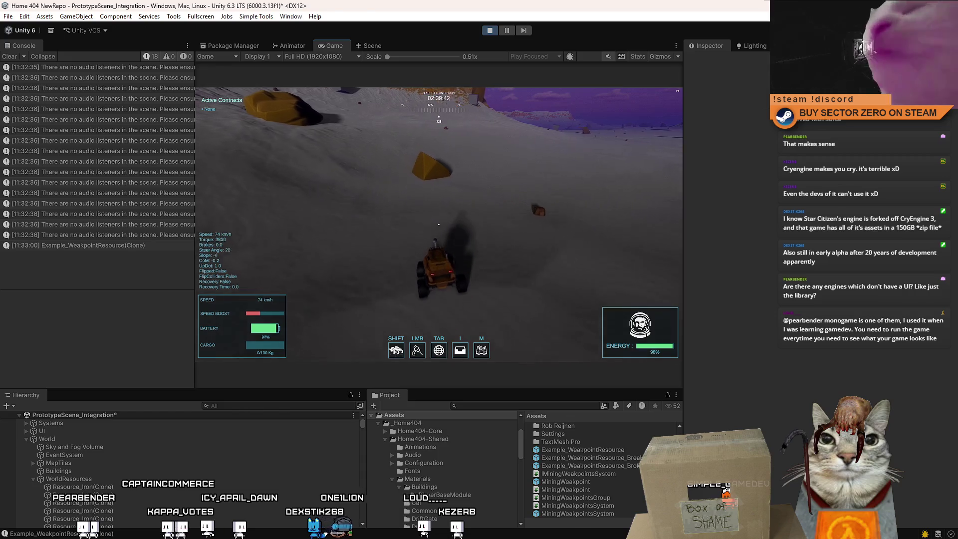
key(s)
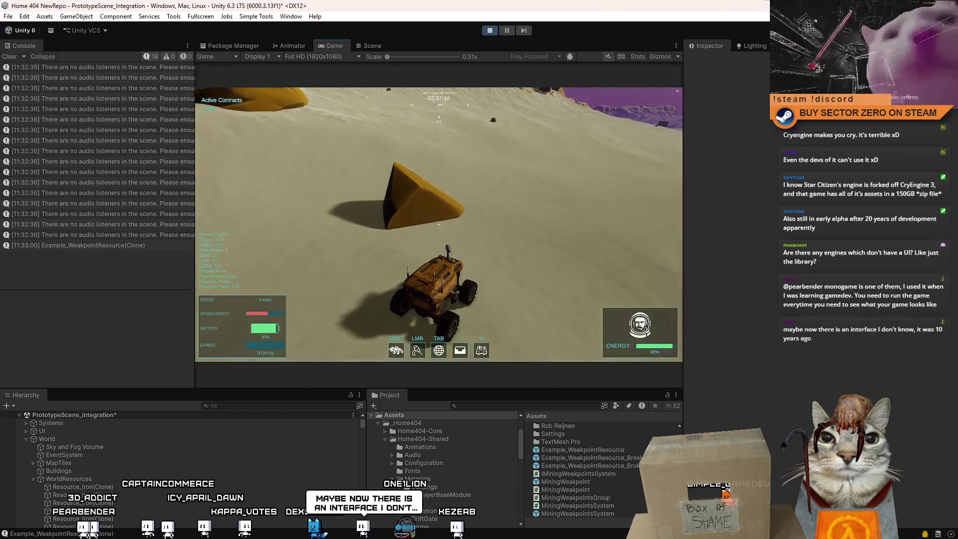
key(Escape)
click(507, 30)
Select the orange rock beside the rover in the Scene view.
click(373, 46)
mouse_move(400, 199)
mouse_down()
mouse_move(437, 107)
mouse_move(404, 243)
mouse_up()
click(403, 243)
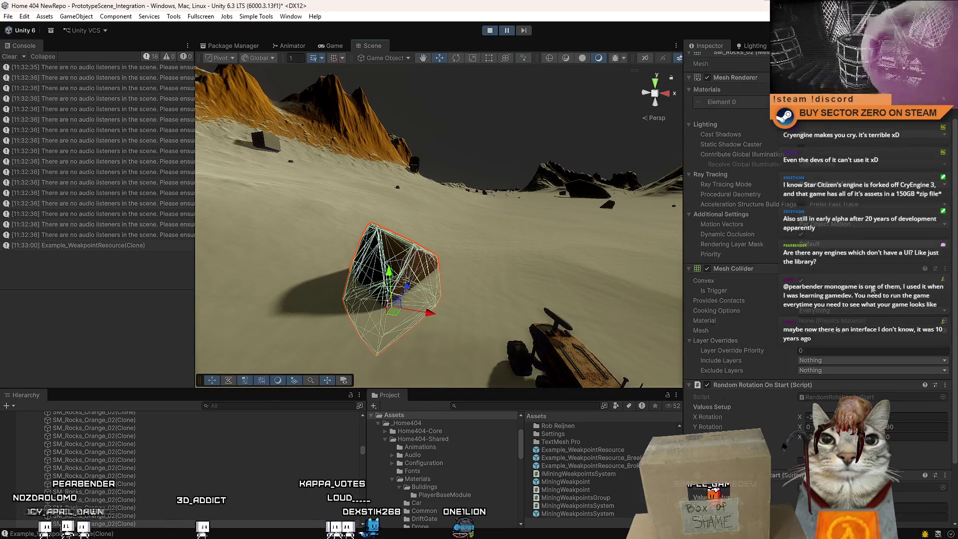
scroll(872, 288, down, 3)
Add a Mining Weakpoints Group component to the rock and enter 26 in its count field.
click(785, 451)
text(wea)
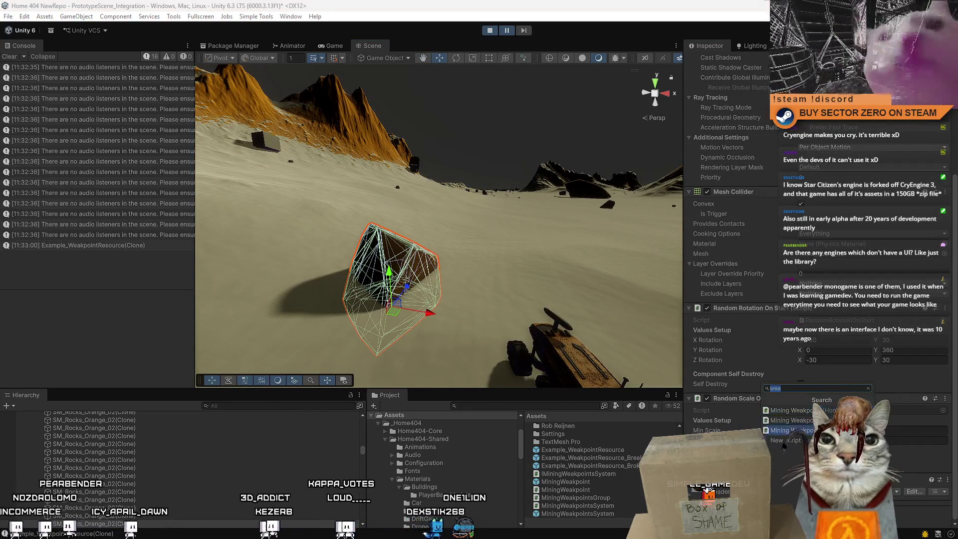
click(788, 422)
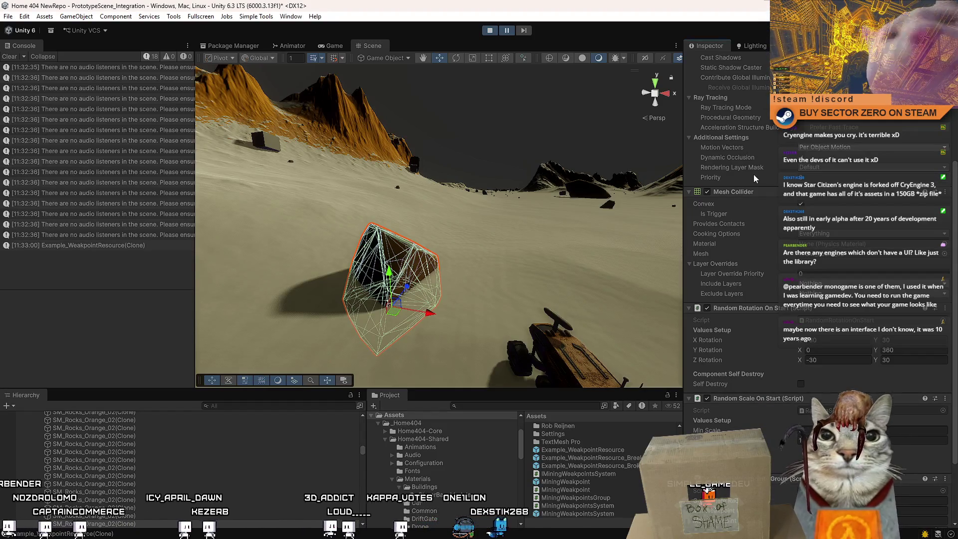
scroll(747, 194, down, 2)
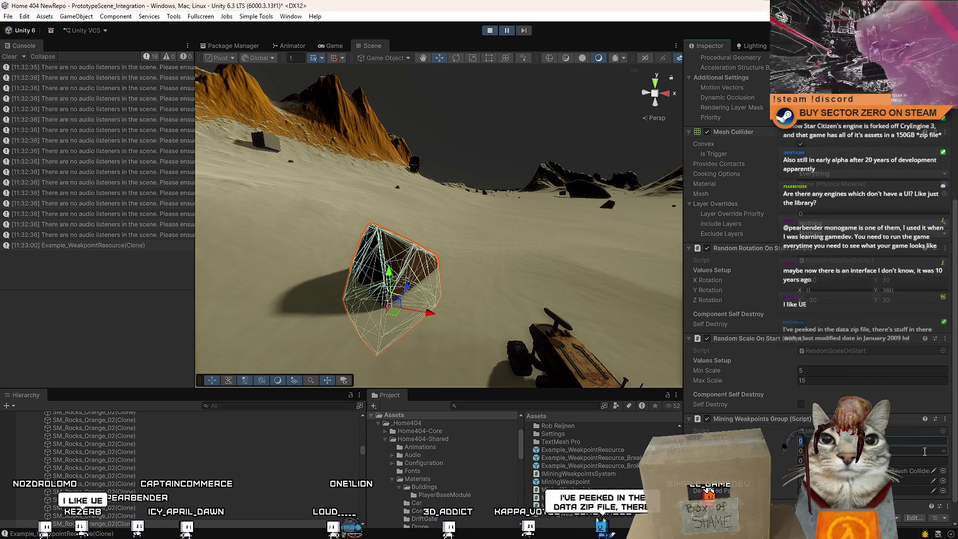
text(2)
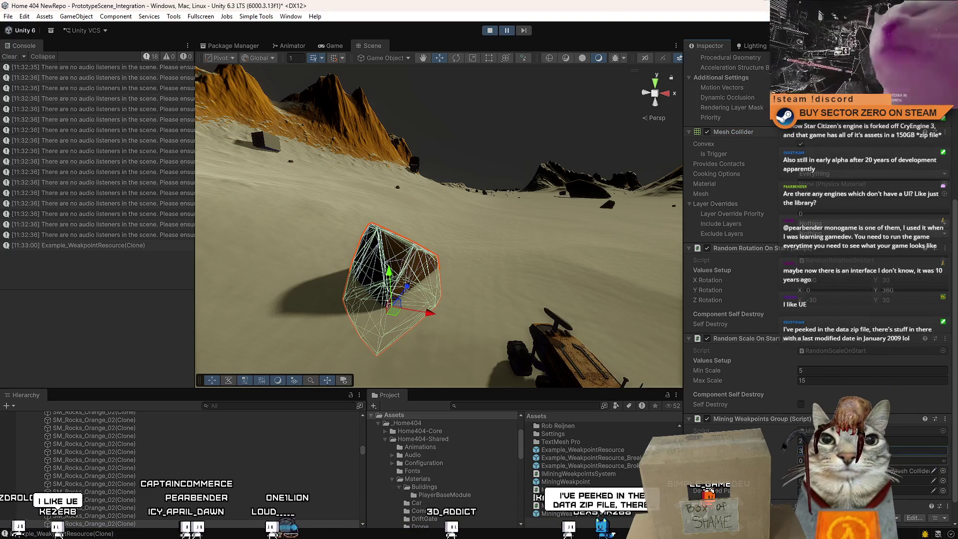
text(6)
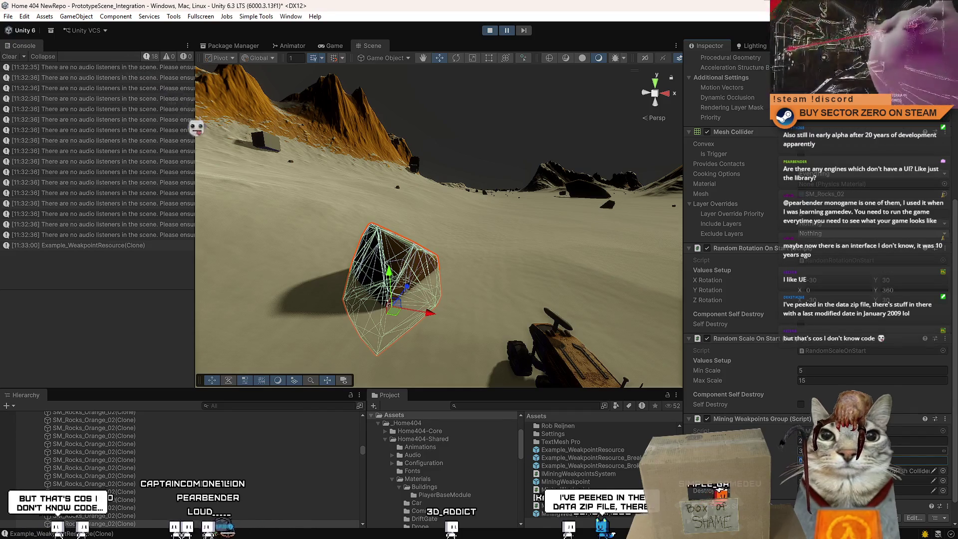
scroll(625, 506, up, 2)
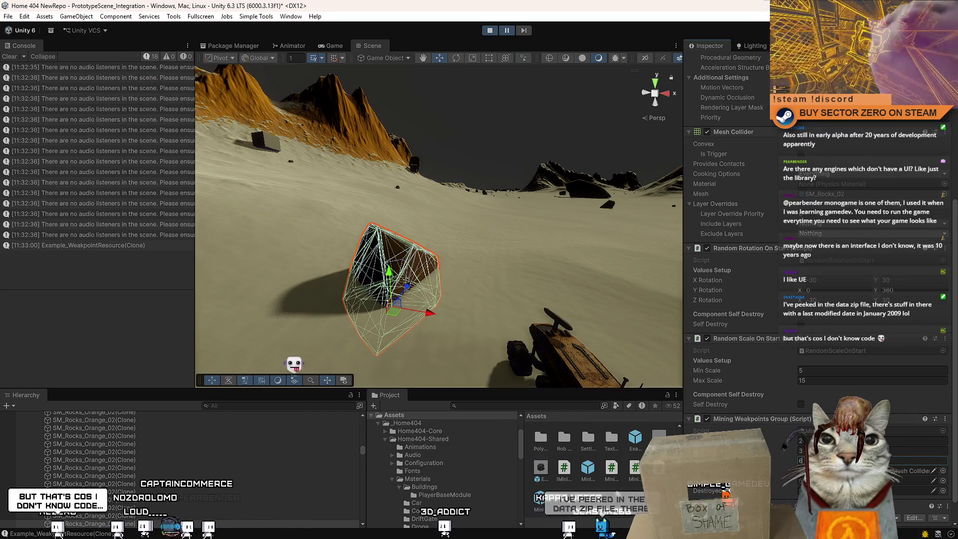
click(624, 506)
click(331, 46)
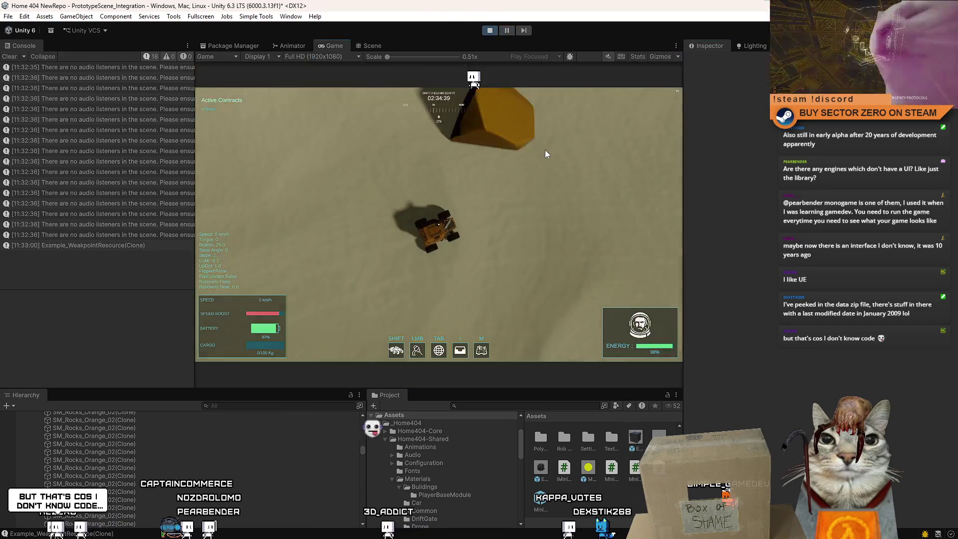
Switch the rock's Inspector to Debug mode to view its empty weakpoint list, then resume the game.
click(372, 46)
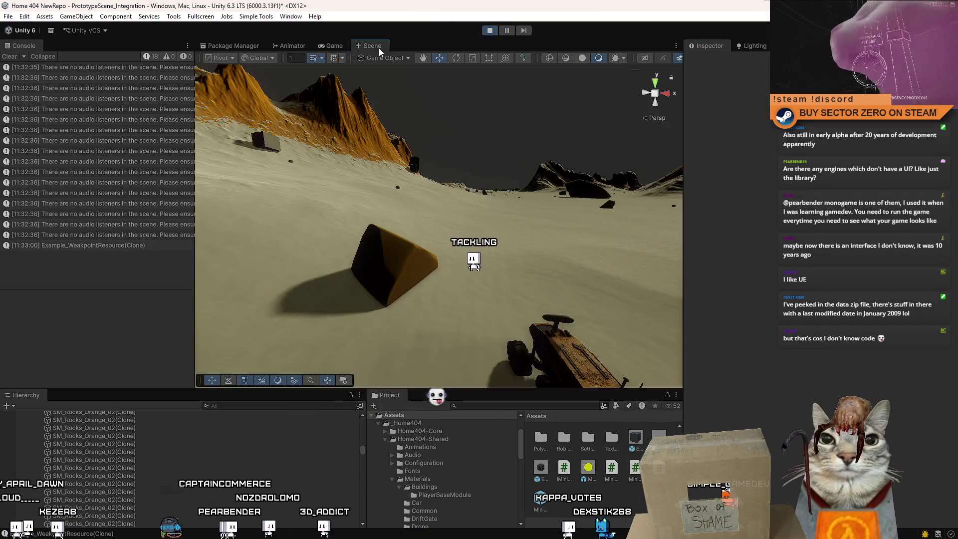
click(384, 255)
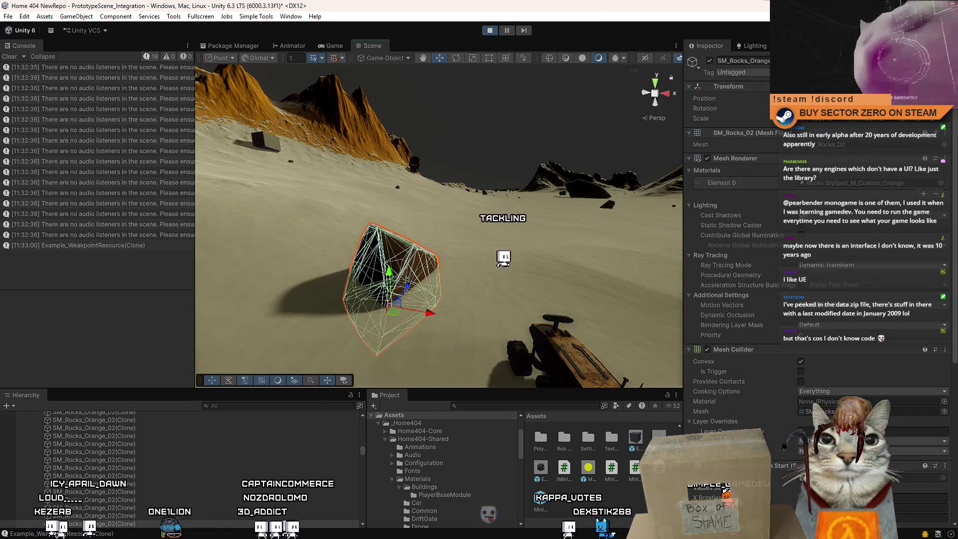
click(951, 45)
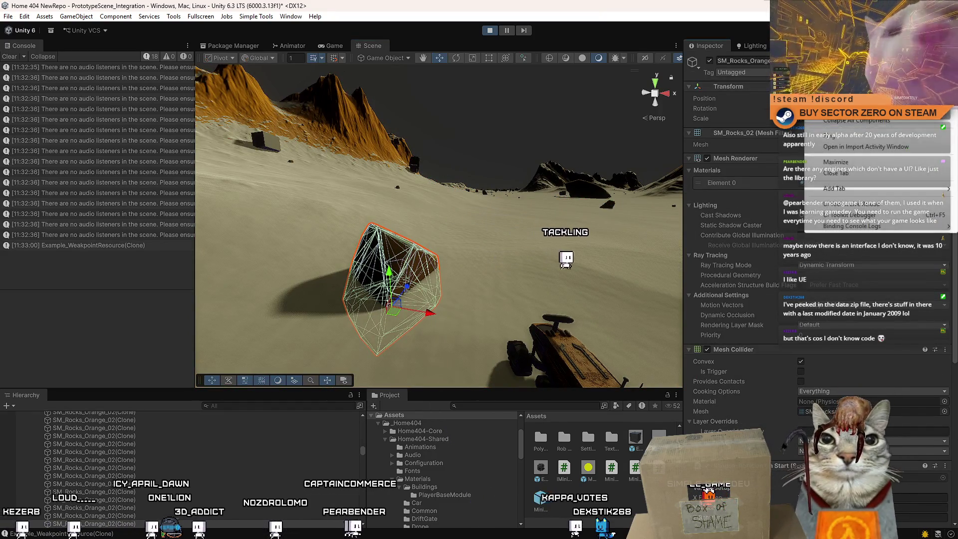
click(830, 136)
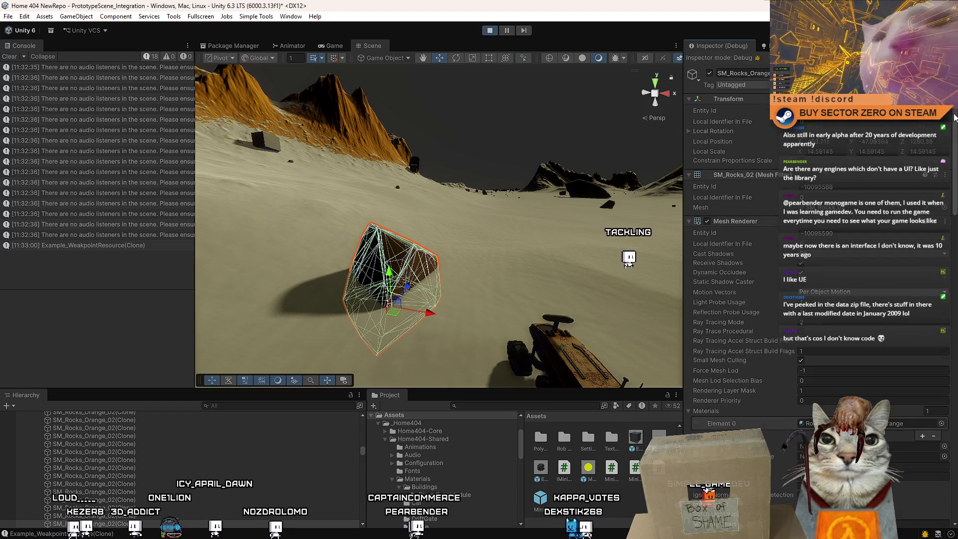
scroll(739, 249, down, 3)
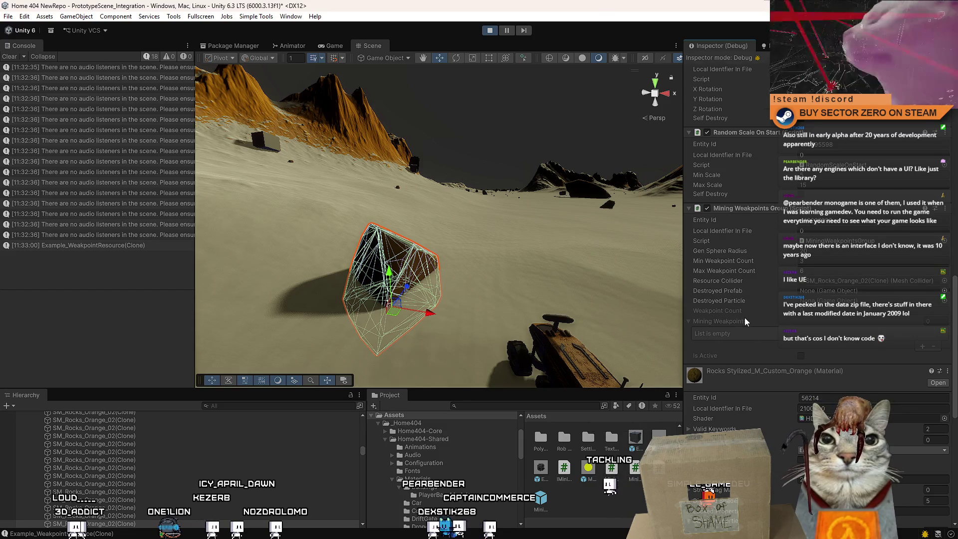
click(334, 46)
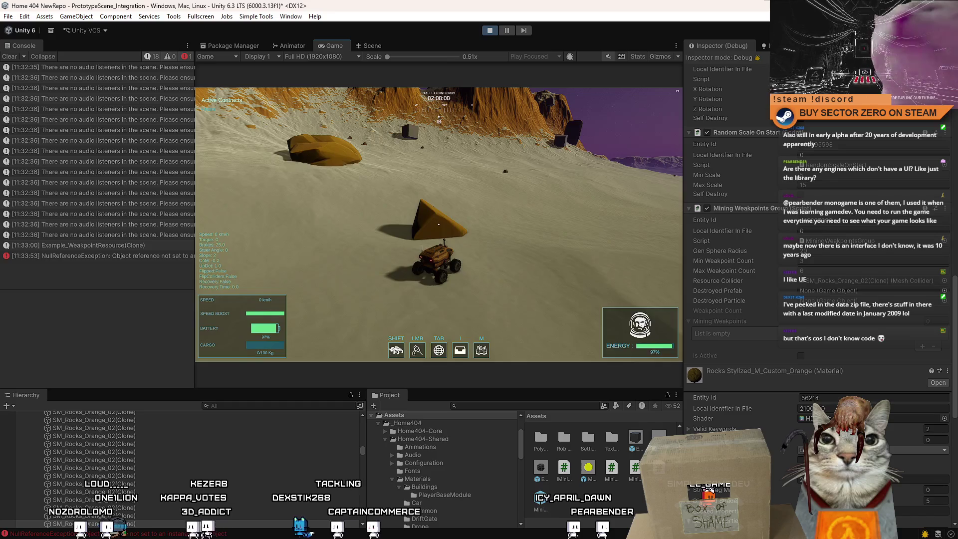
key(Escape)
Open DEBUG_Controls.cs line 156 from the NullReferenceException in the Console.
click(108, 256)
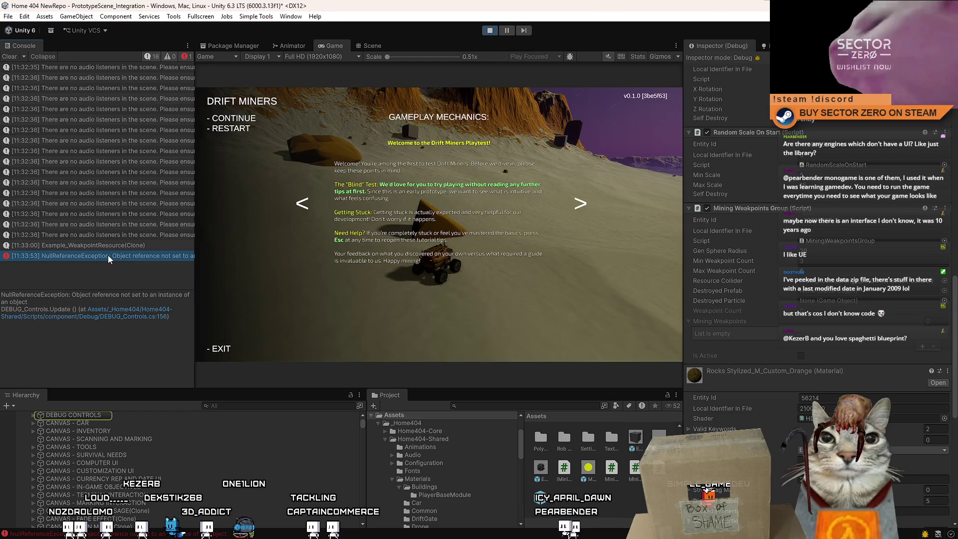
click(163, 317)
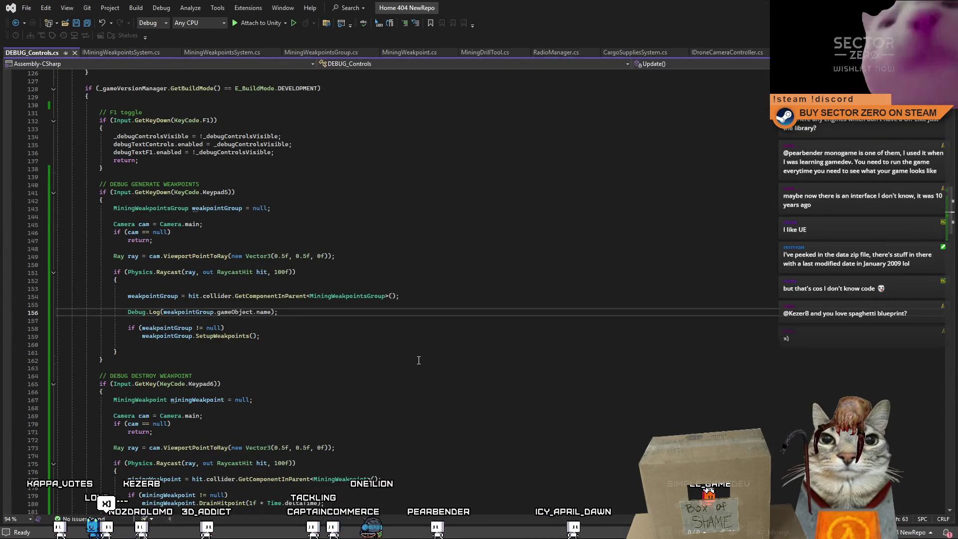
click(419, 360)
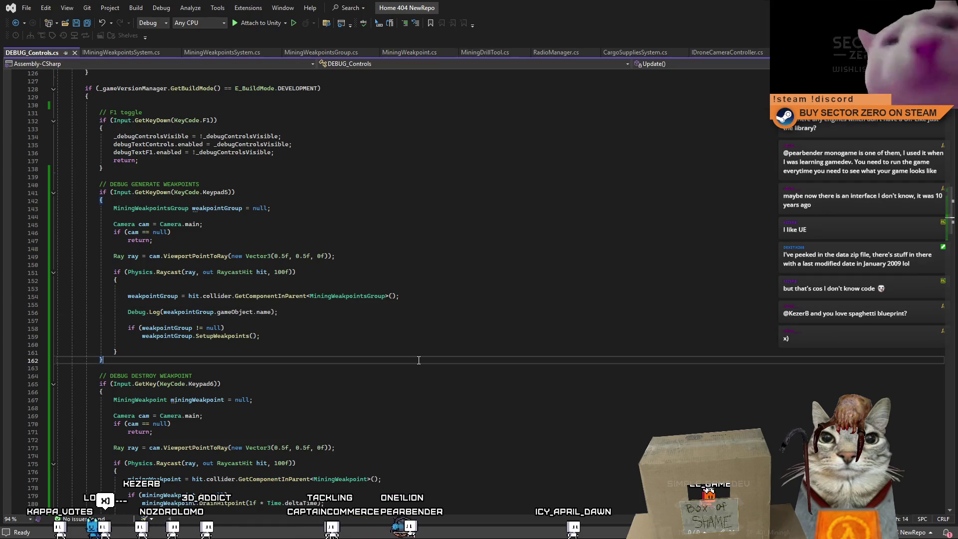
click(383, 320)
click(391, 314)
click(362, 328)
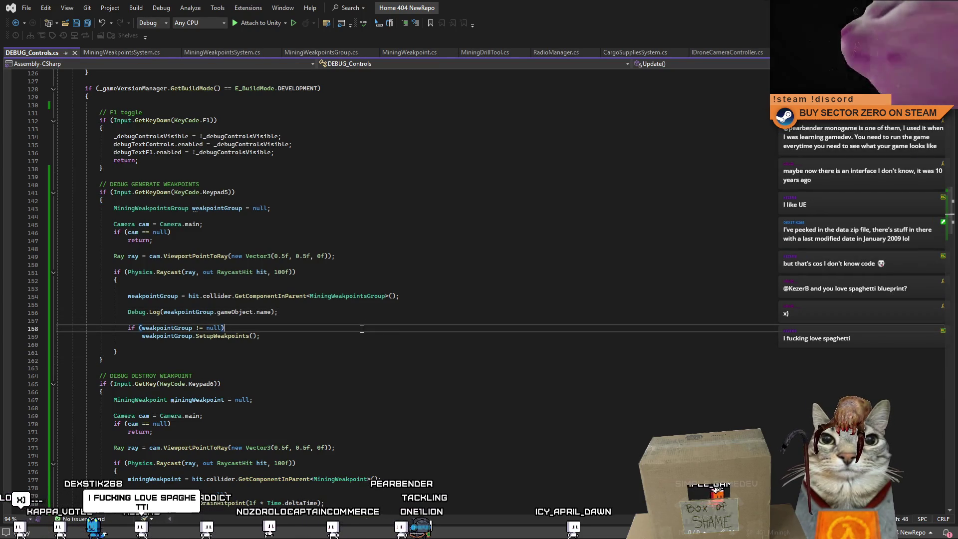
key(alt+Tab)
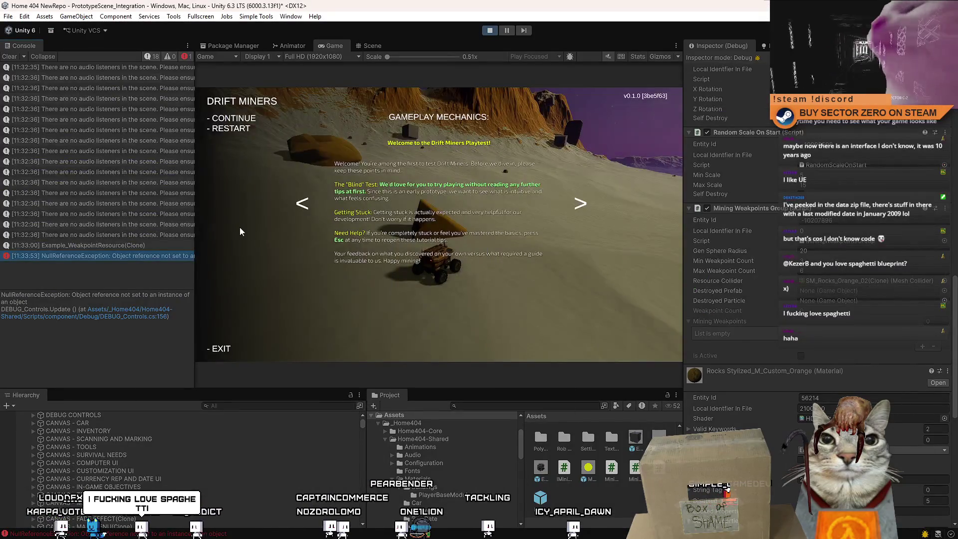
click(160, 310)
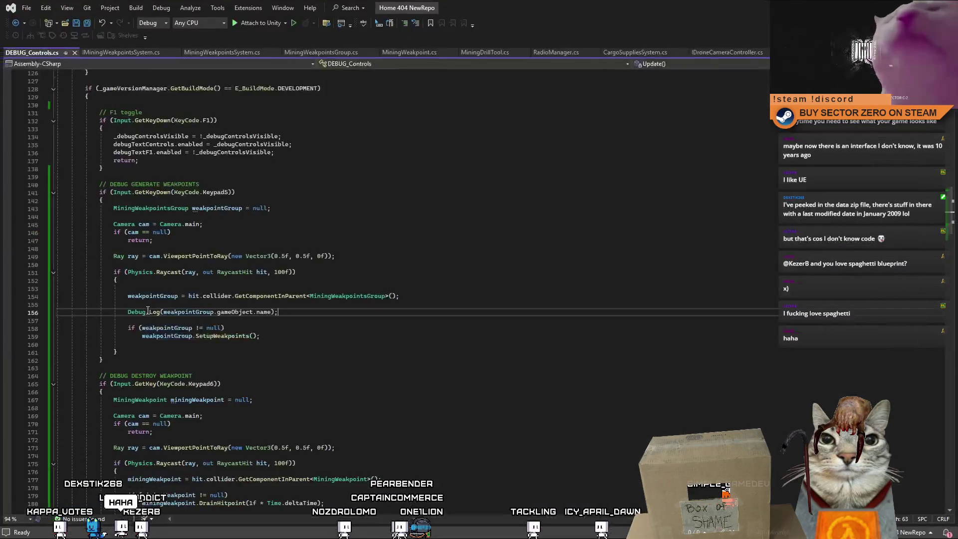
click(349, 333)
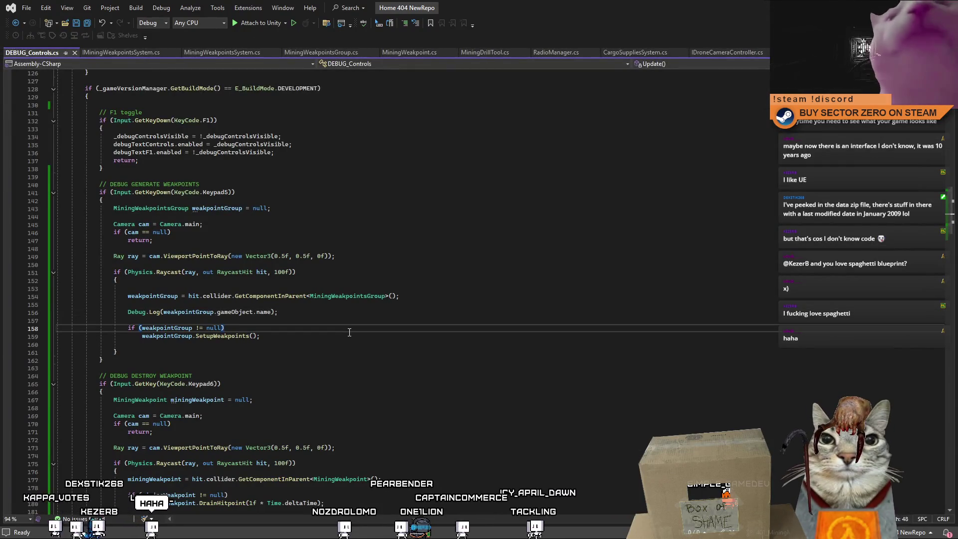
click(187, 313)
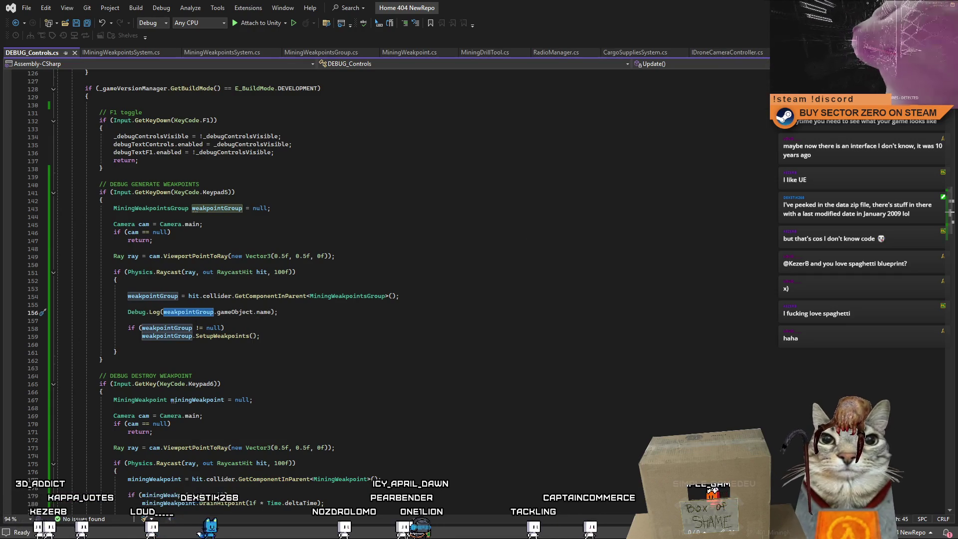
key(alt+Tab)
Resume play, clear the Console, and retry weakpoint generation on the rock to reproduce the NullReferenceException.
key(Escape)
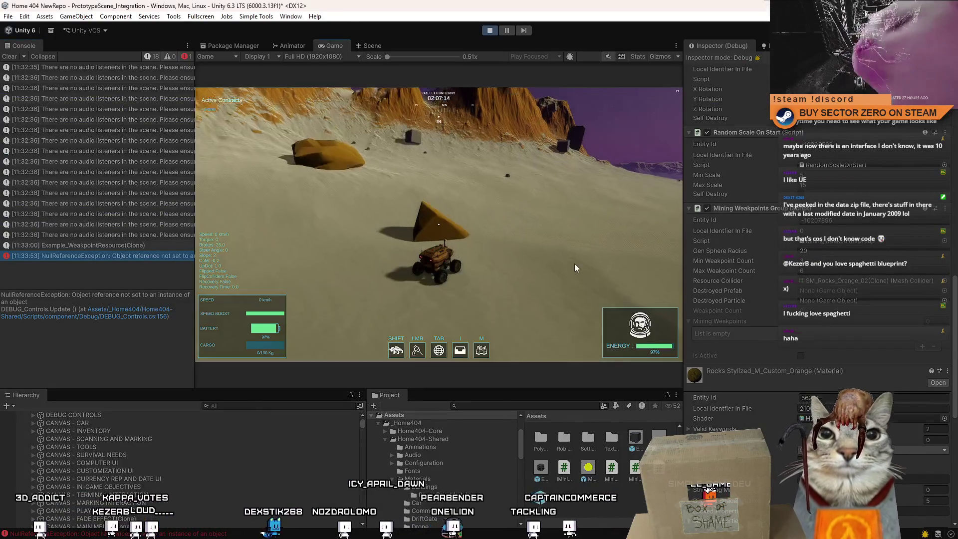
key(Escape)
key(Escape)
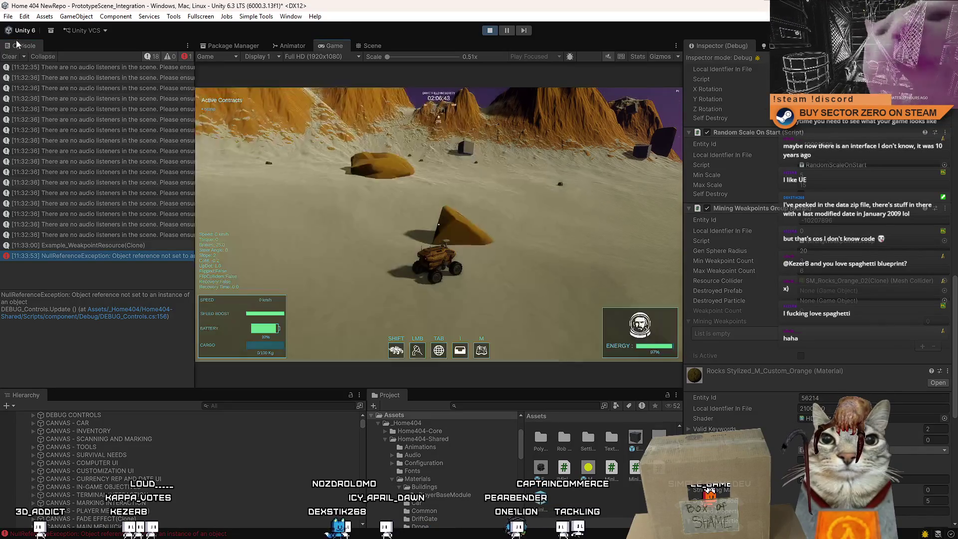
click(10, 57)
click(349, 200)
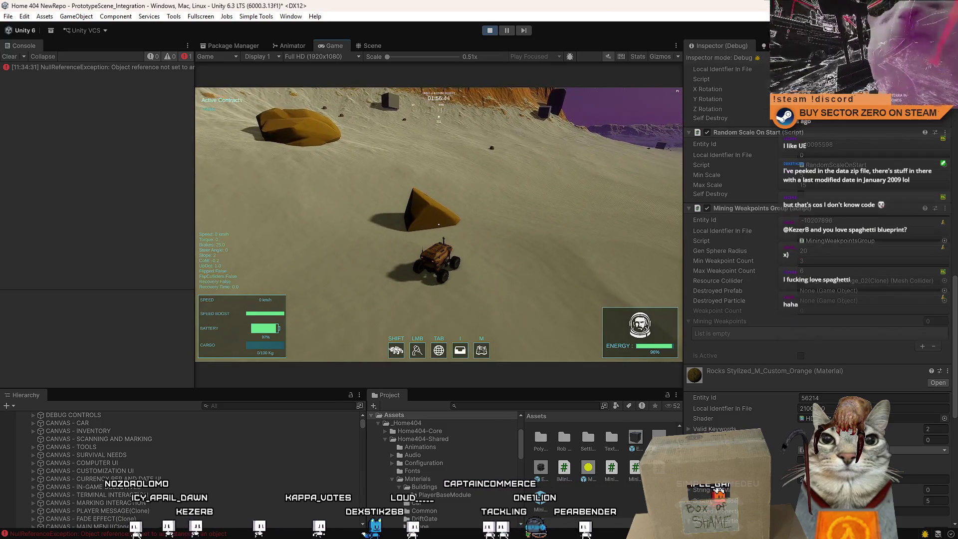
key(Escape)
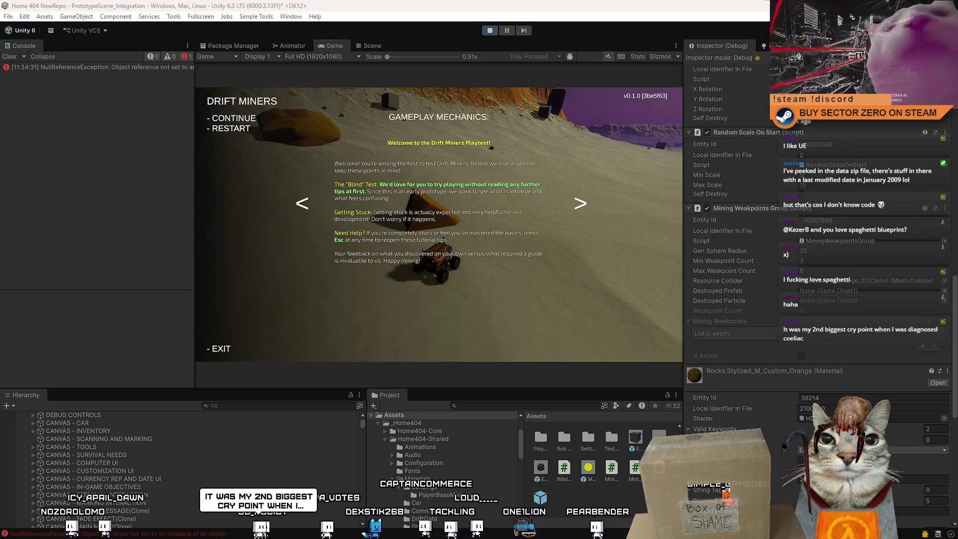
key(alt+Tab)
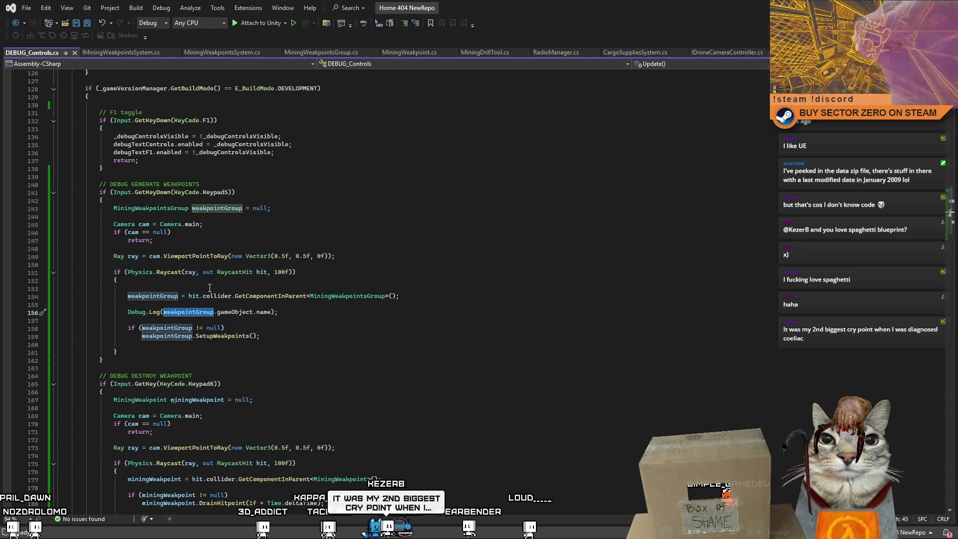
Inspect the GetComponentInParent lookup on line 154 and the log call on line 156.
click(280, 296)
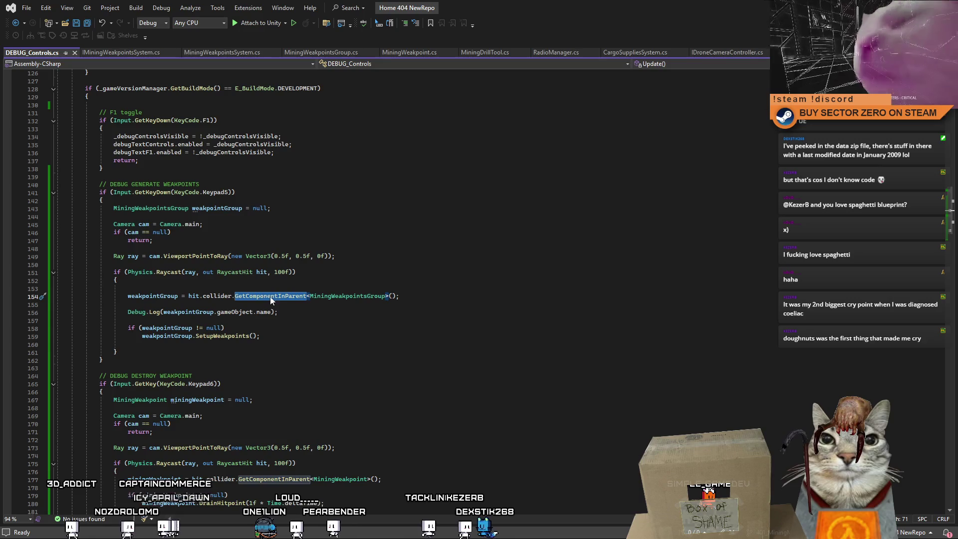
click(340, 310)
key(alt+Tab)
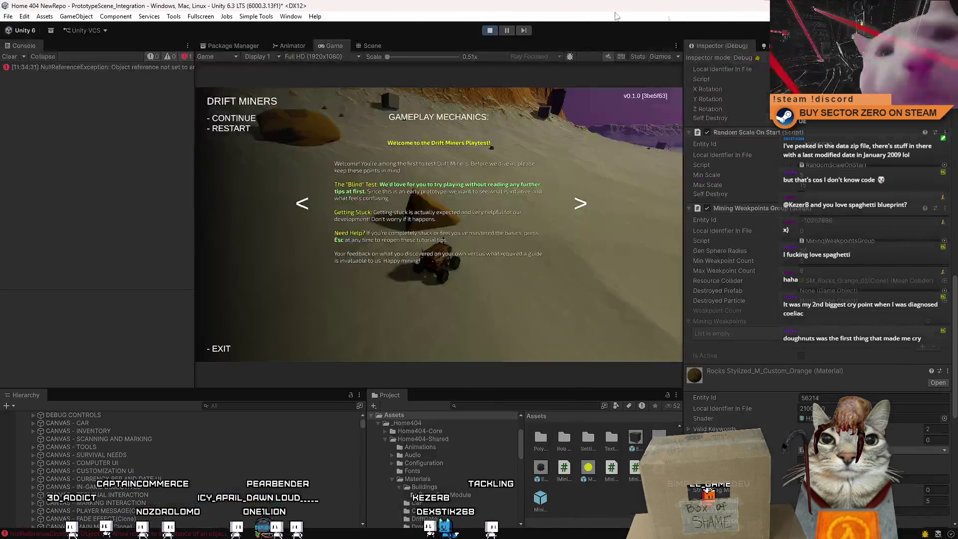
Close the pause overlay, show the Scene view, and switch the Inspector to Normal mode.
key(Escape)
click(373, 45)
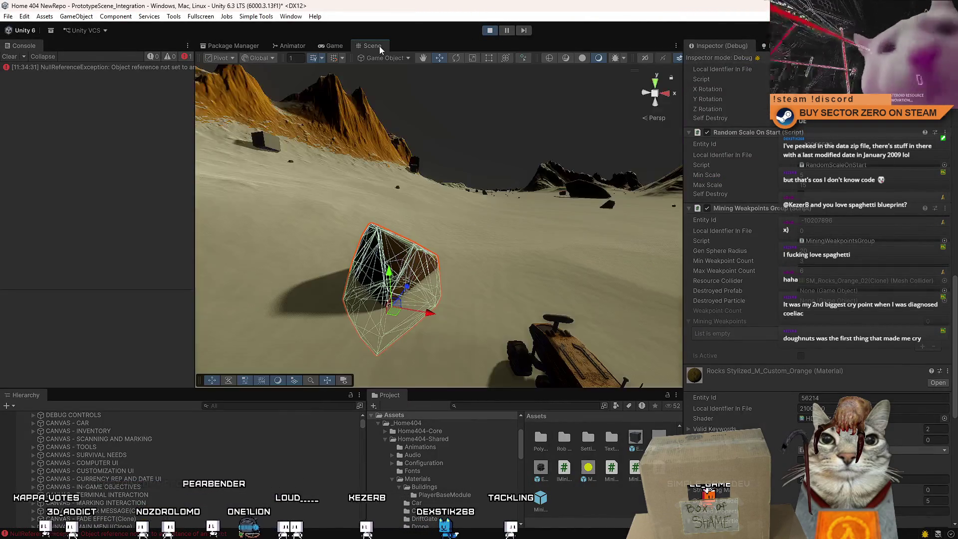
scroll(819, 250, up, 6)
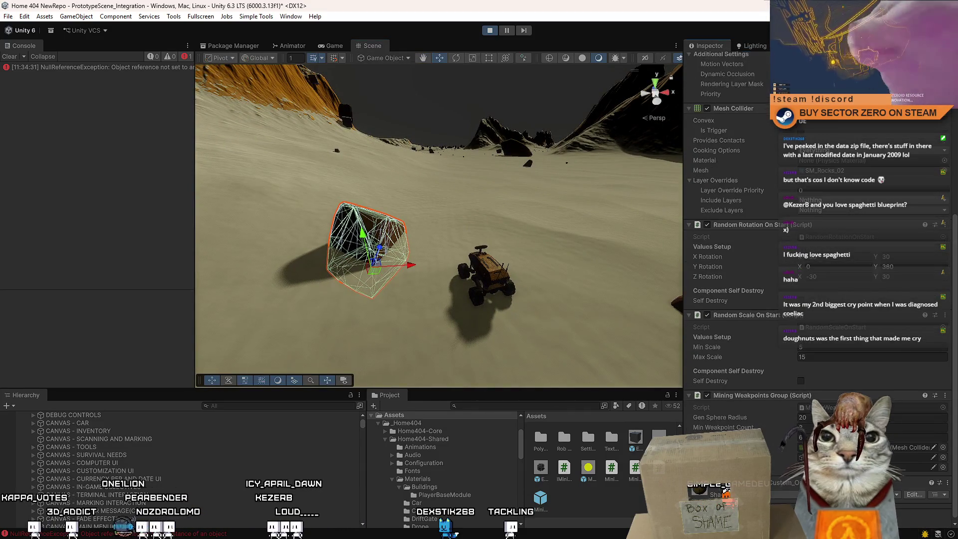
right_click(719, 45)
click(733, 52)
scroll(823, 207, up, 5)
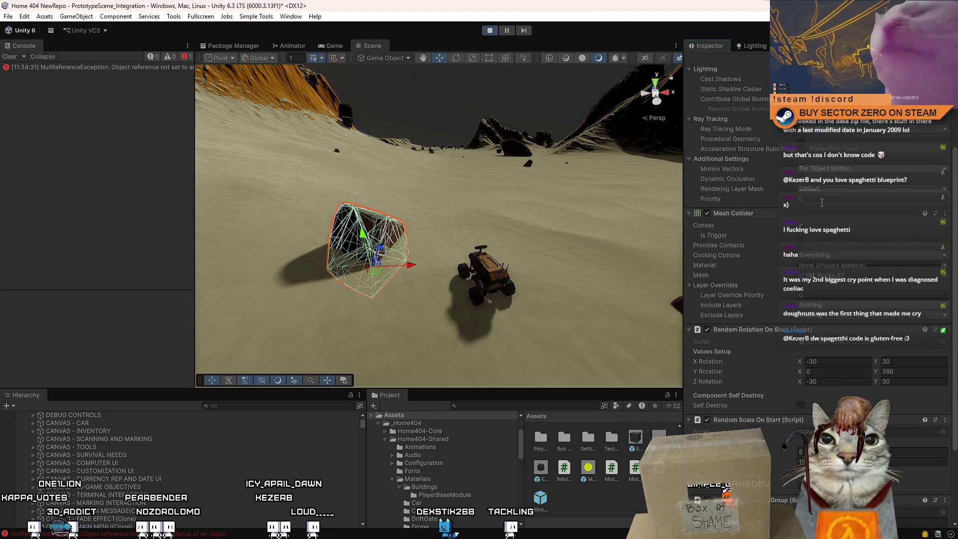
Select the orange rock clone in the Scene view and frame it.
click(378, 222)
click(378, 223)
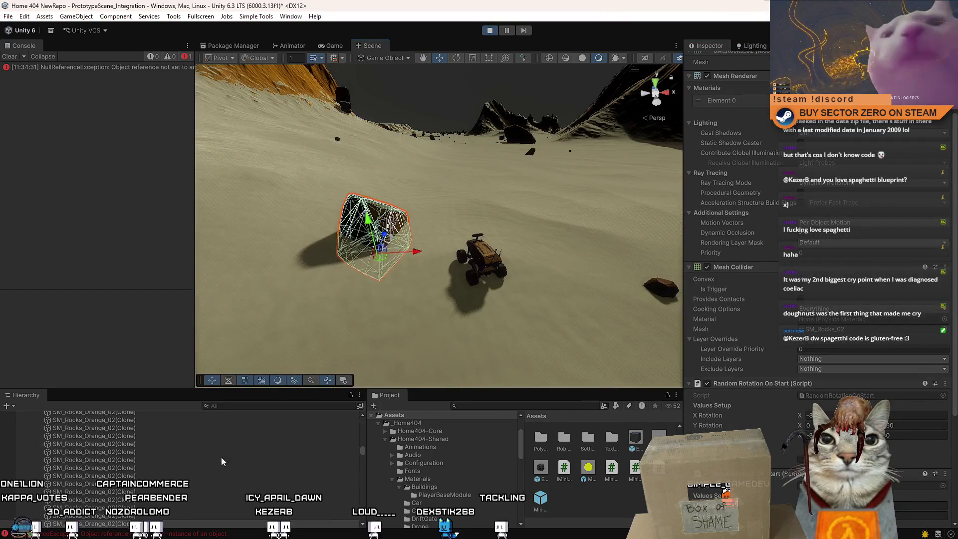
drag(429, 210, 464, 198)
scroll(860, 355, down, 5)
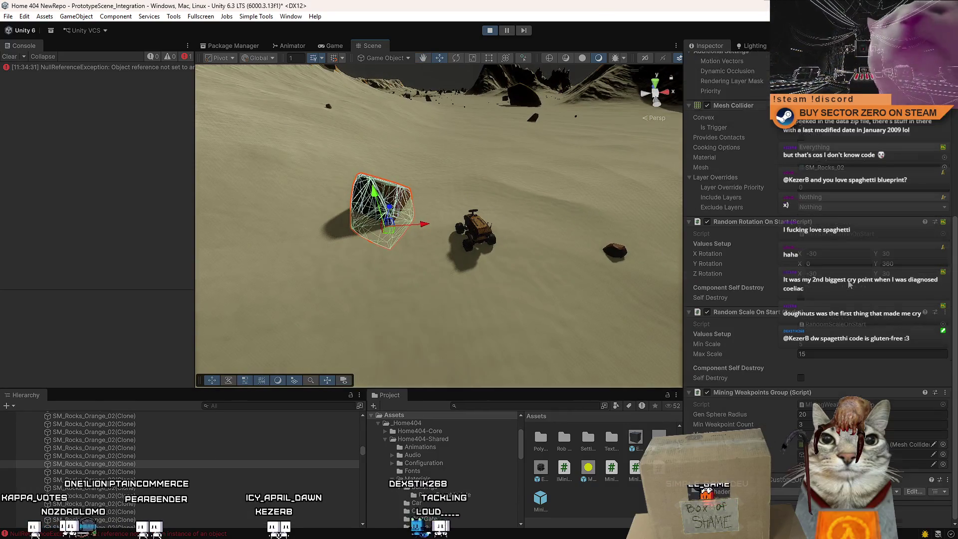
scroll(860, 355, down, 2)
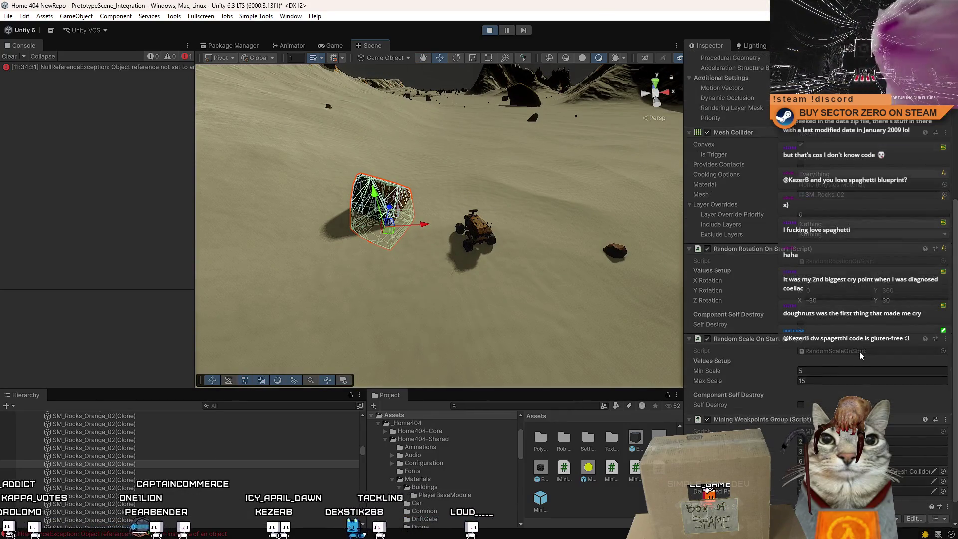
scroll(832, 354, up, 15)
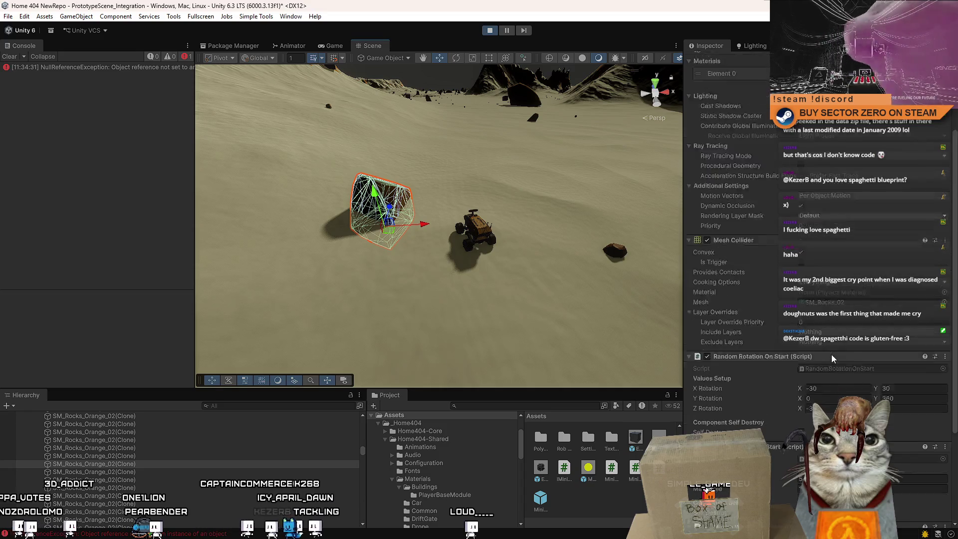
scroll(832, 355, down, 8)
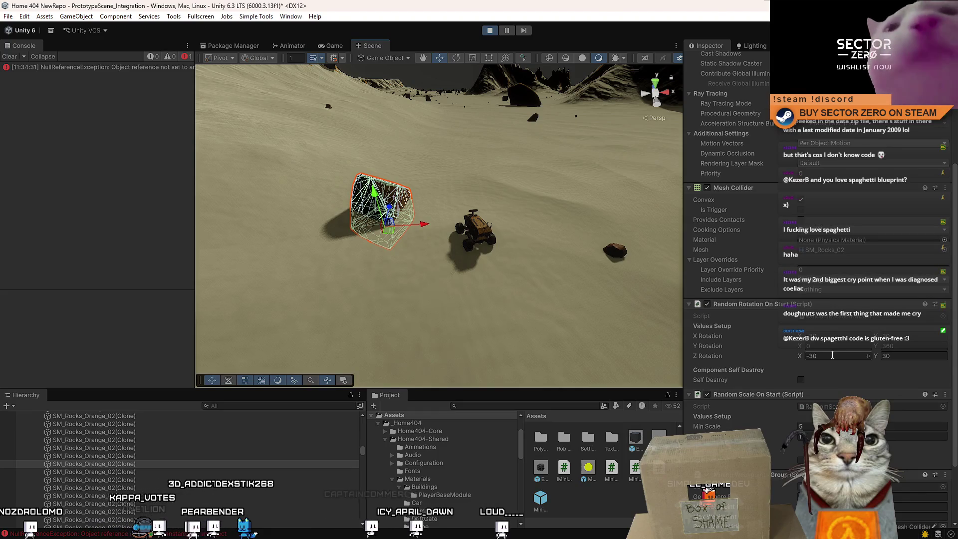
scroll(832, 354, up, 8)
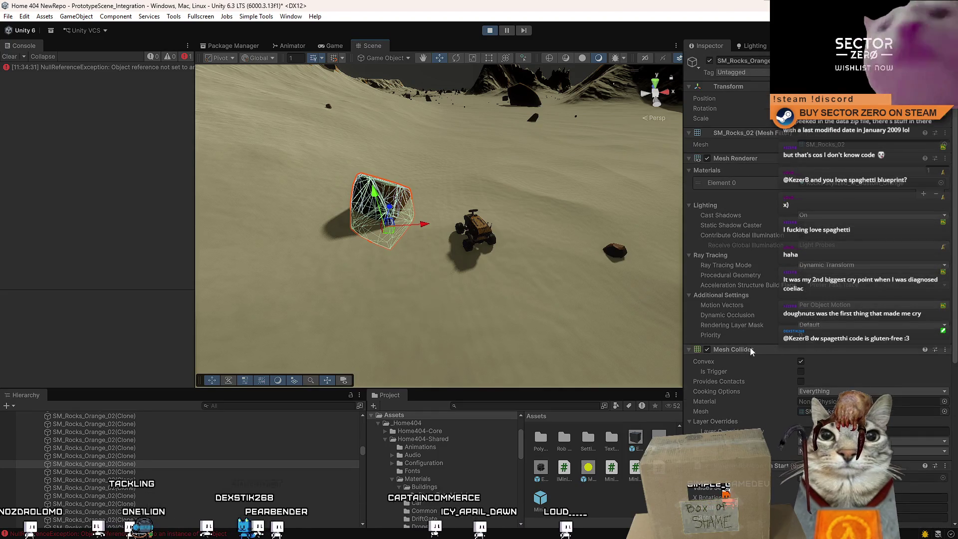
scroll(755, 348, down, 12)
Add a Rigidbody component to the orange rock clone.
key(ctrl+shift+a)
text(rig)
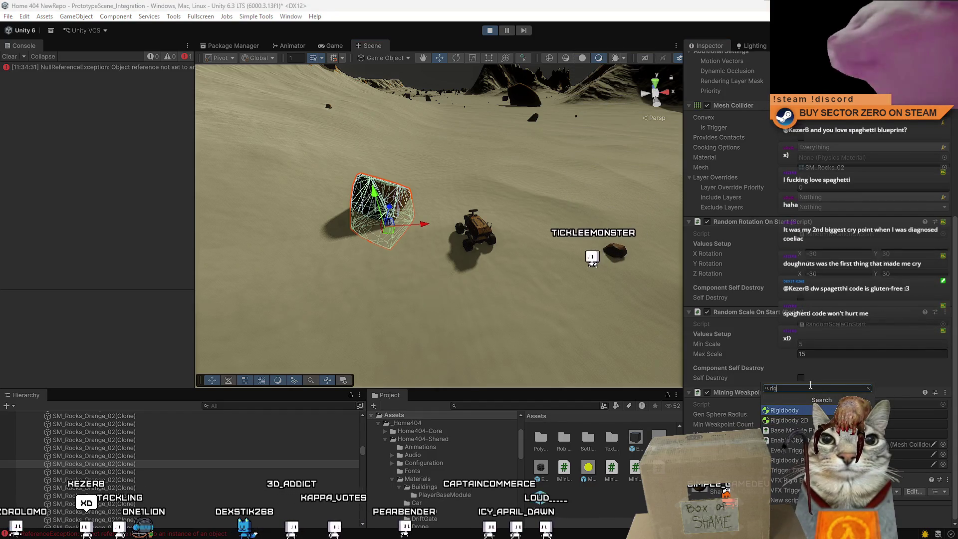
key(Return)
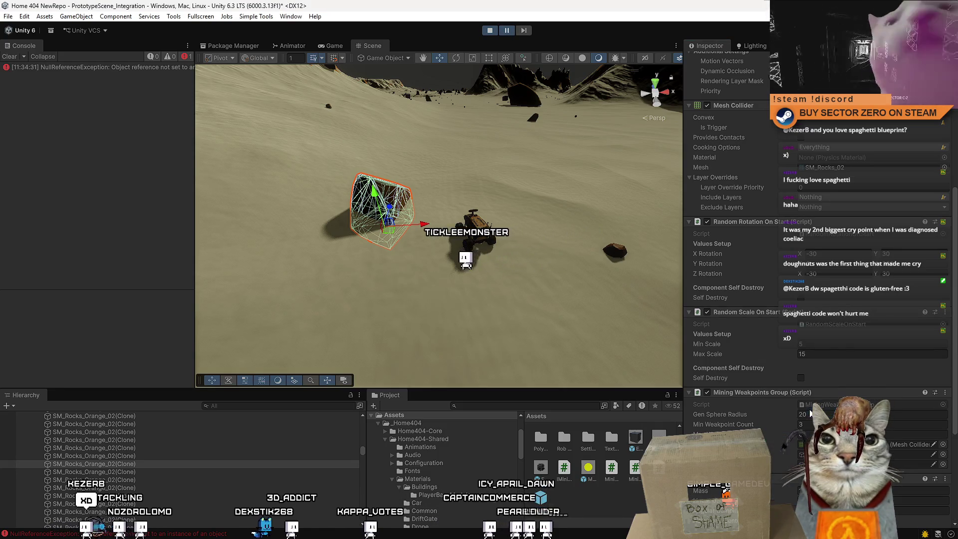
scroll(818, 250, down, 3)
scroll(819, 249, down, 4)
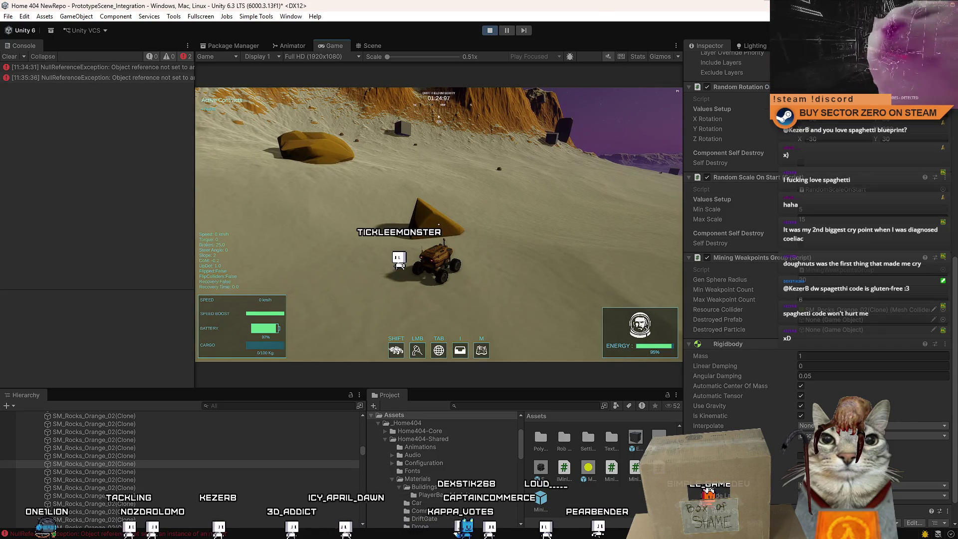
Remove the Rigidbody component from the orange rock clone.
key(Escape)
right_click(741, 347)
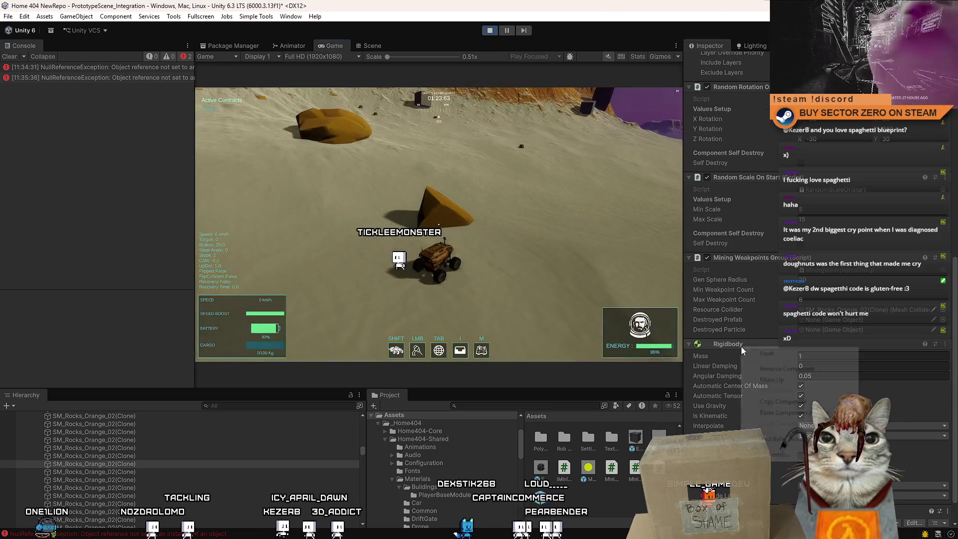
click(802, 370)
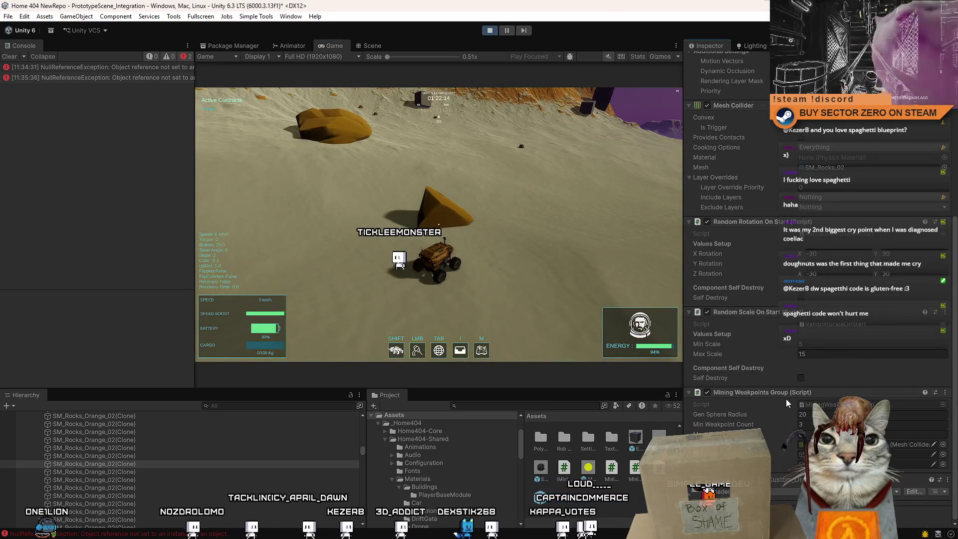
Clear the Console errors, pause the game, and go to the line 158 null check in DEBUG_Controls.cs.
click(11, 57)
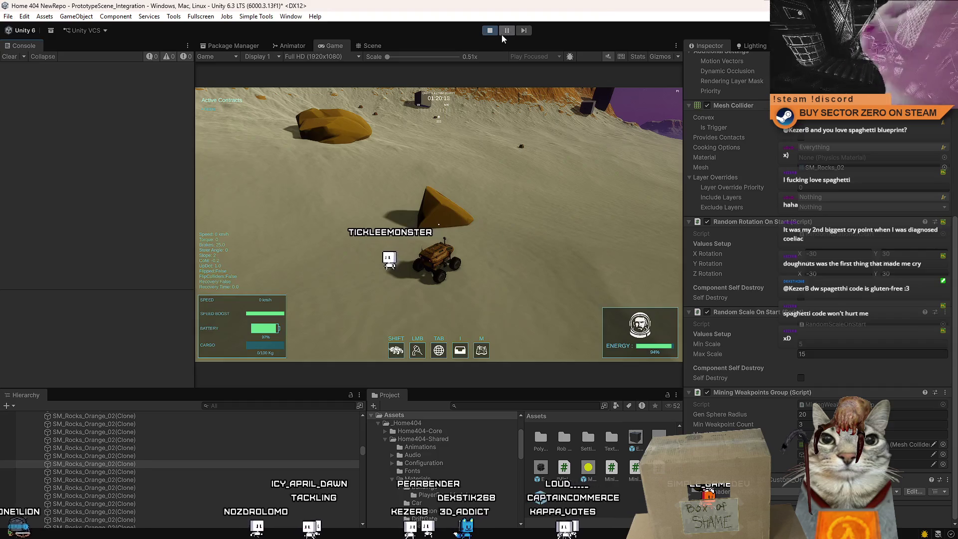
click(502, 35)
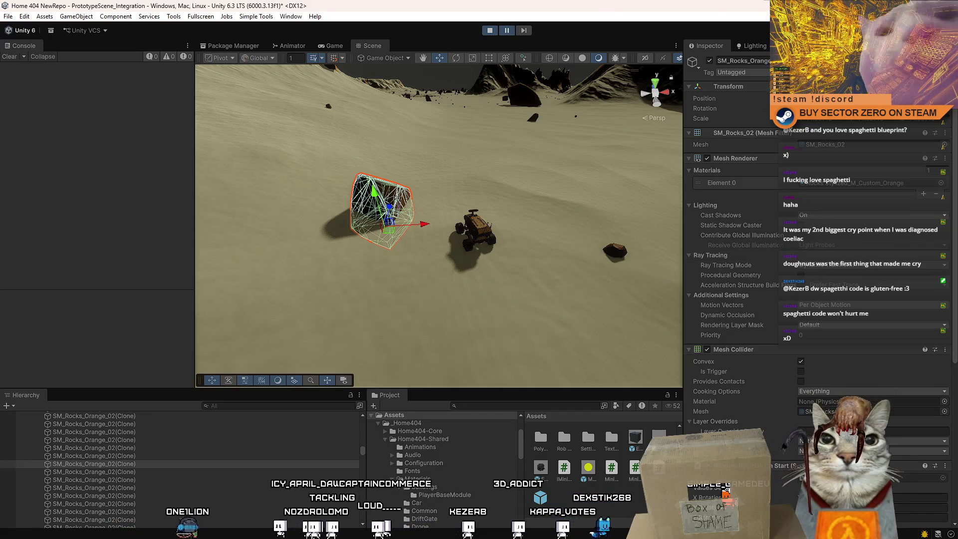
key(alt+Tab)
click(396, 344)
click(409, 329)
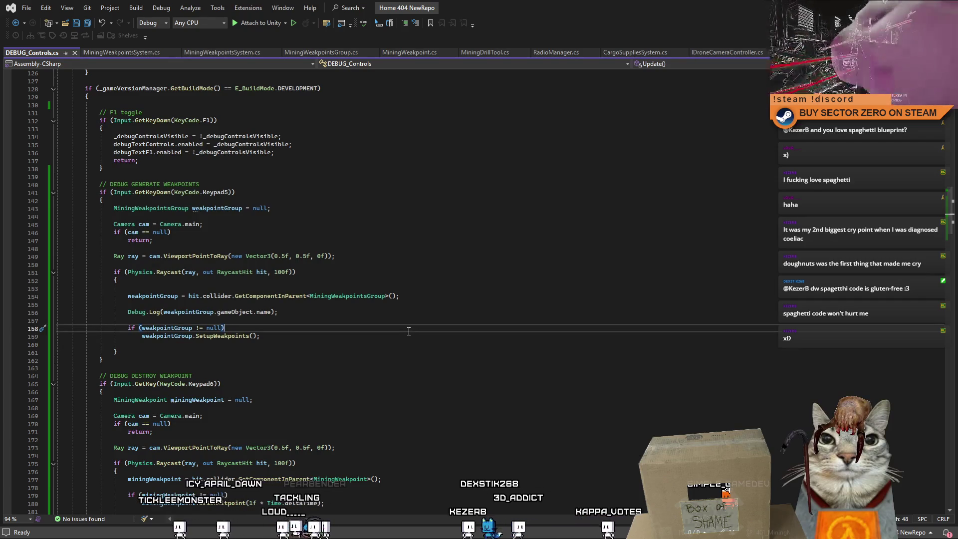
Select the GetComponentInParent assignment on line 154 and the Debug.Log statement on line 156.
click(413, 313)
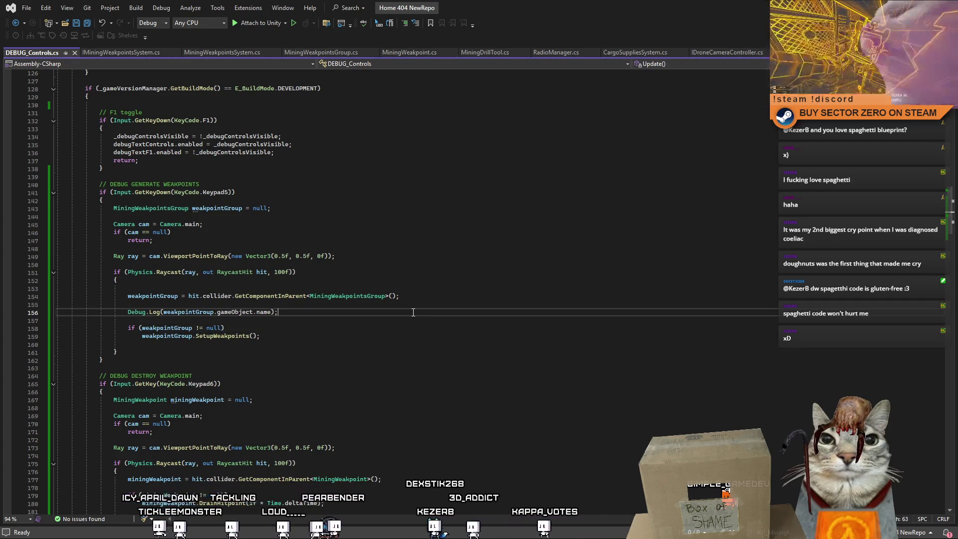
click(371, 331)
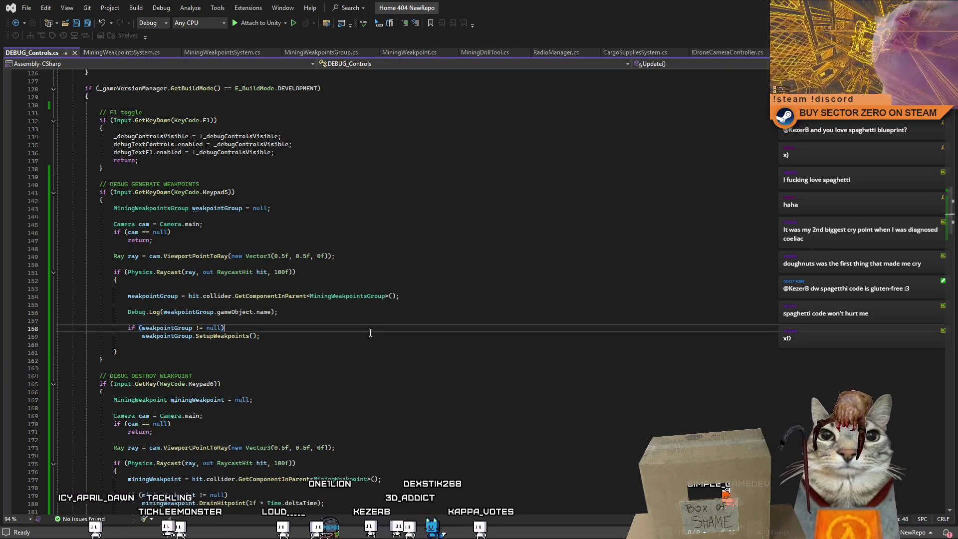
click(158, 298)
drag(158, 298, 404, 299)
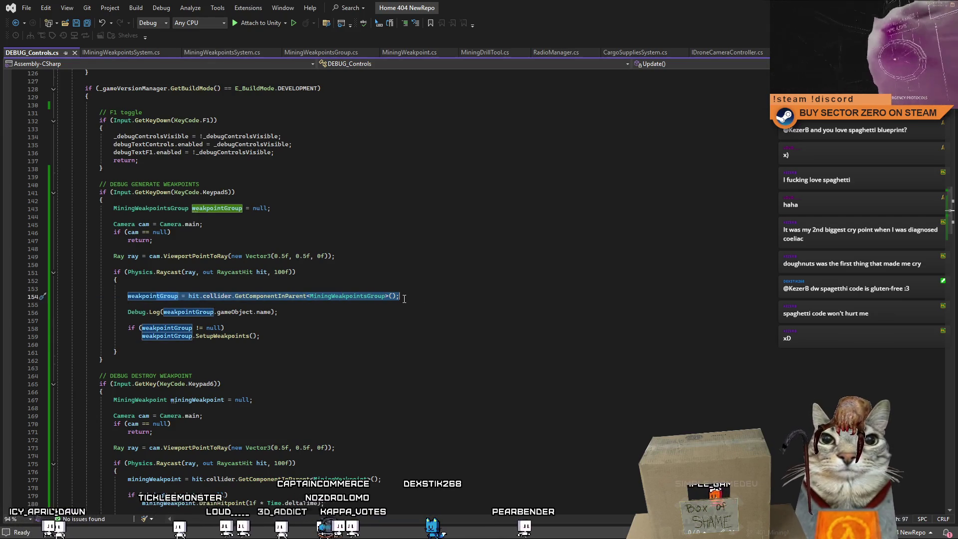
click(185, 315)
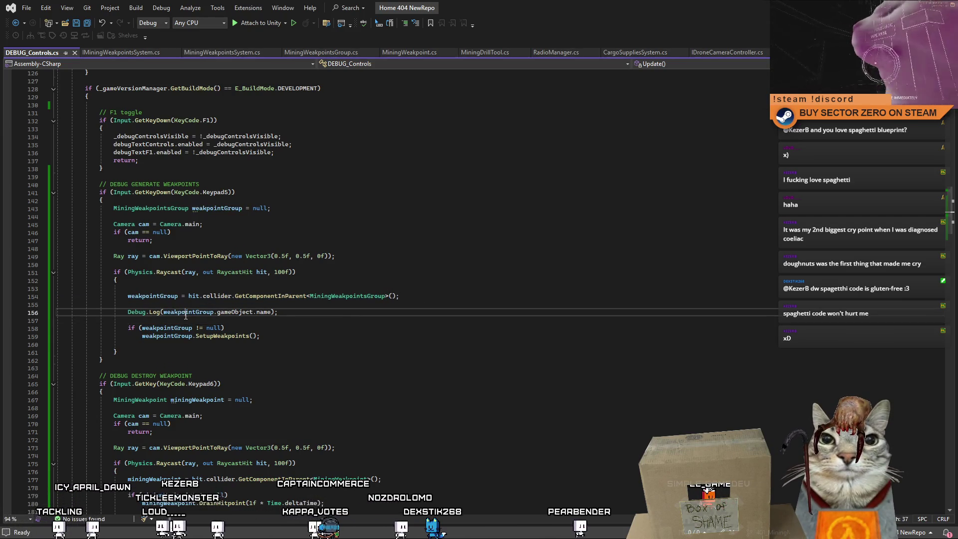
key(ctrl+Right)
key(ctrl+Right)
key(ctrl+shift+Right)
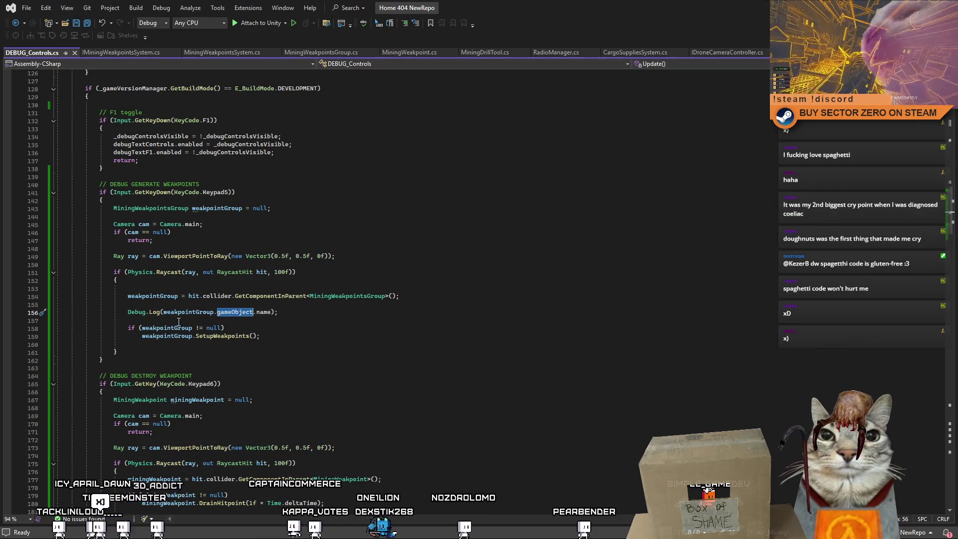
click(373, 315)
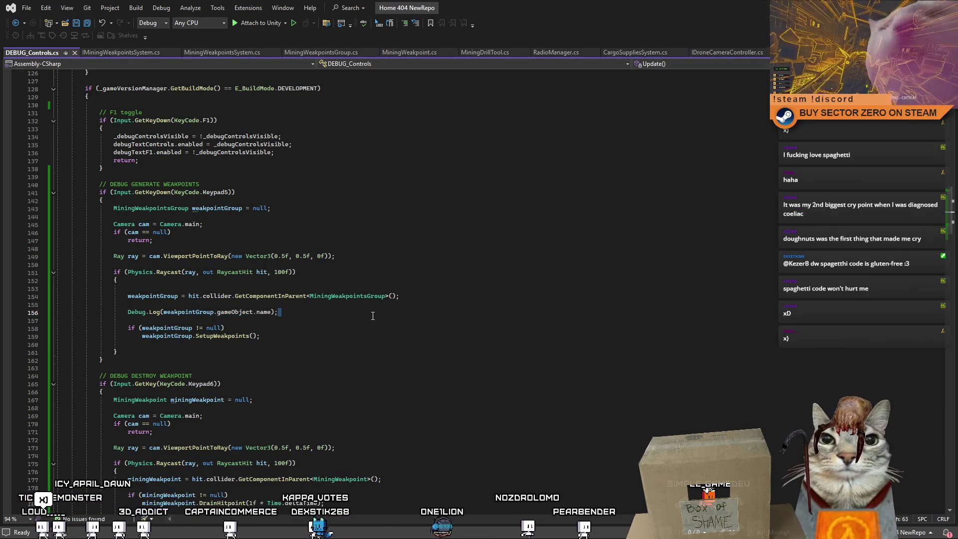
shift+click(126, 313)
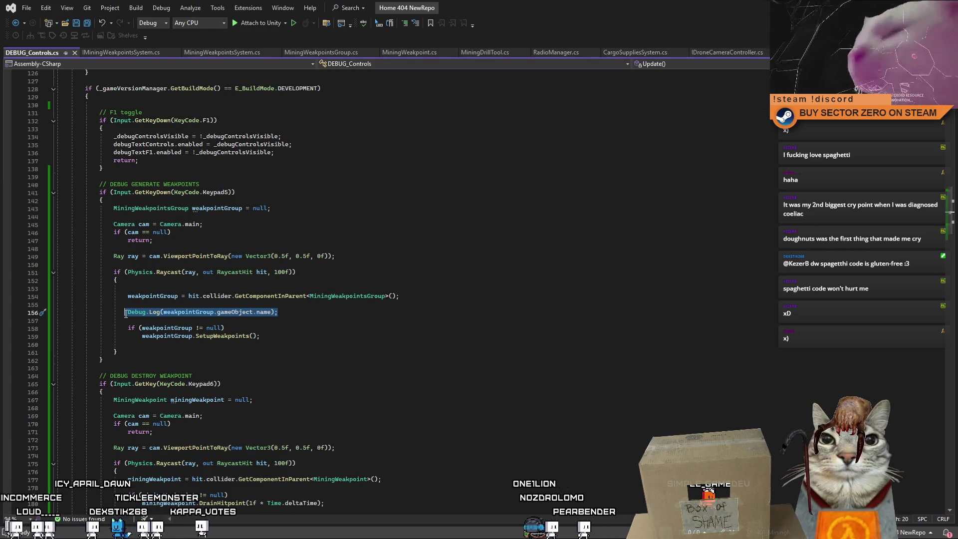
Show all references to weakpointGroup and check the SetupWeakpoints call.
click(171, 328)
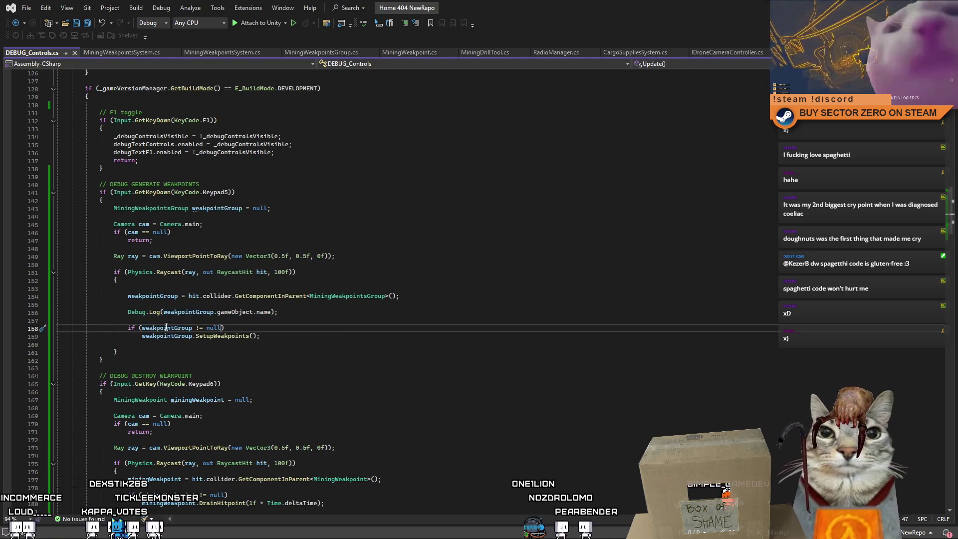
click(369, 342)
click(368, 335)
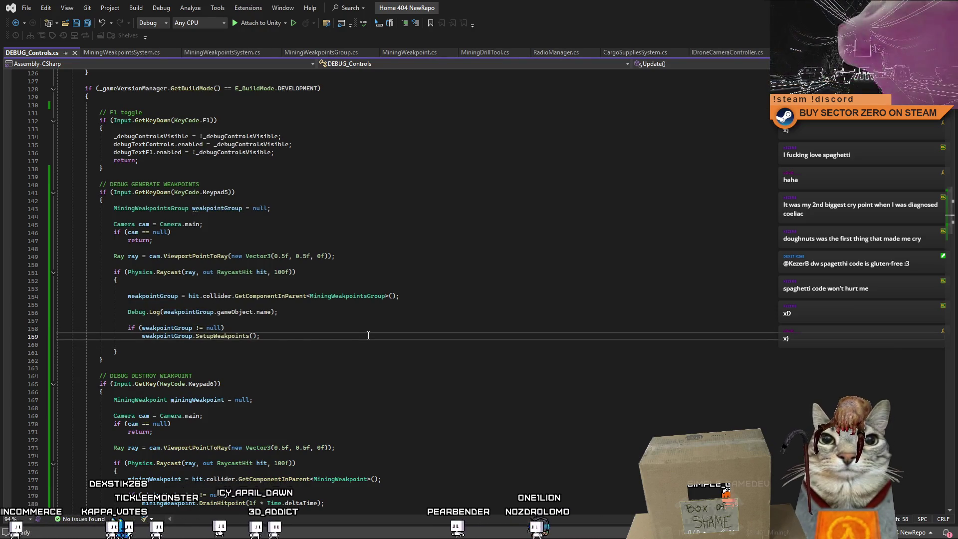
key(alt+Tab)
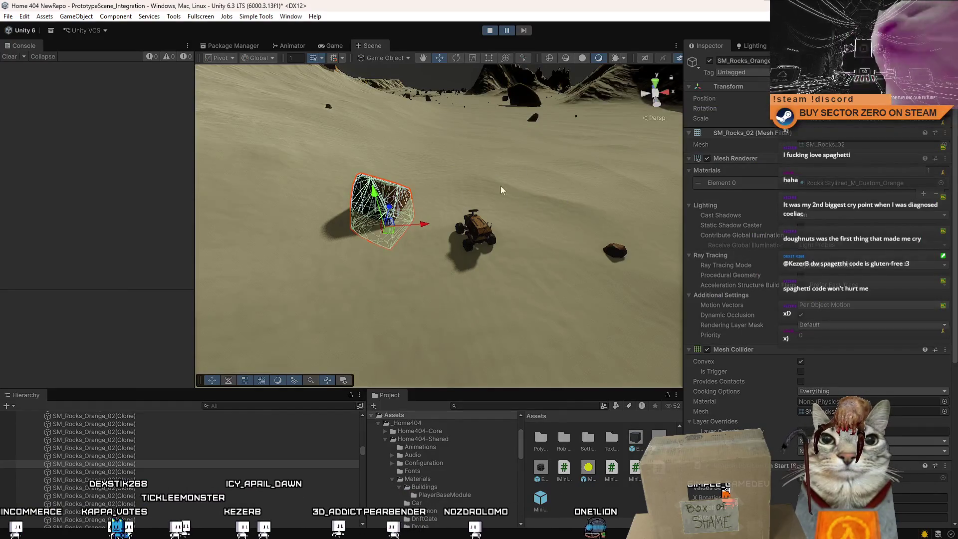
scroll(803, 295, down, 5)
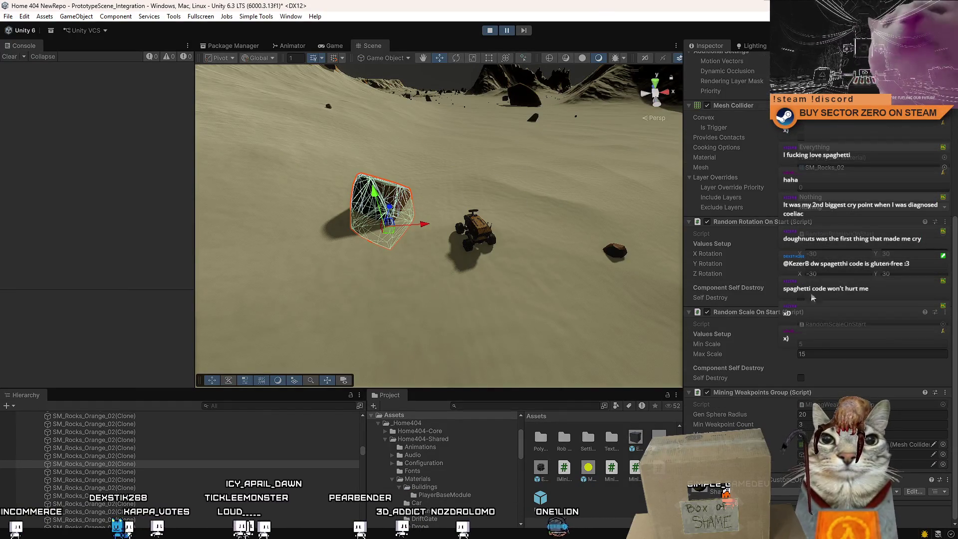
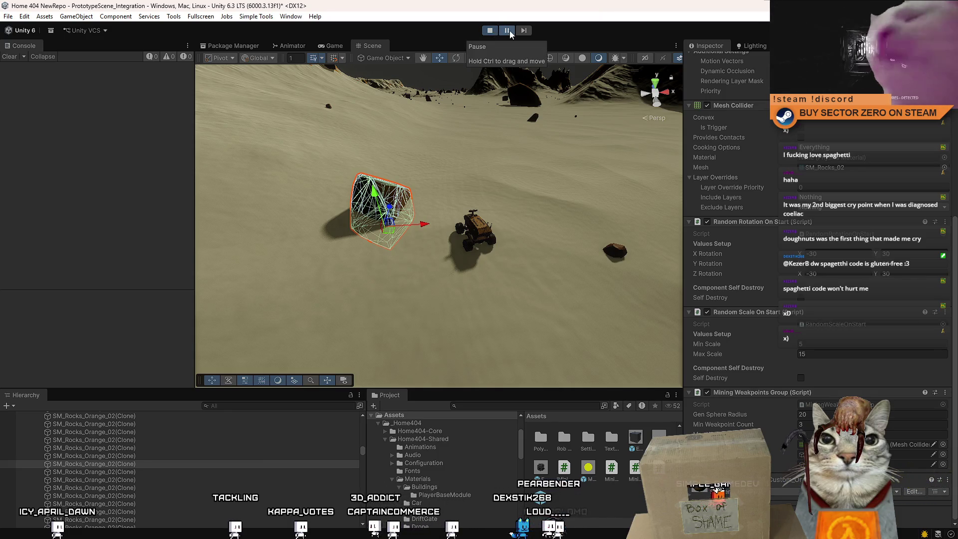
Stop play mode and switch over to the code editor.
click(490, 31)
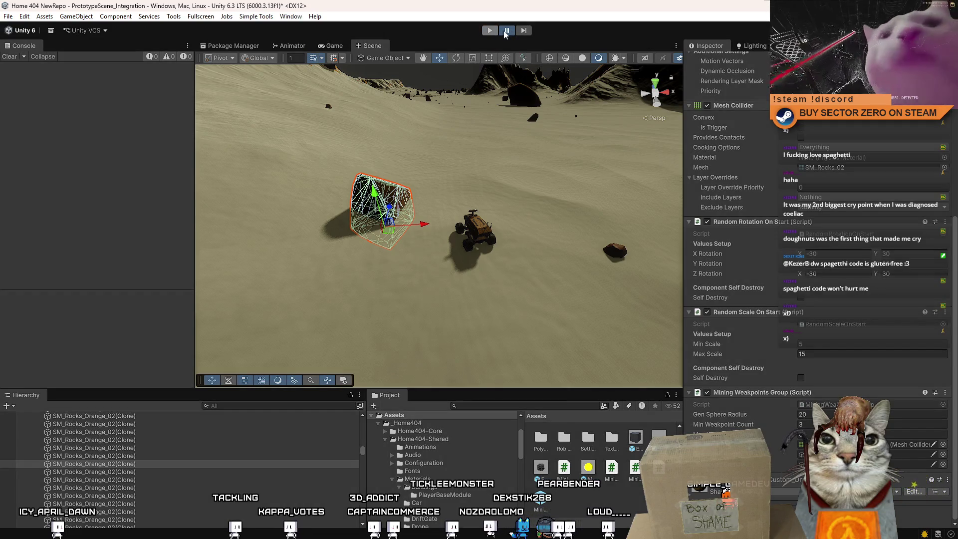
click(507, 30)
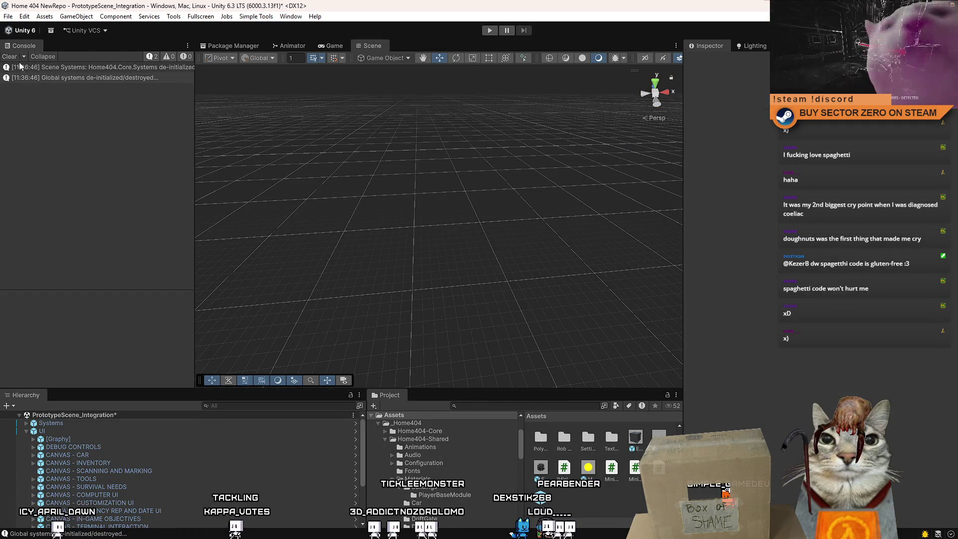
key(alt+Tab)
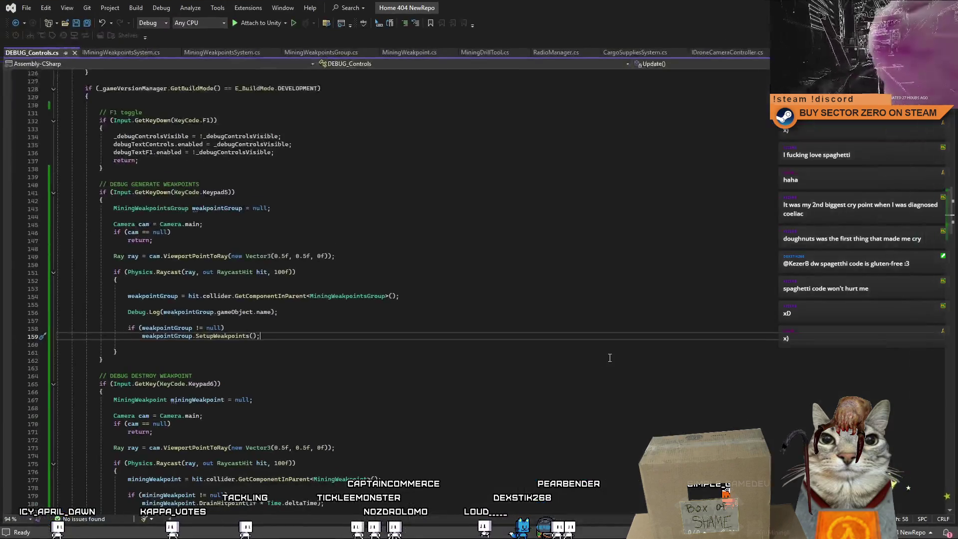
Duplicate the weakpointGroup GetComponentInParent line and turn the first copy into GetComponent.
key(Down)
key(Down)
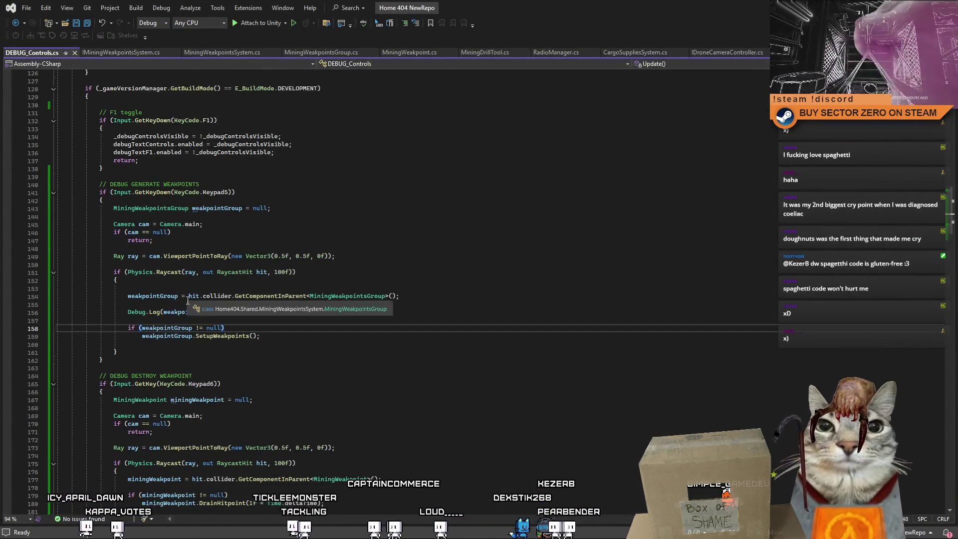
double_click(169, 298)
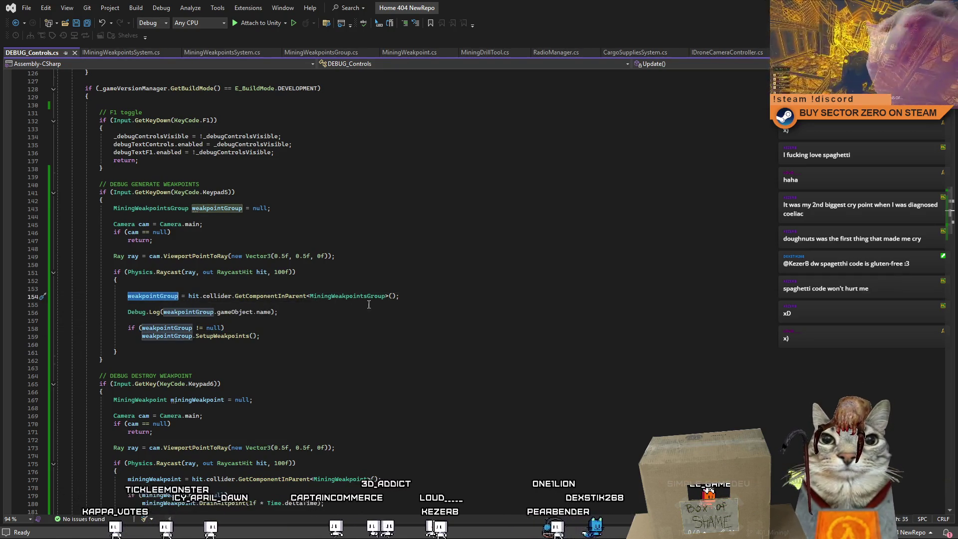
click(282, 312)
click(430, 300)
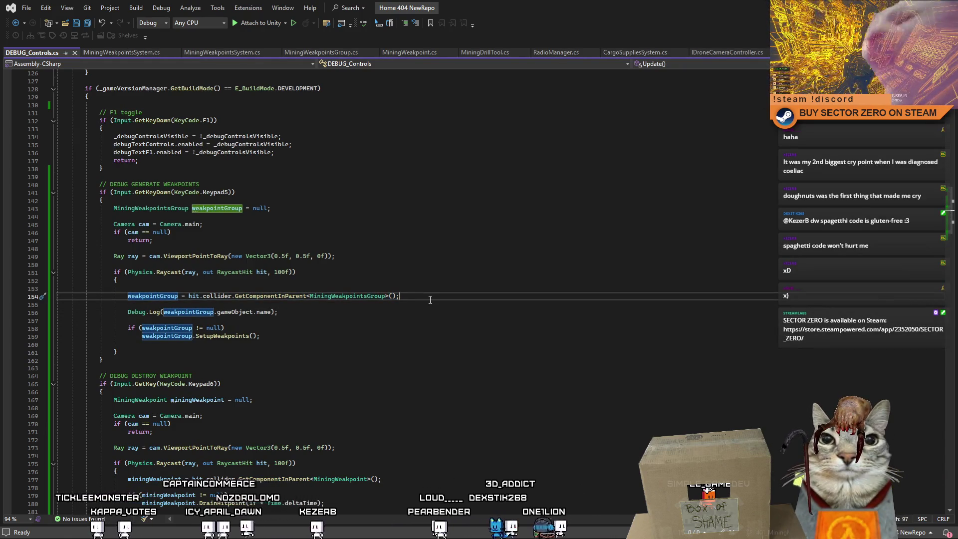
key(ctrl+d)
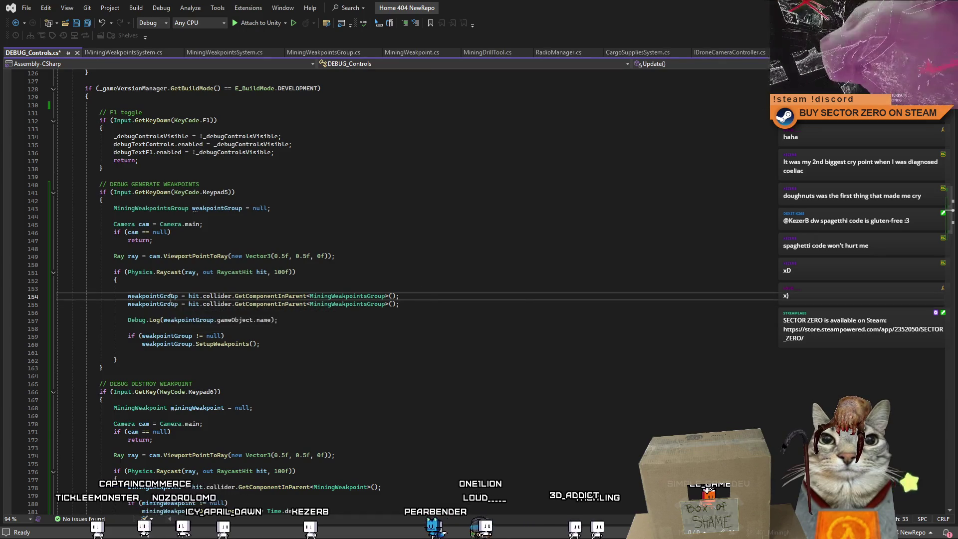
click(255, 298)
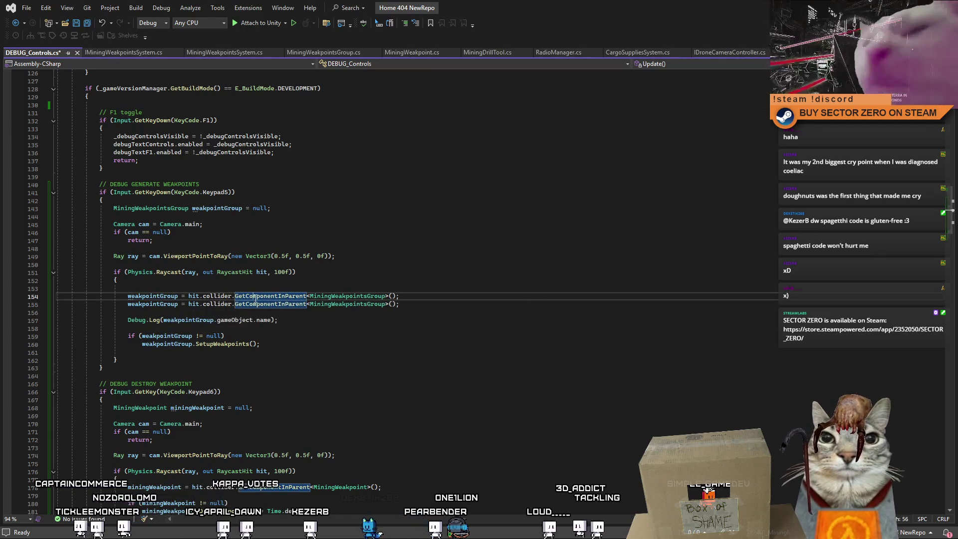
double_click(255, 296)
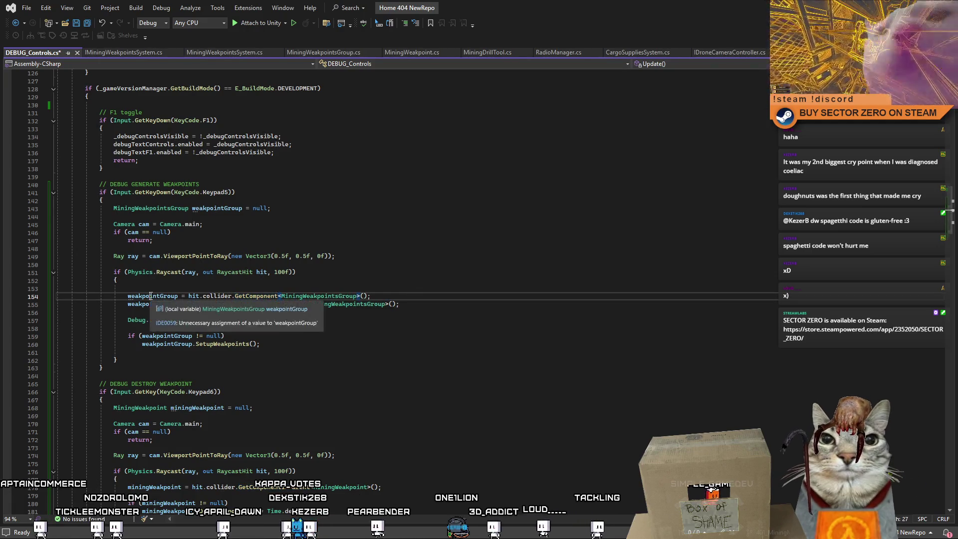
click(402, 296)
Add an if (weakpointGroup == null) check with the GetComponentInParent fallback indented beneath it.
key(Return)
key(BackSpace)
key(BackSpace)
key(BackSpace)
key(Return)
text(if()
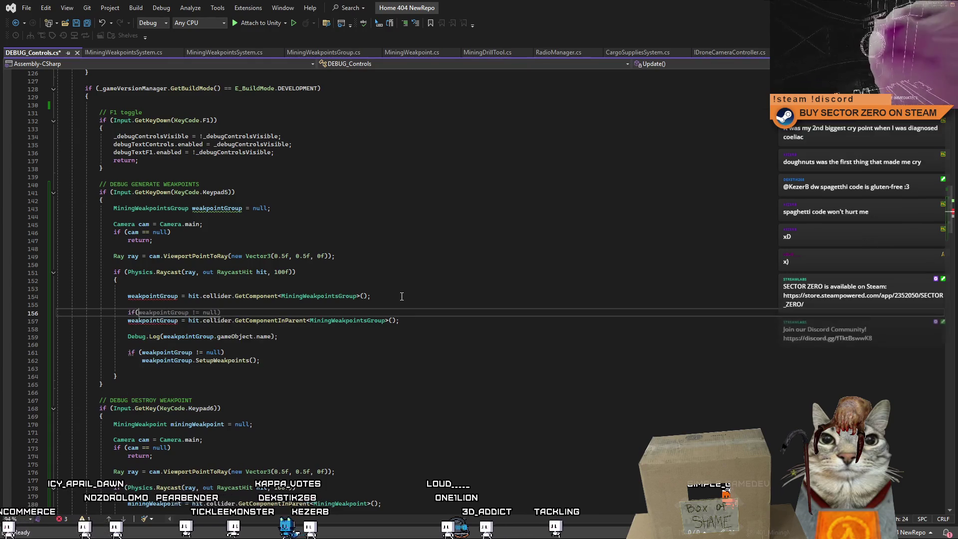
key(Tab)
text())
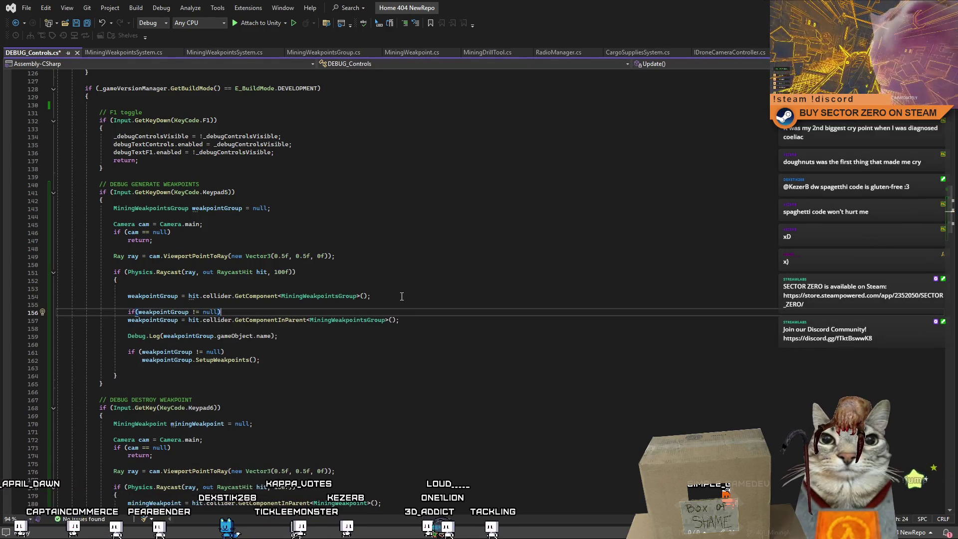
key(BackSpace)
key(BackSpace)
key(BackSpace)
text(== null))
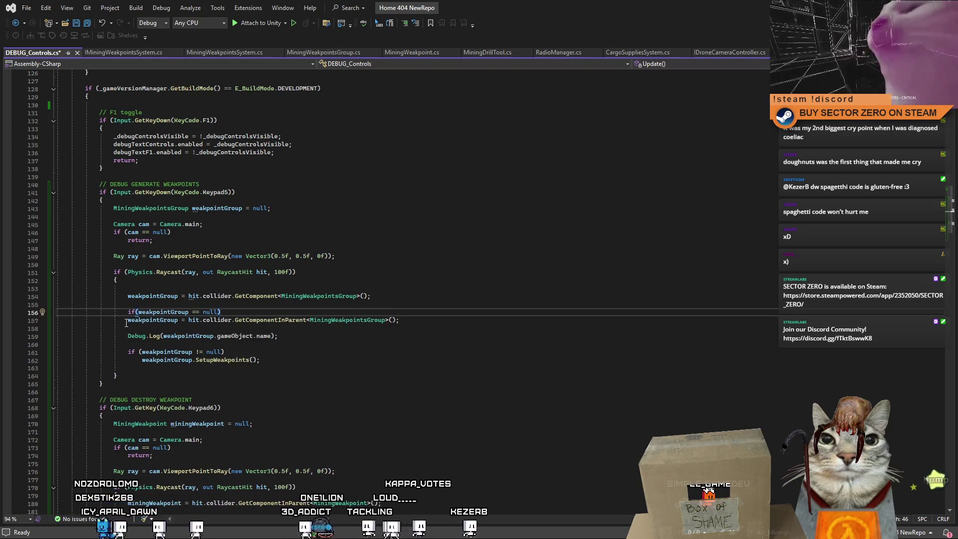
key(Down)
key(Home)
key(Tab)
key(Down)
Delete the Debug.Log line and save DEBUG_Controls.cs.
click(326, 344)
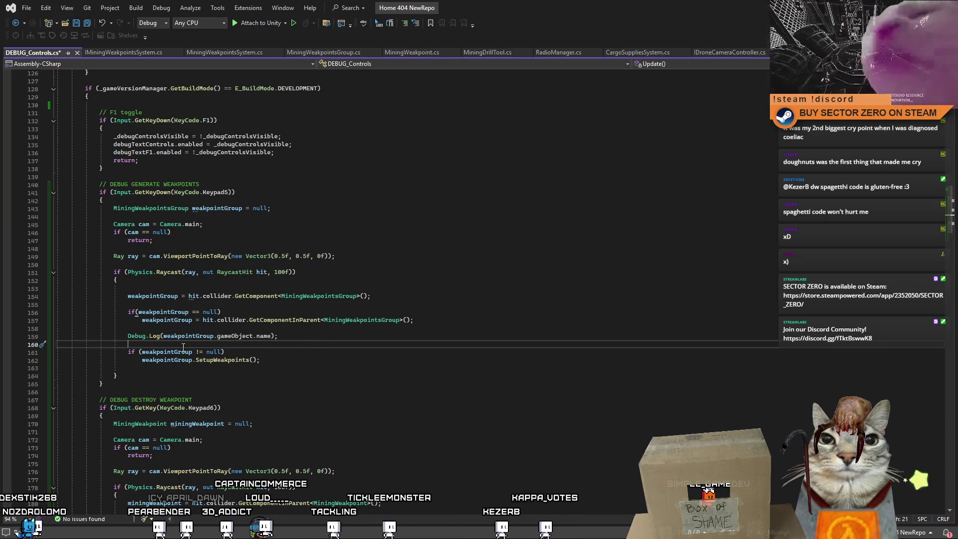
click(30, 337)
key(BackSpace)
key(BackSpace)
key(Tab)
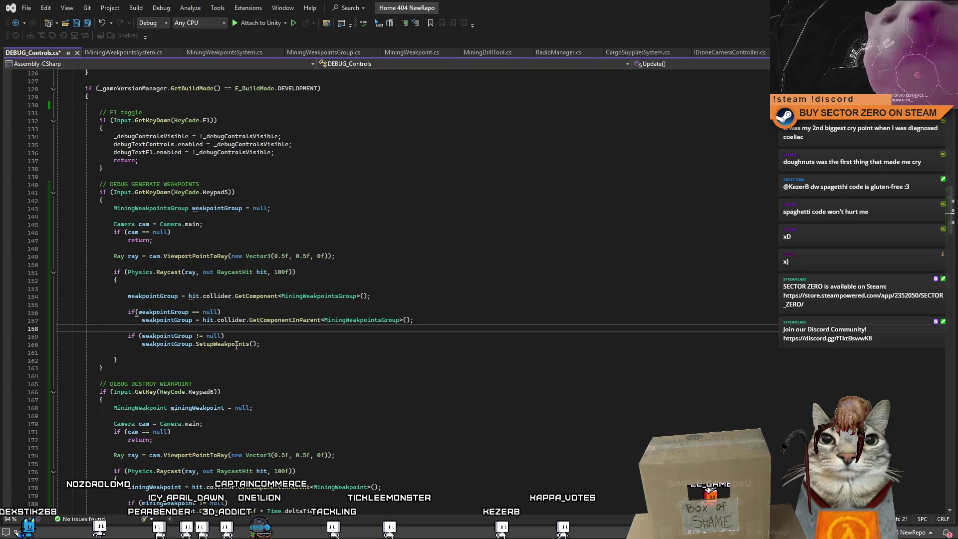
double_click(155, 313)
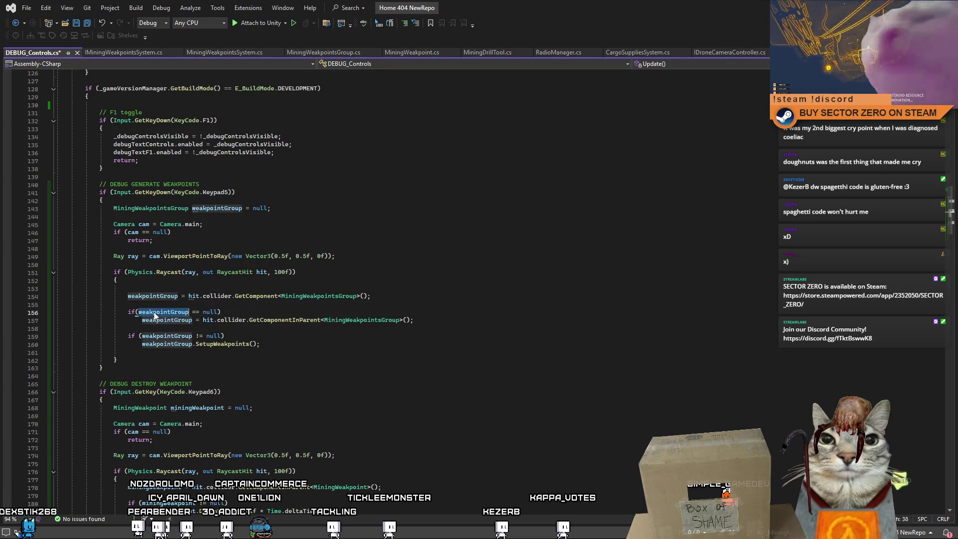
key(Down)
key(Down)
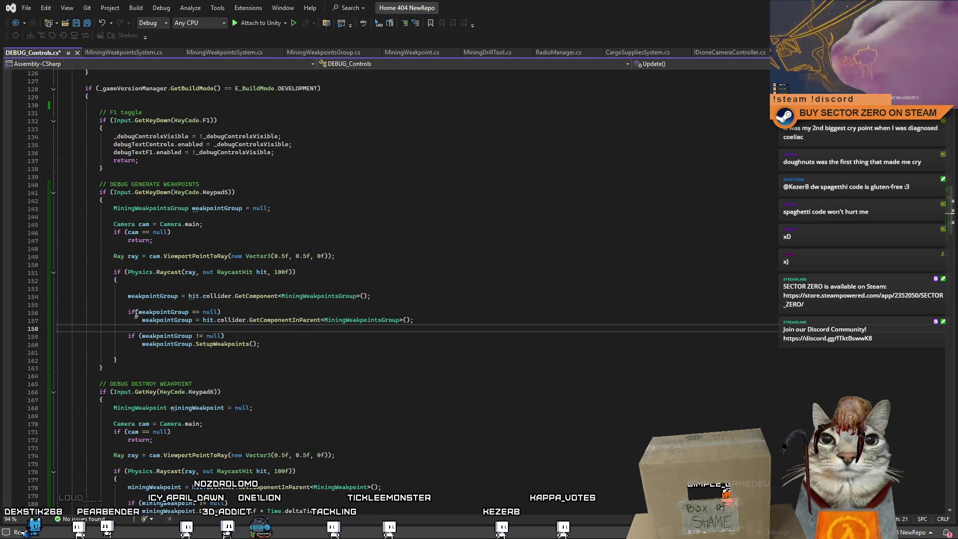
click(241, 344)
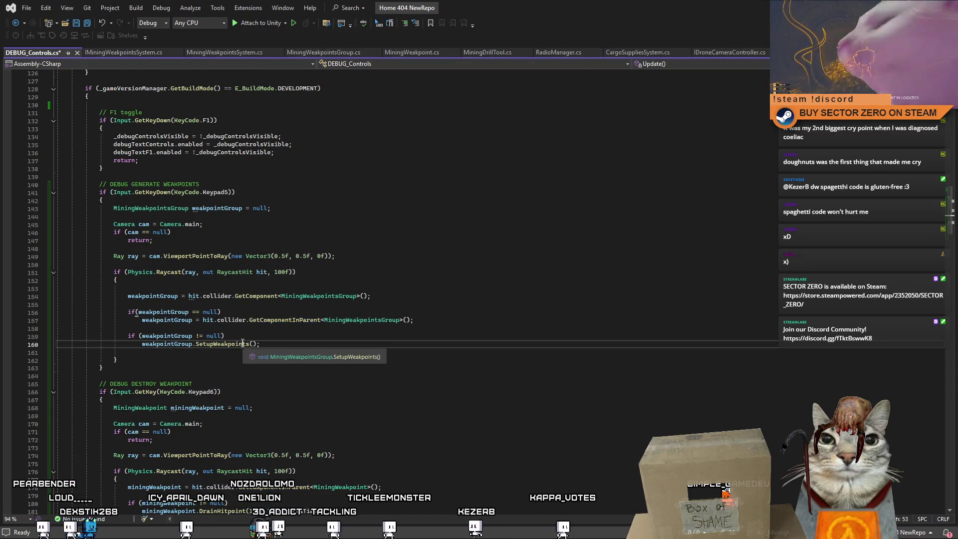
click(164, 357)
key(ctrl+s)
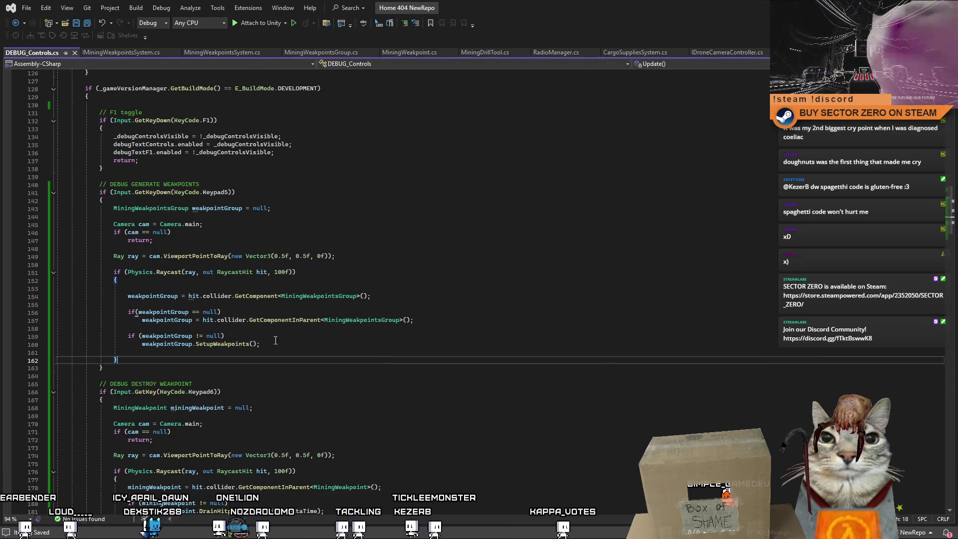
click(227, 335)
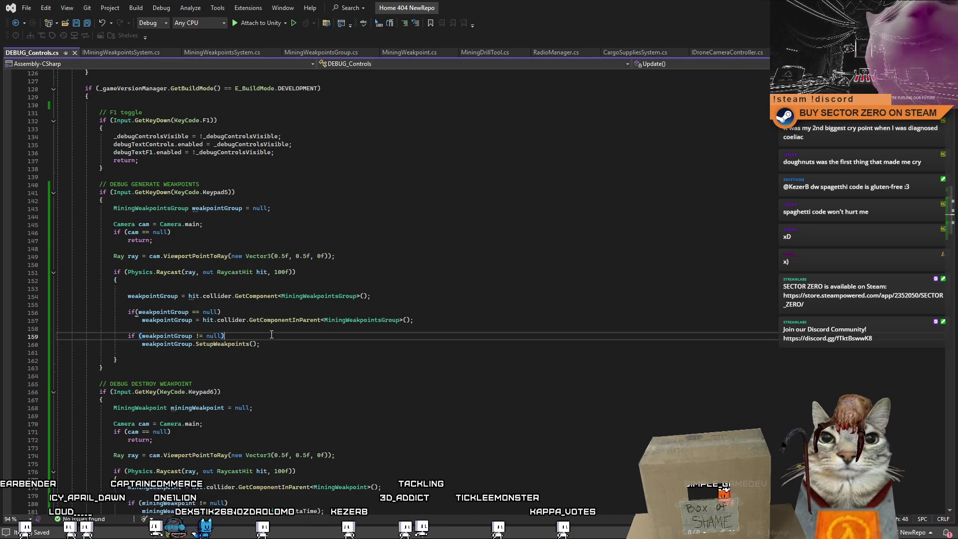
click(394, 385)
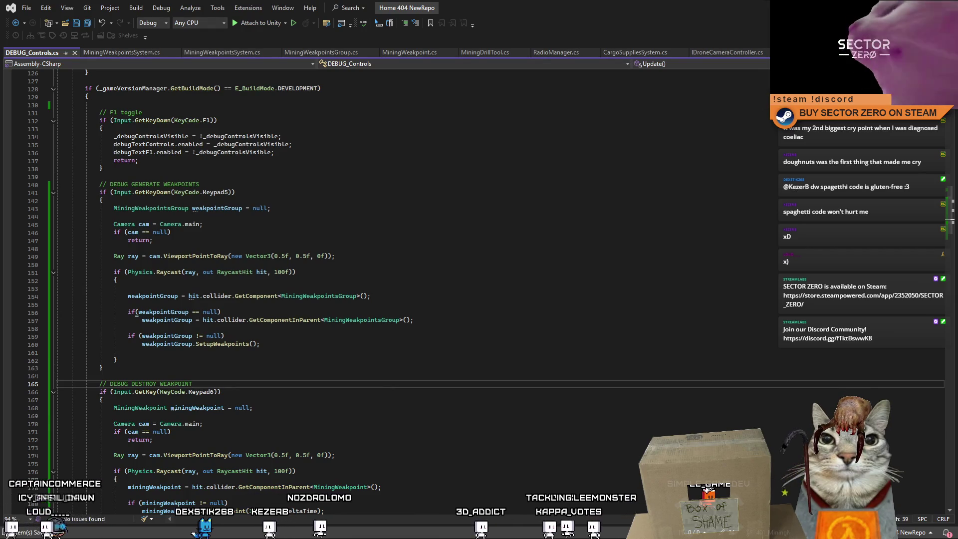
key(alt+Tab)
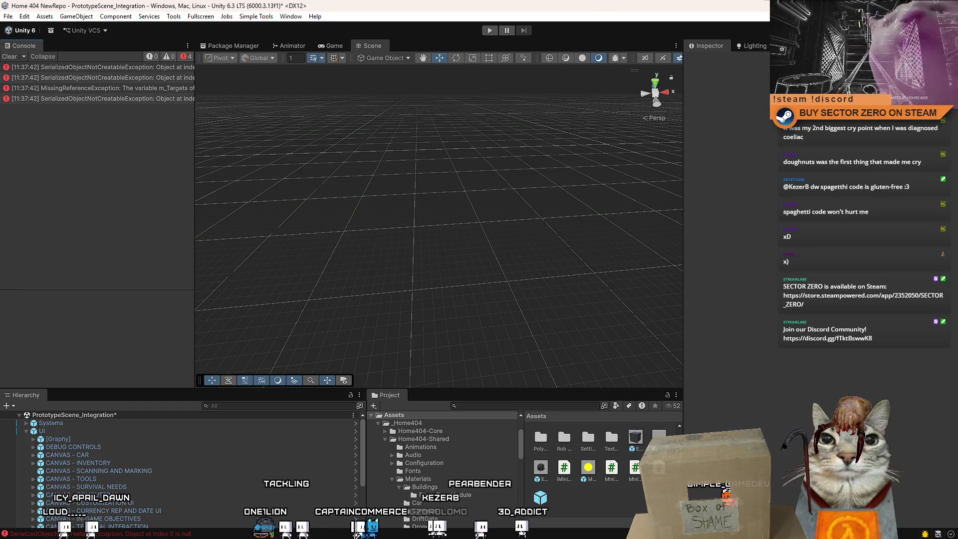
Clear the Console errors and enter play mode.
click(9, 57)
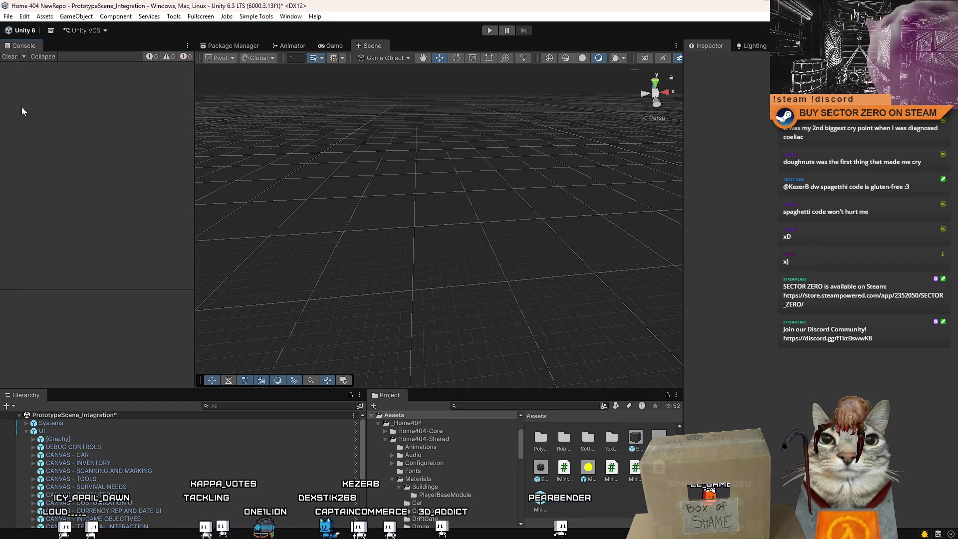
click(487, 28)
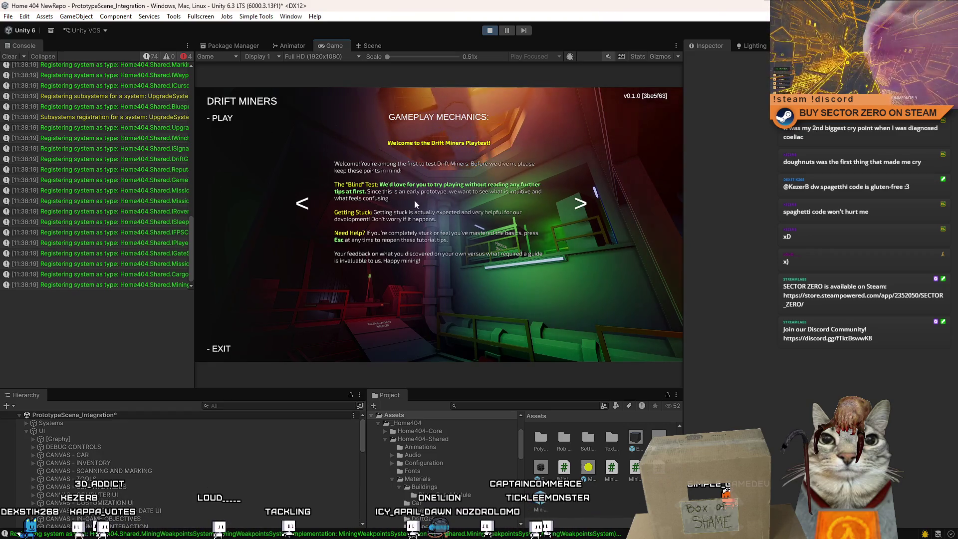
Start the game and drive the rover down the corridor, over the red bridge and across the snowfield.
click(222, 119)
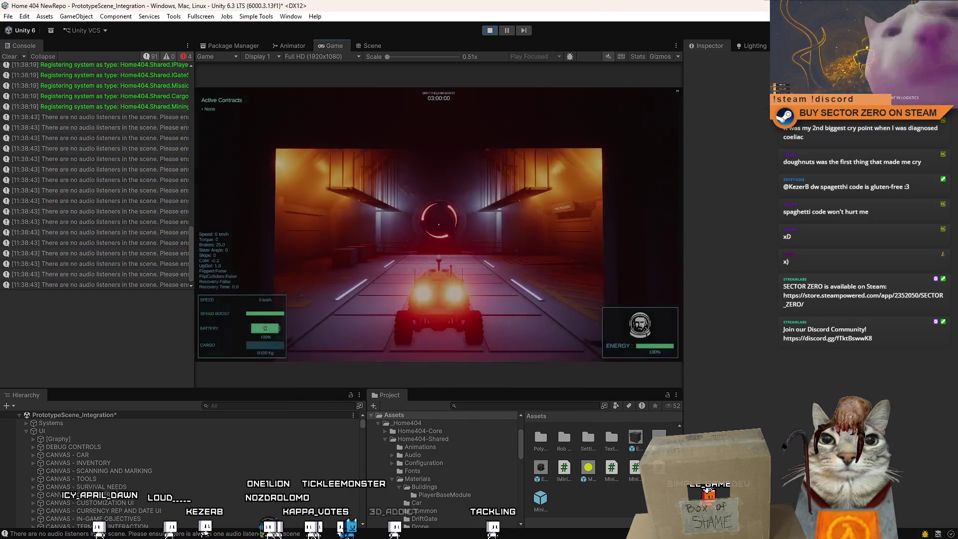
key(w)
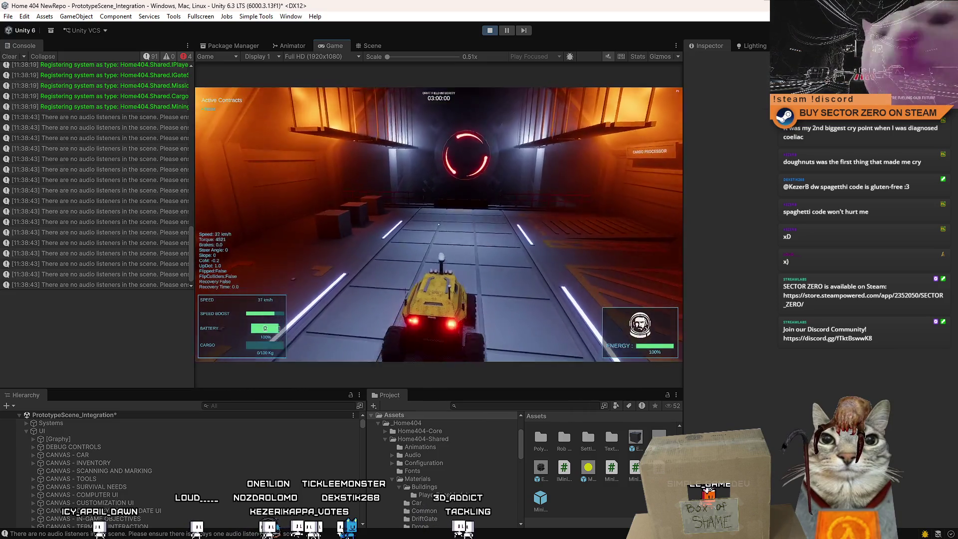
key(s)
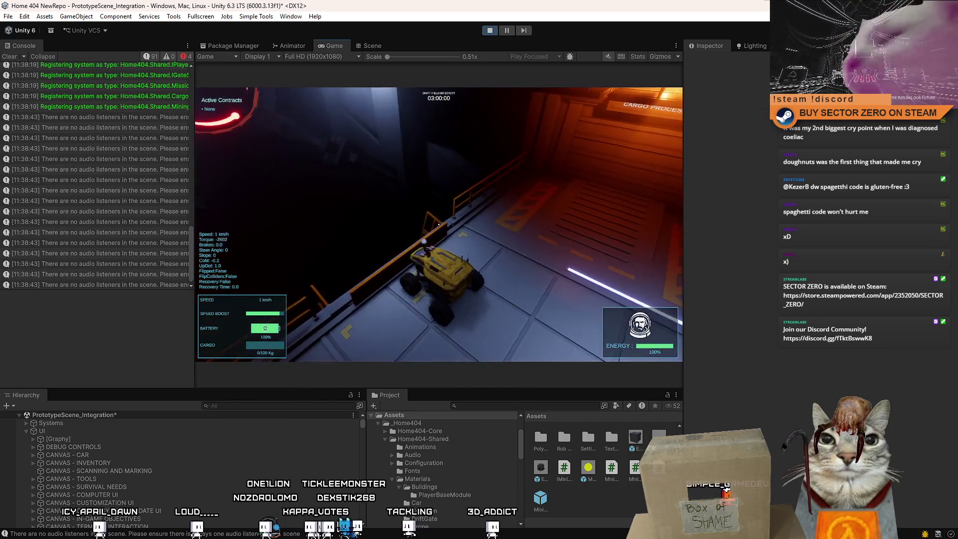
key(w)
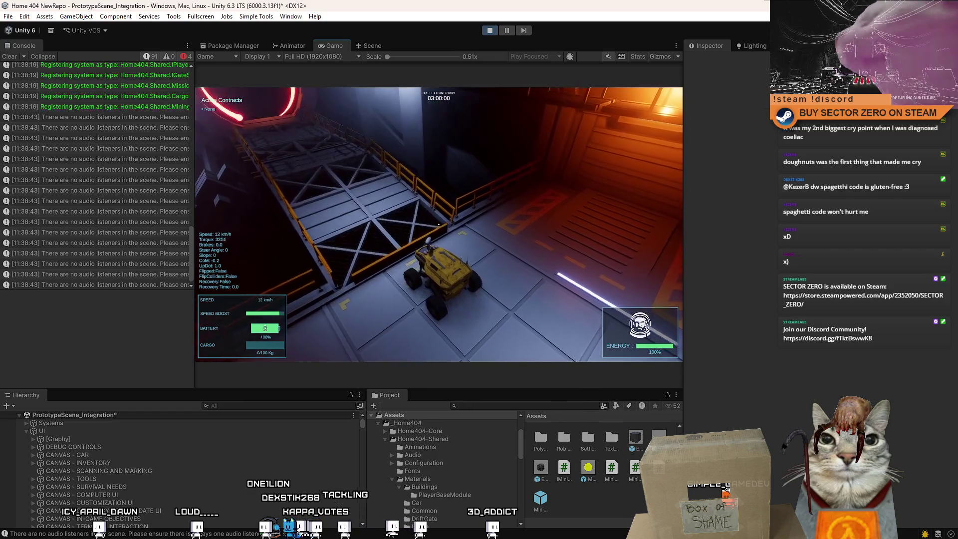
key(w)
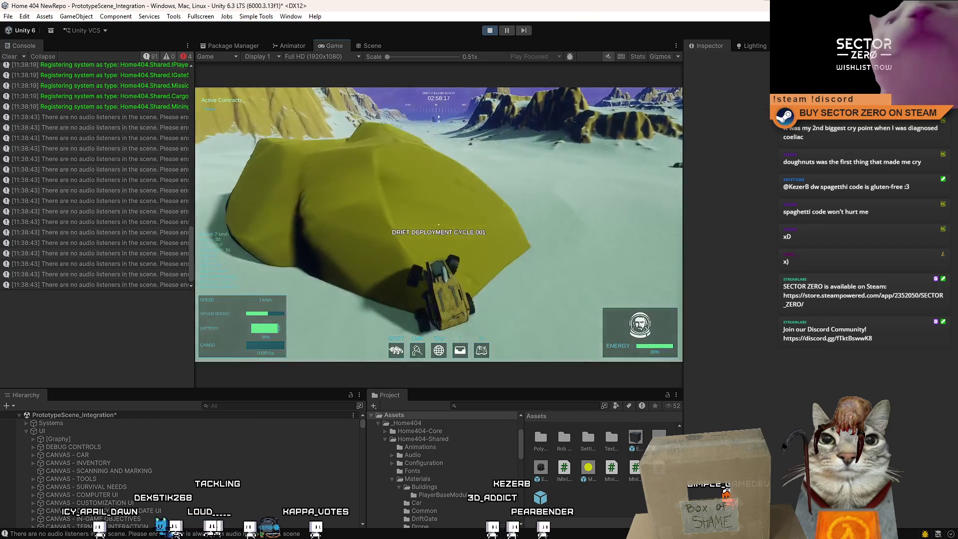
key(s)
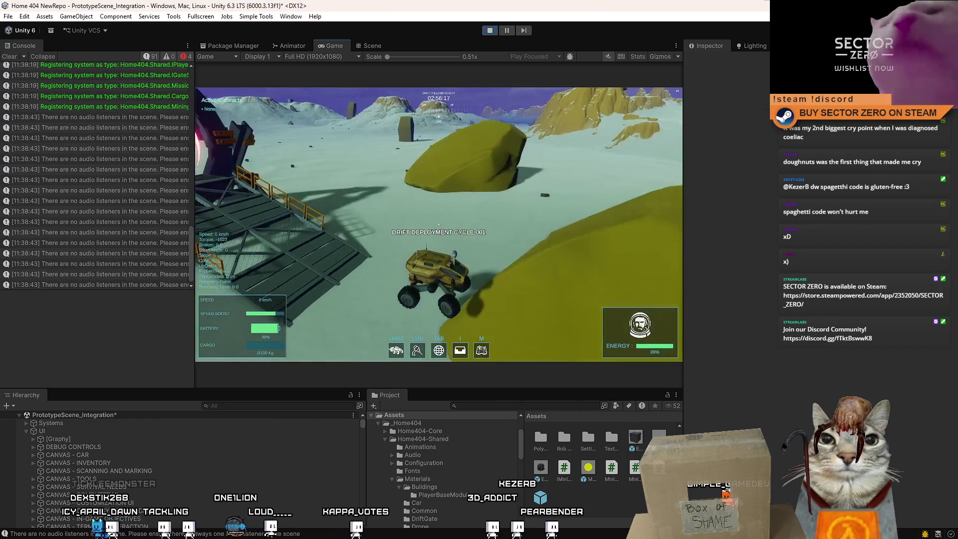
key(w)
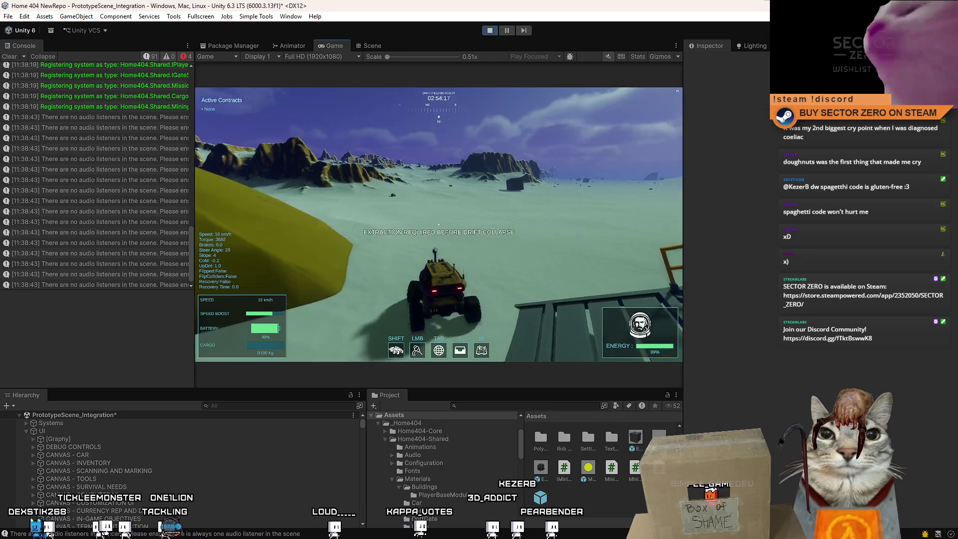
Steer the rover left around the glowing cube and bring up the pause menu.
key(Escape)
key(Escape)
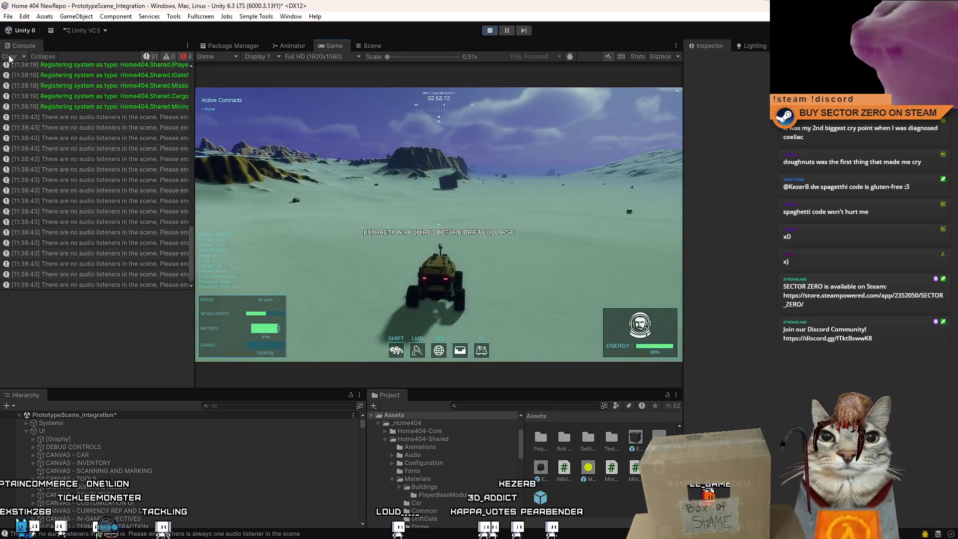
key(a)
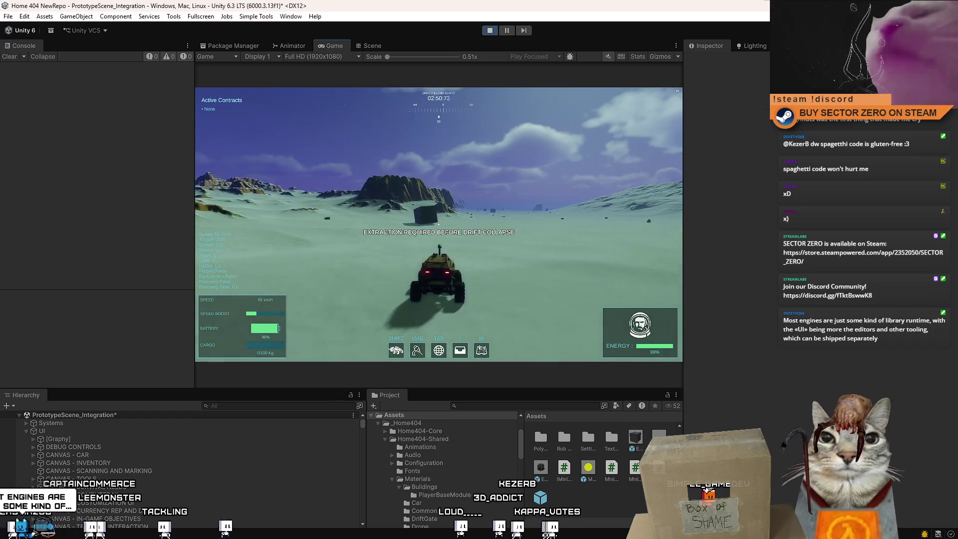
key(a)
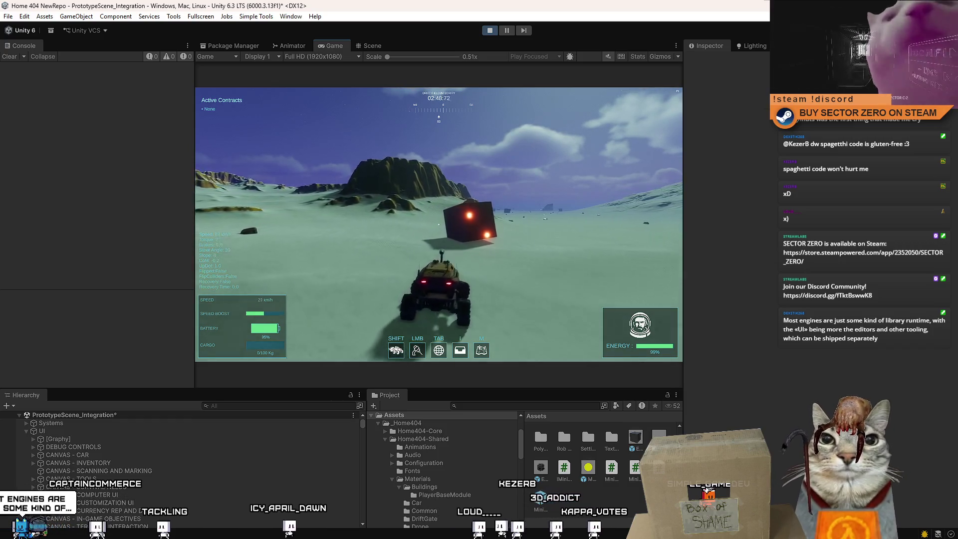
key(a)
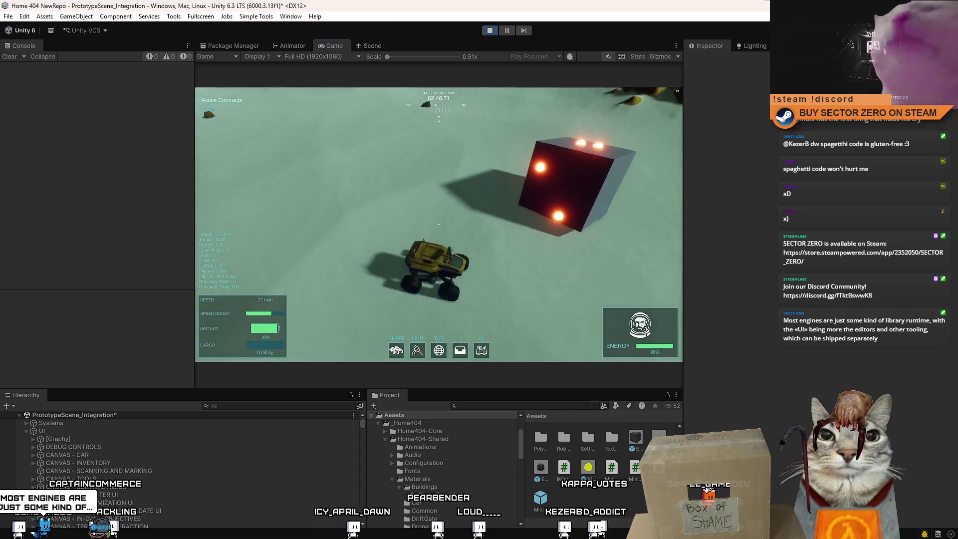
key(a)
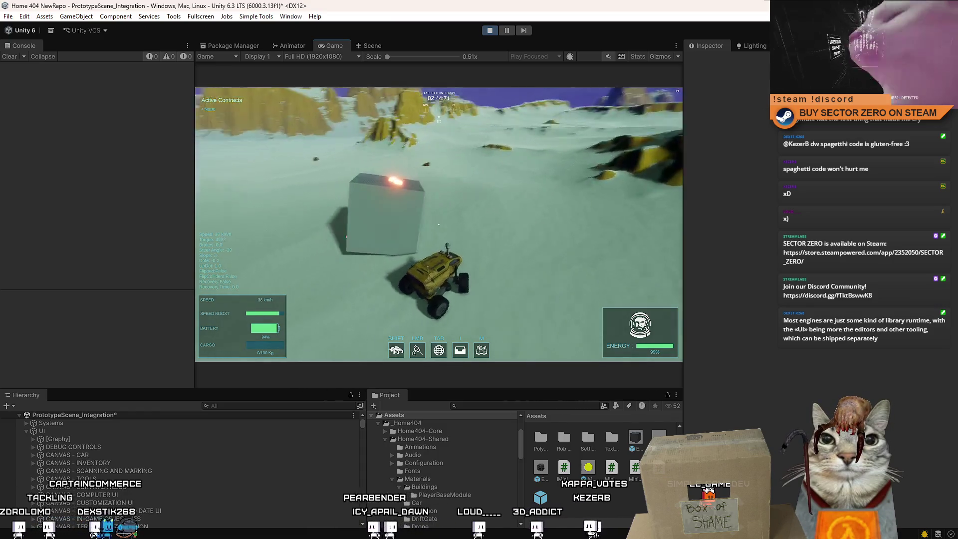
key(a)
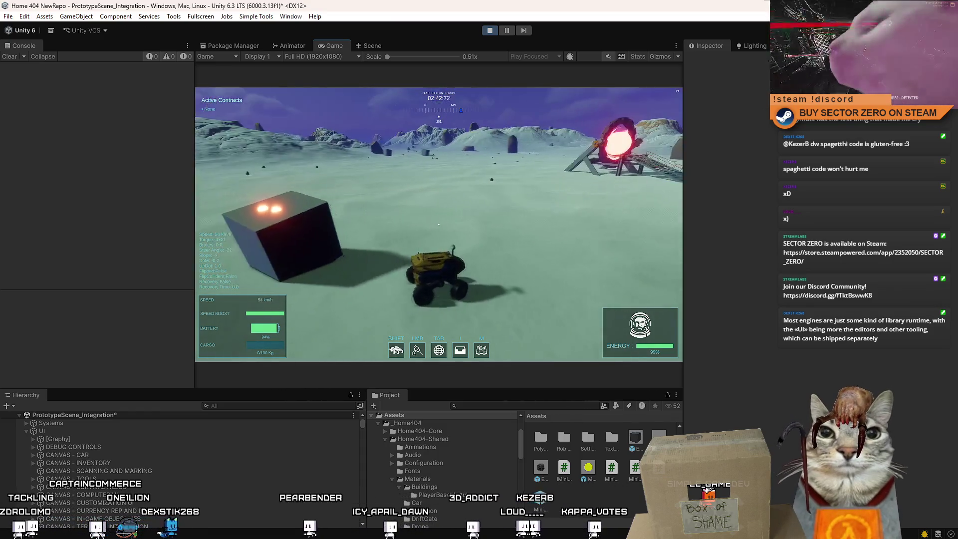
key(Escape)
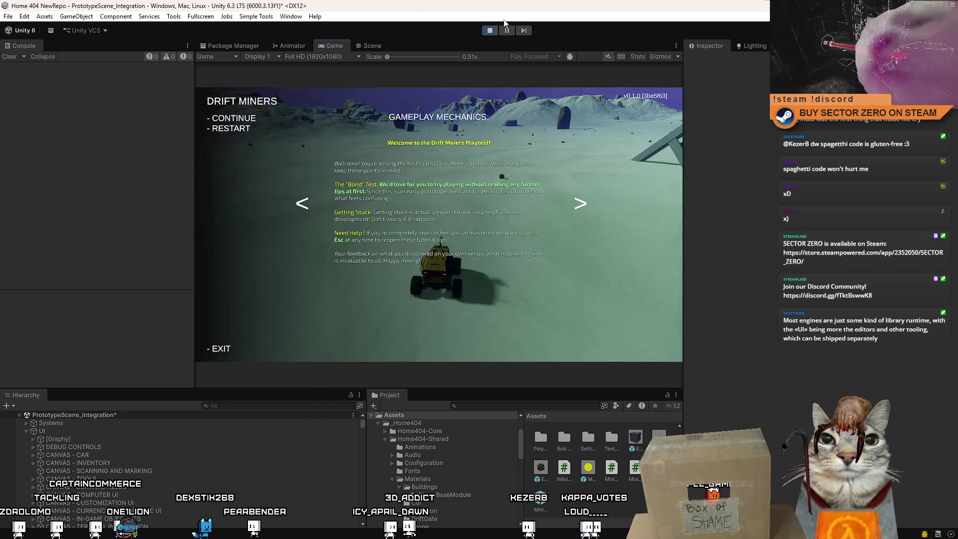
Pause play, switch to the Scene view, and find and frame SimplePrototypeCar(Clone) via Hierarchy search.
click(506, 30)
click(370, 45)
text(prtoto)
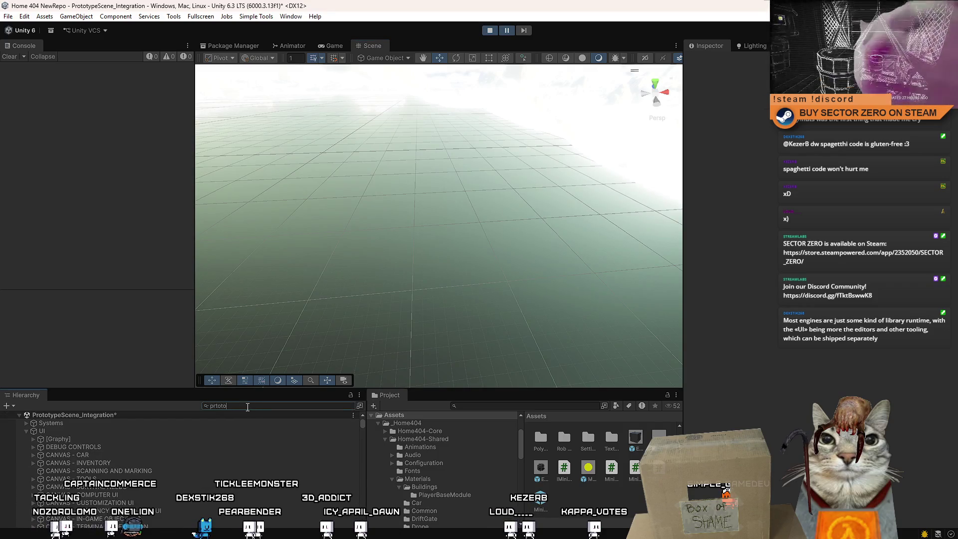
text(type ca)
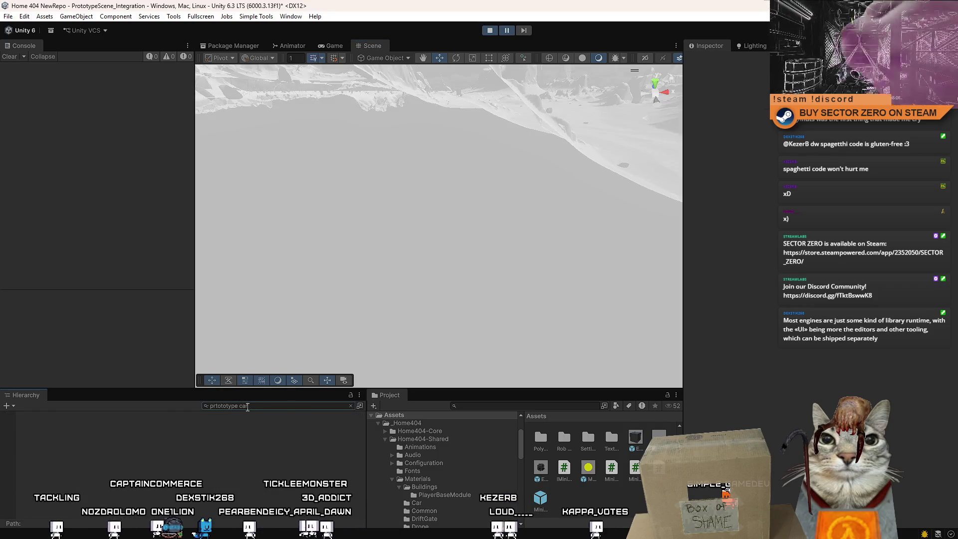
click(216, 406)
key(BackSpace)
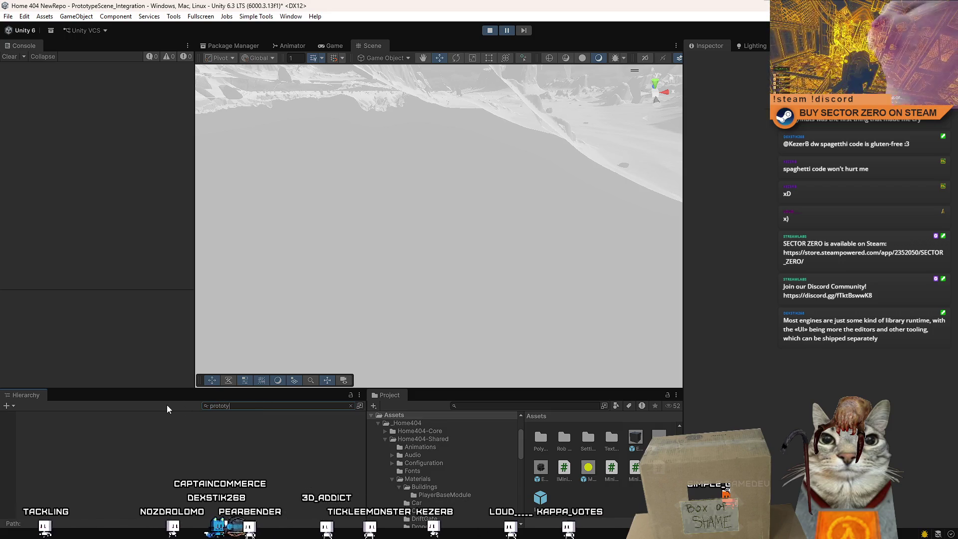
click(185, 423)
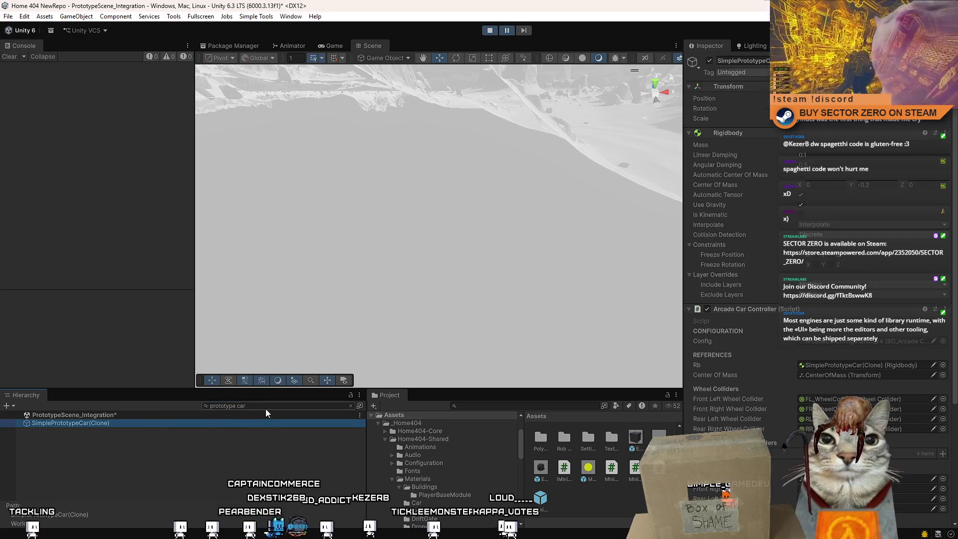
click(266, 407)
key(BackSpace)
double_click(118, 495)
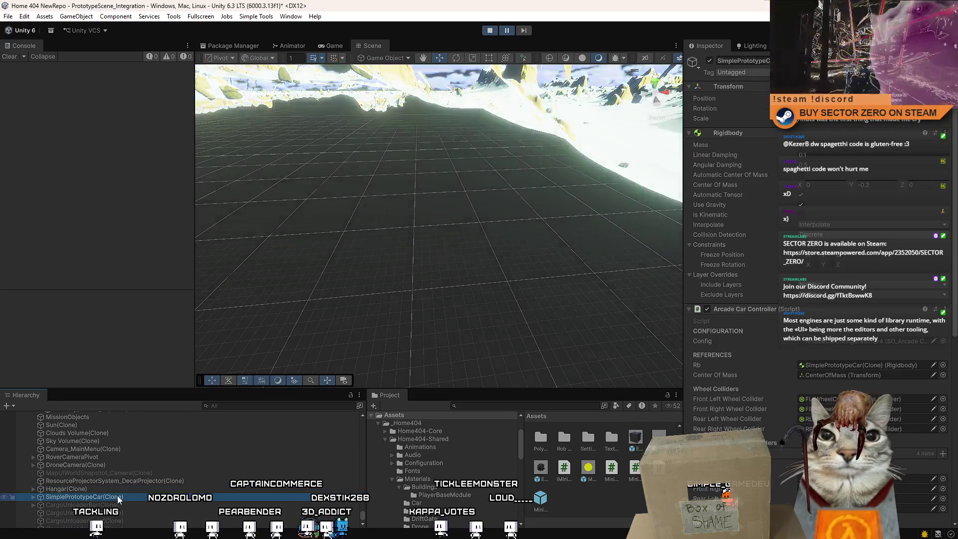
Create a cube from GameObject > 3D Object and raise it above the ground near the rover.
mouse_move(461, 290)
mouse_down()
mouse_move(243, 274)
mouse_move(179, 200)
mouse_up()
click(80, 17)
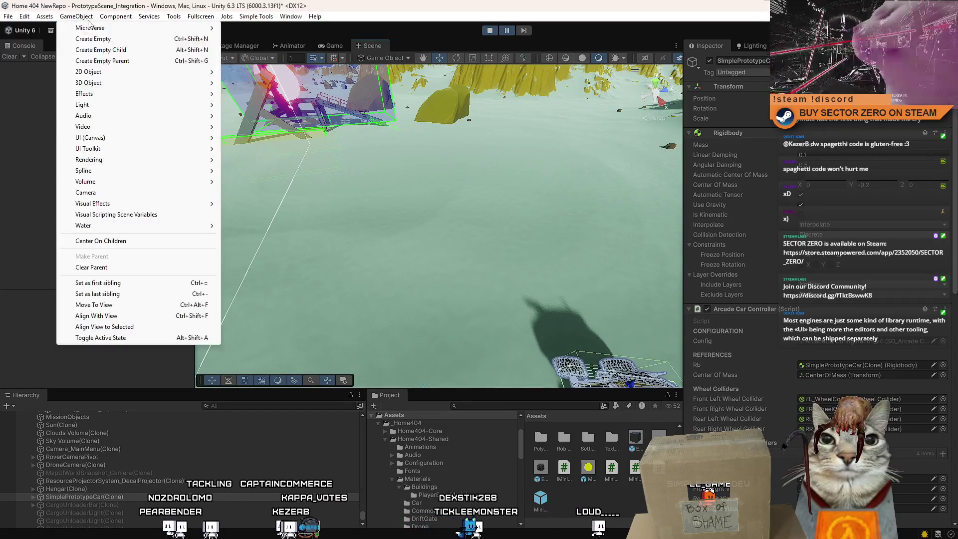
mouse_move(118, 86)
click(240, 83)
scroll(415, 199, up, 3)
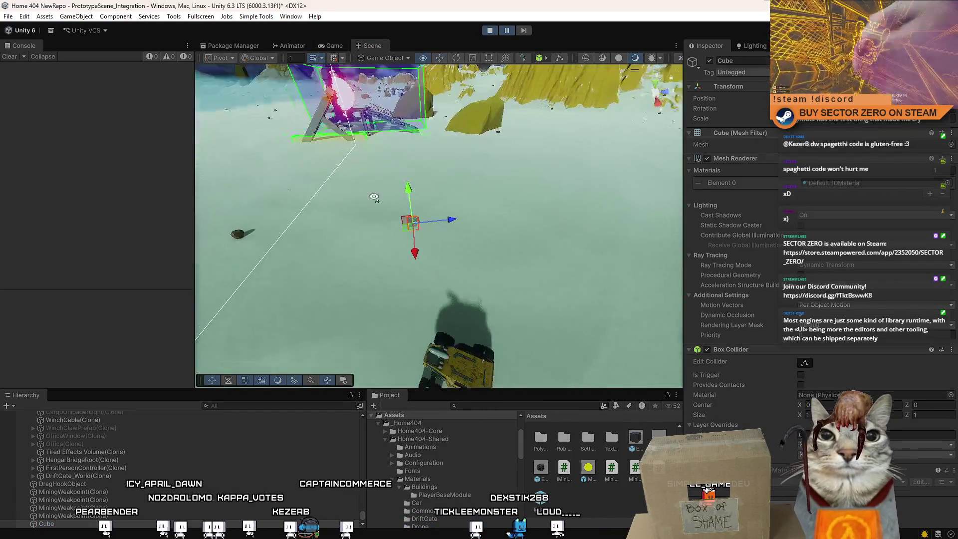
mouse_move(420, 209)
mouse_down()
mouse_move(432, 164)
mouse_move(614, 110)
mouse_up()
key(r)
mouse_move(427, 150)
mouse_down()
mouse_move(428, 180)
mouse_move(428, 159)
mouse_up()
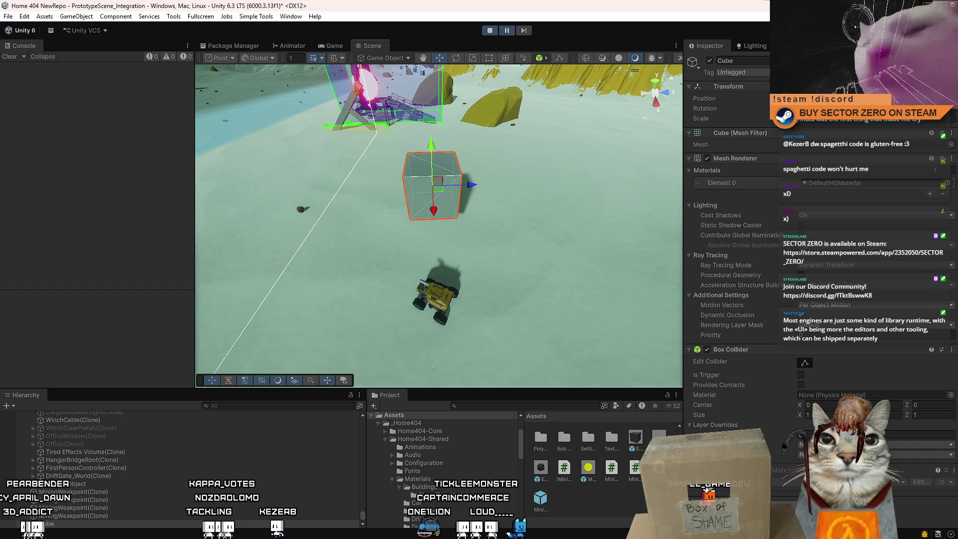
Add the Mining Weakpoints script to the cube and frame it in the Scene view.
key(ctrl+shift+a)
text(rig)
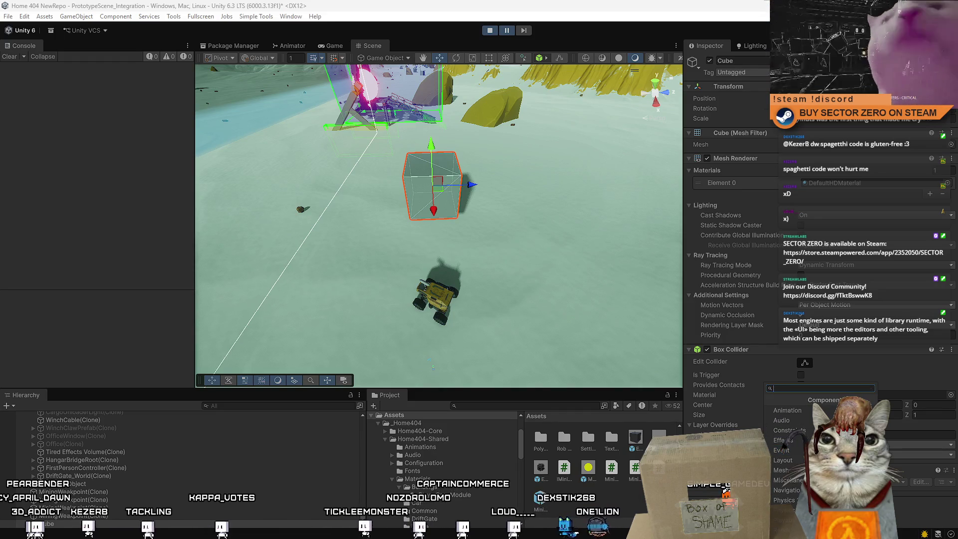
text(weakpo)
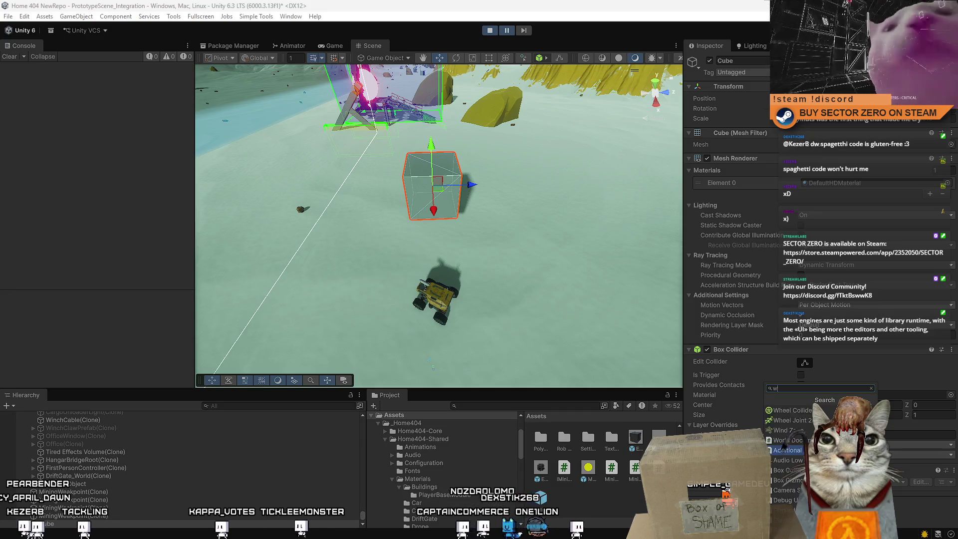
key(Return)
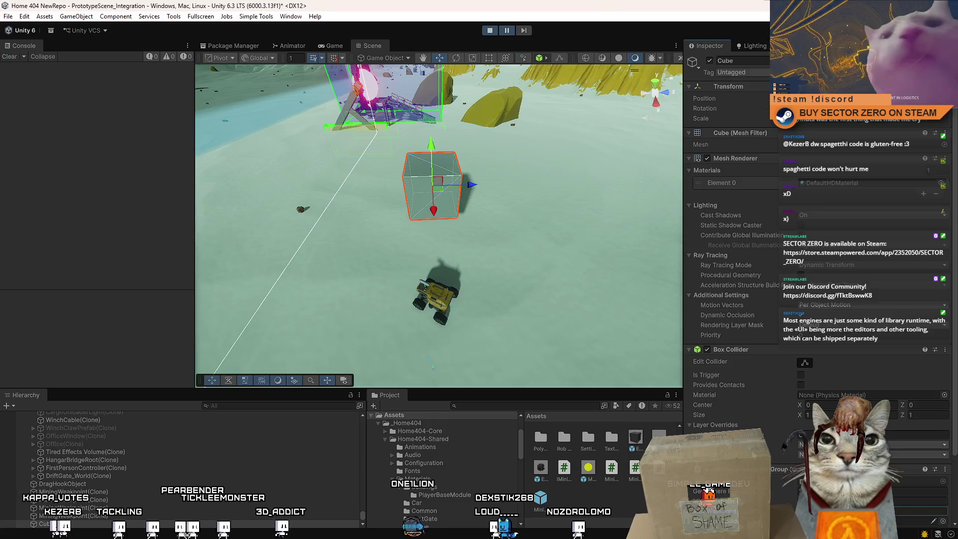
scroll(781, 494, down, 1)
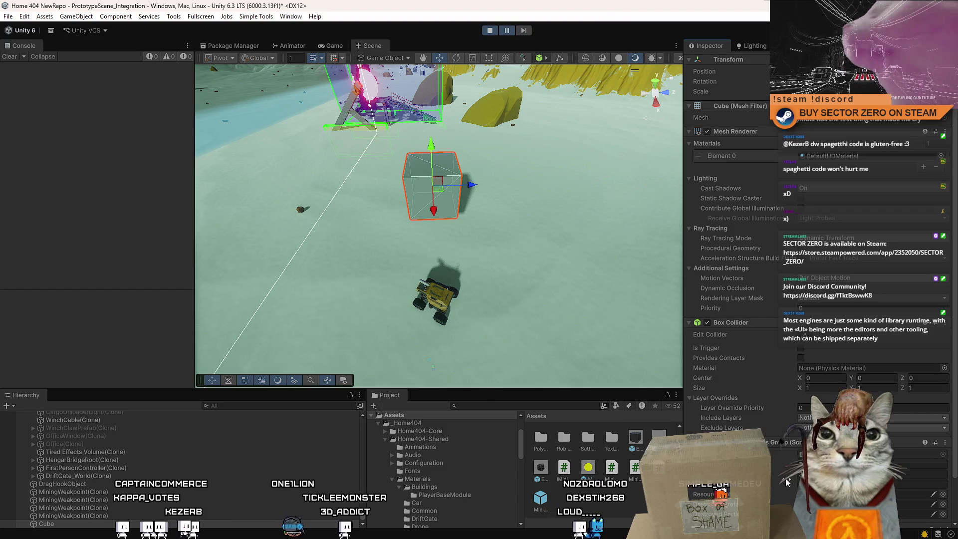
drag(504, 214, 540, 229)
key(f)
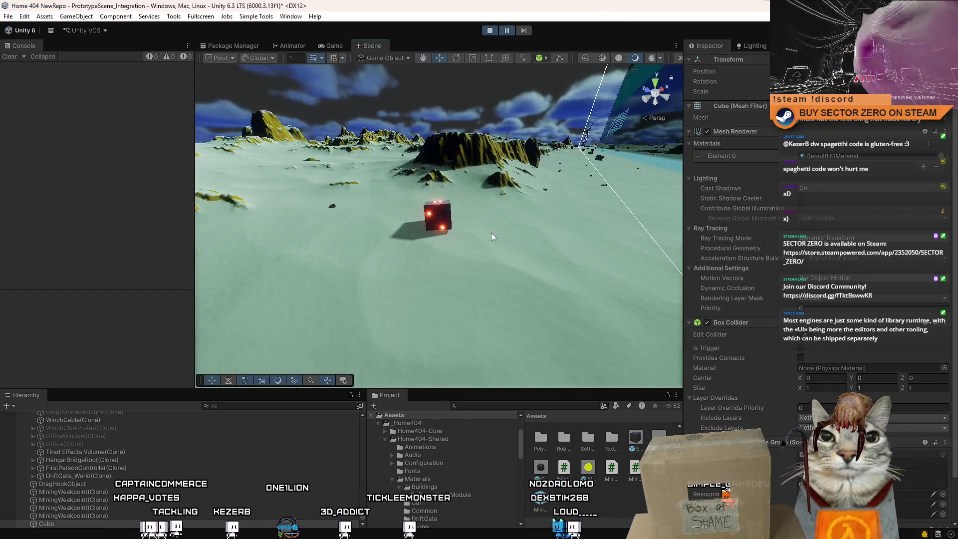
click(441, 220)
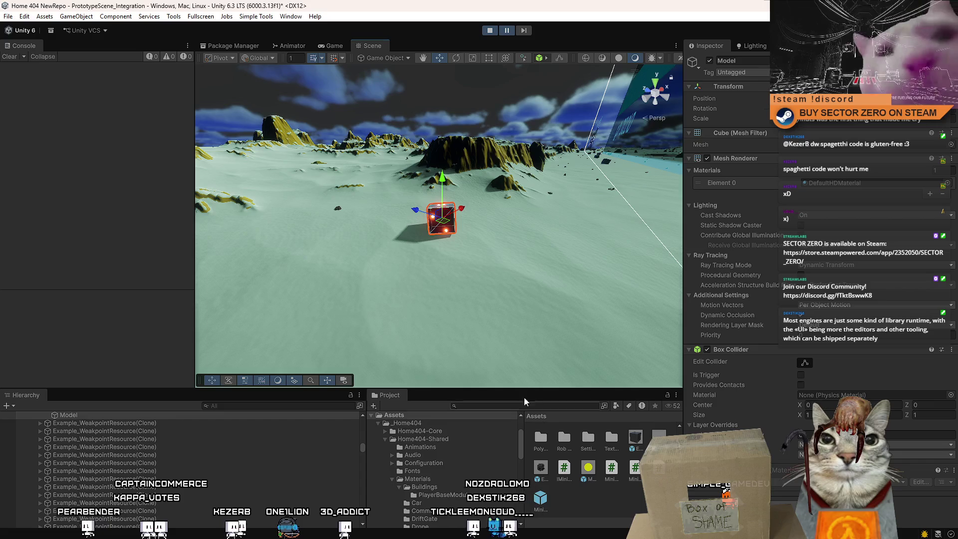
Reselect the cube and assign DarkPlastic to its mesh renderer's Element 0 material.
scroll(133, 445, up, 2)
click(92, 437)
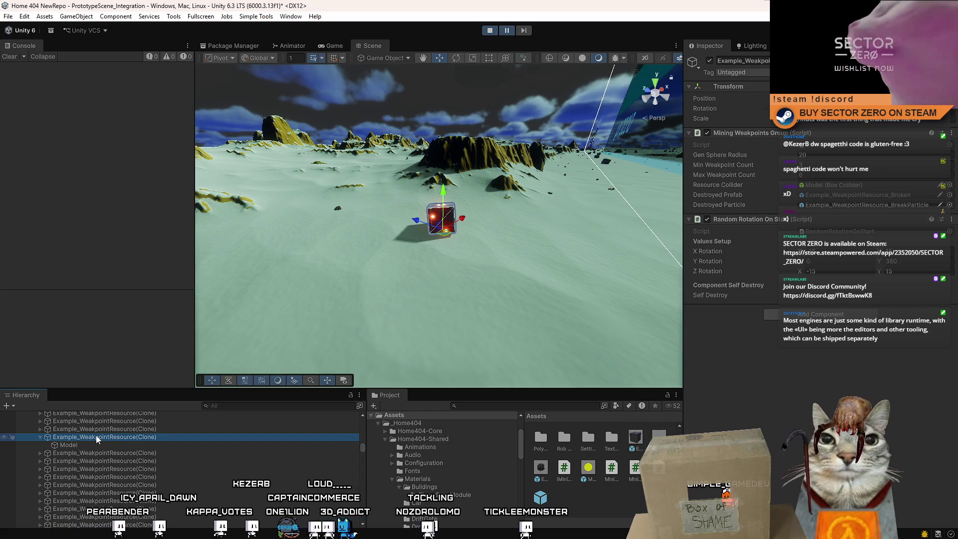
drag(374, 171, 374, 171)
click(375, 174)
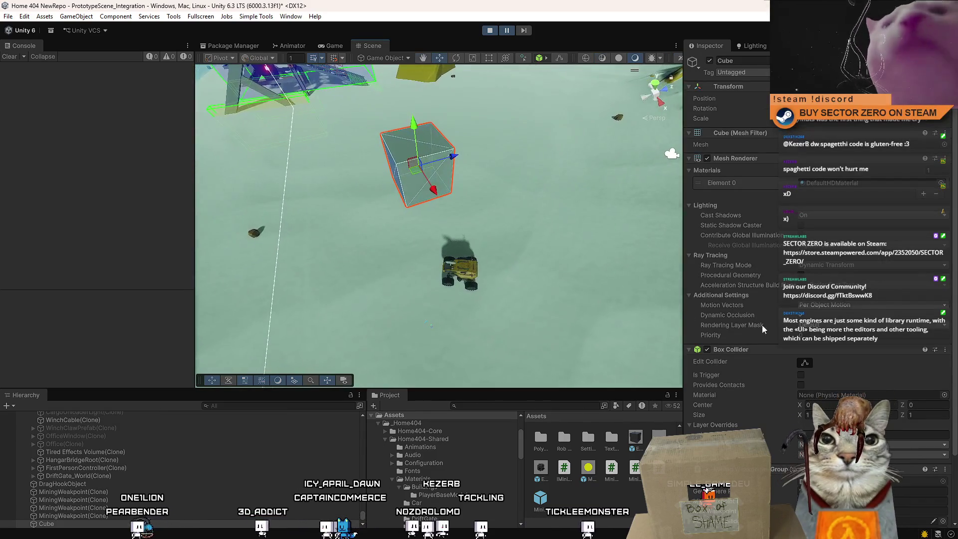
scroll(799, 331, down, 3)
scroll(861, 269, up, 3)
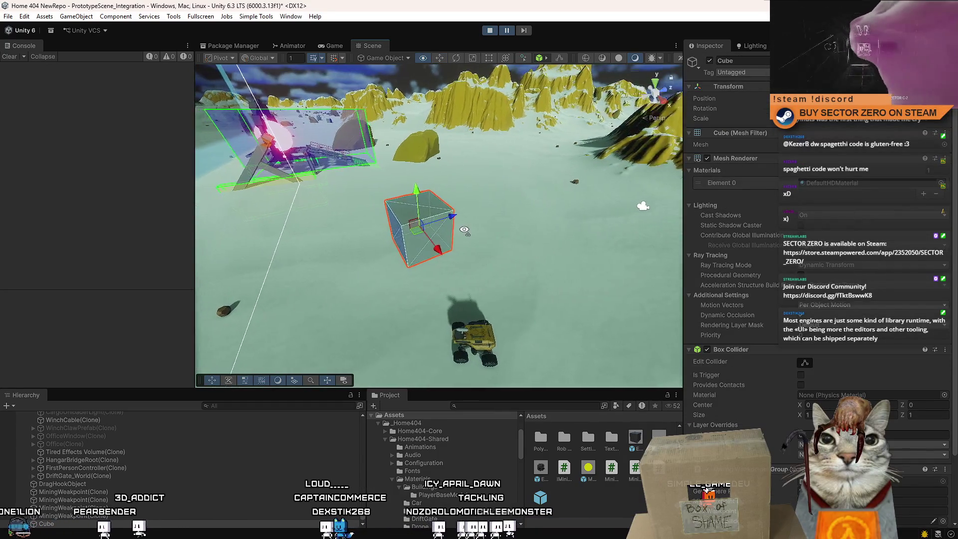
click(944, 182)
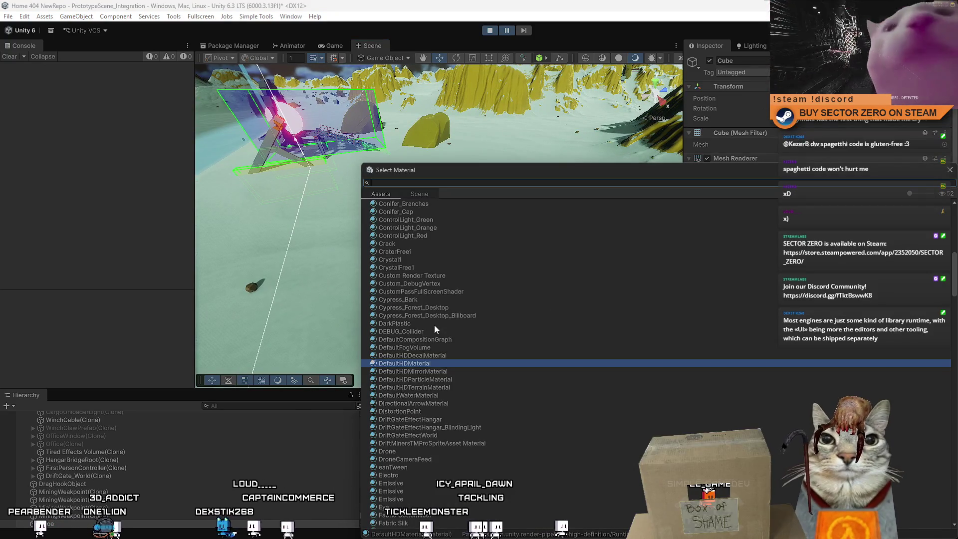
double_click(434, 325)
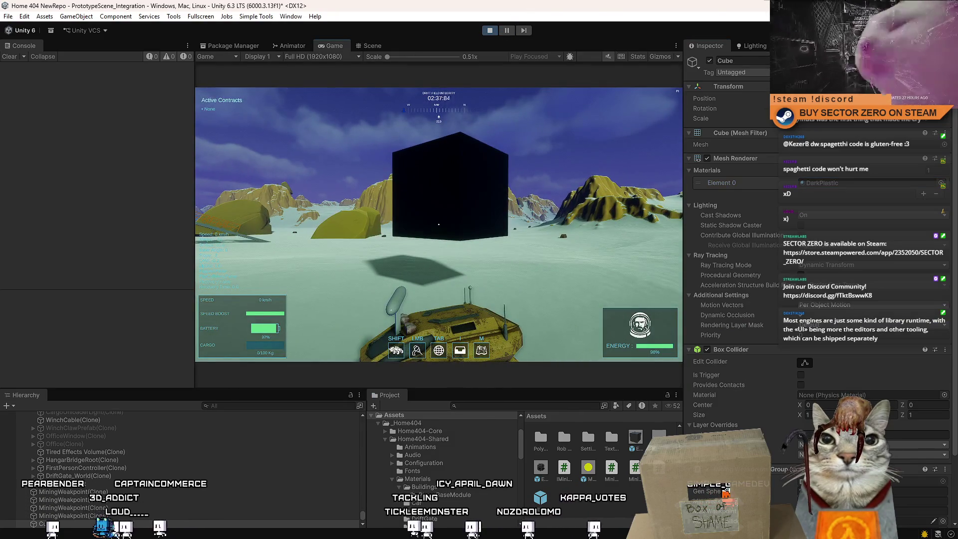
Drive the rover briefly and toggle the in-game pause menu to free the pointer.
key(a)
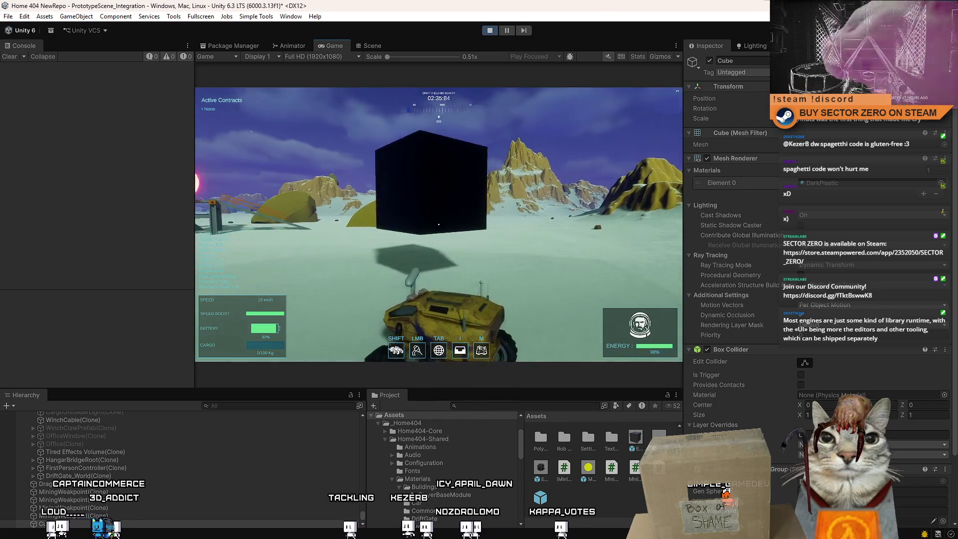
key(Escape)
key(Escape)
scroll(818, 250, down, 3)
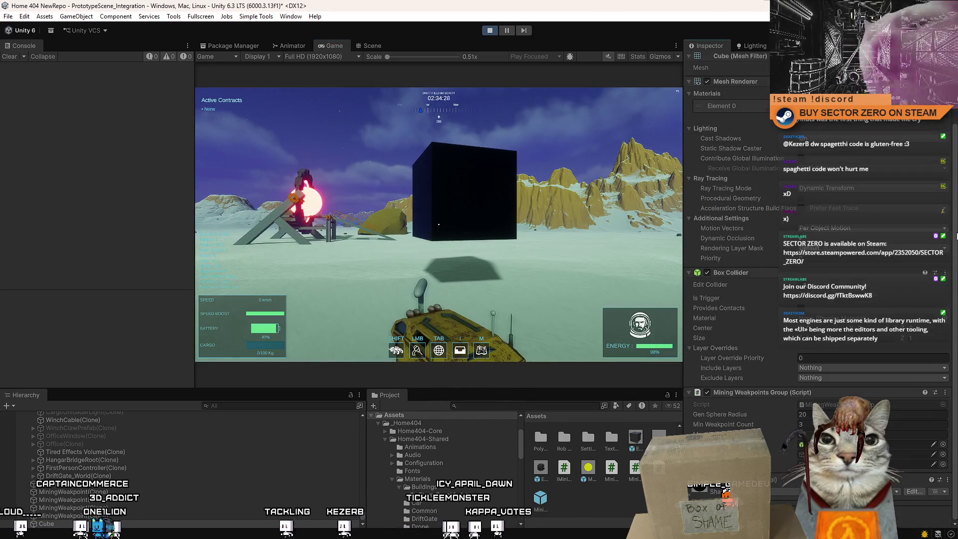
scroll(729, 249, up, 3)
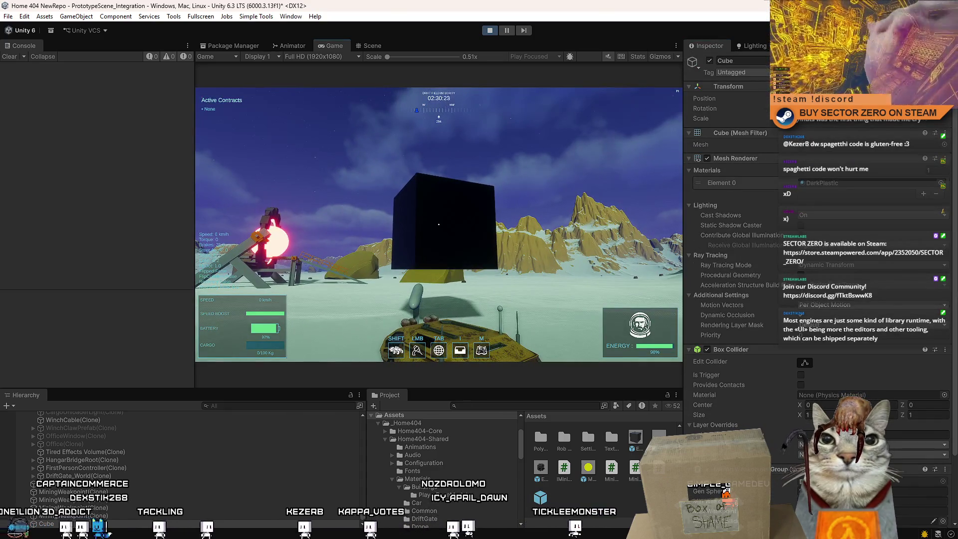
key(Escape)
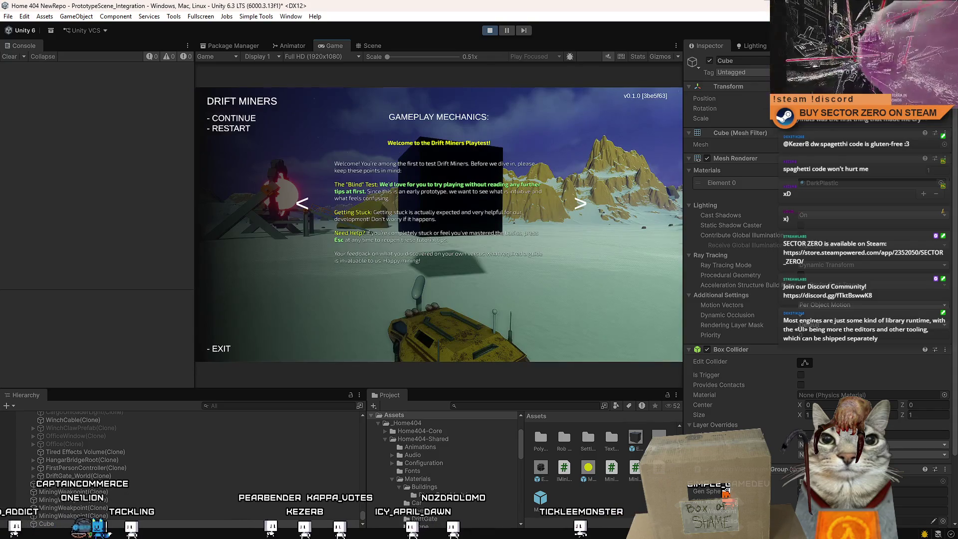
key(Escape)
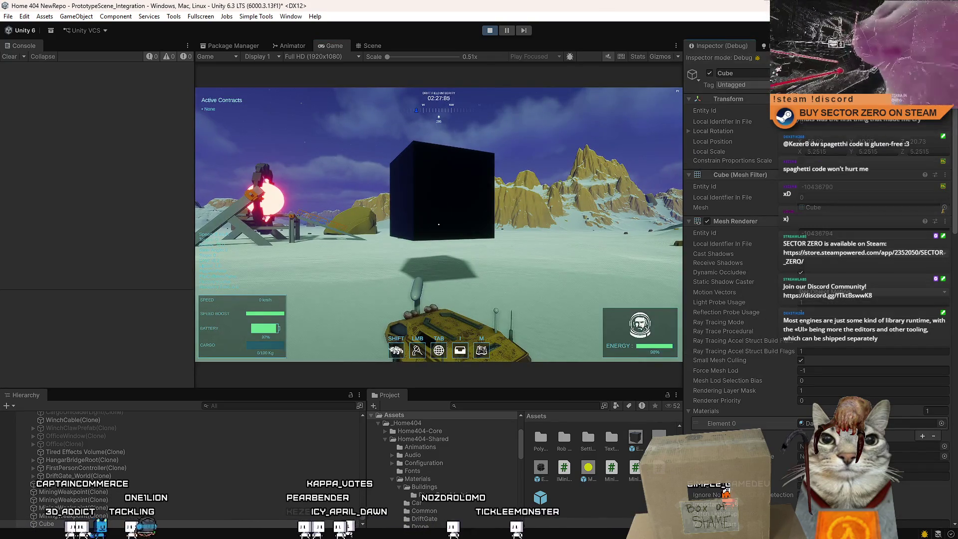
scroll(954, 250, down, 10)
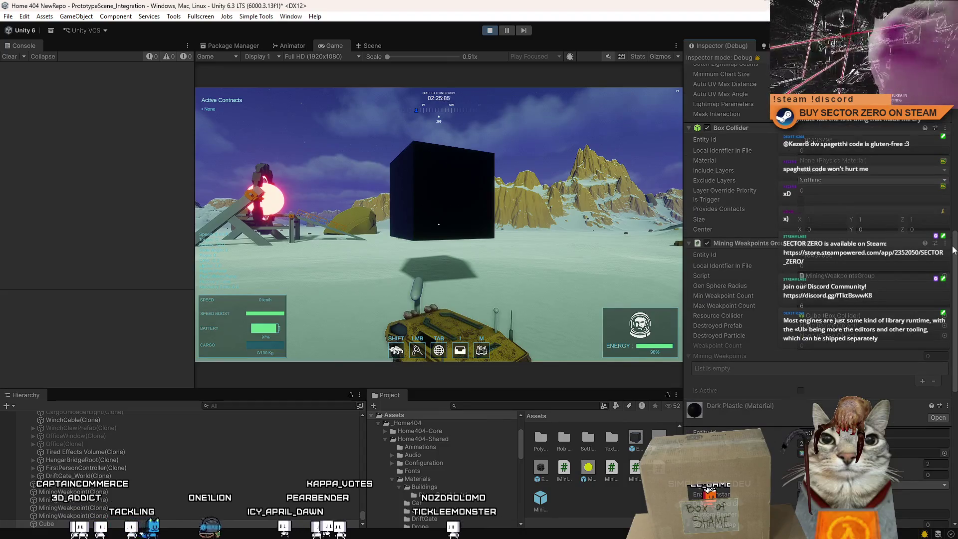
scroll(953, 249, down, 3)
click(420, 264)
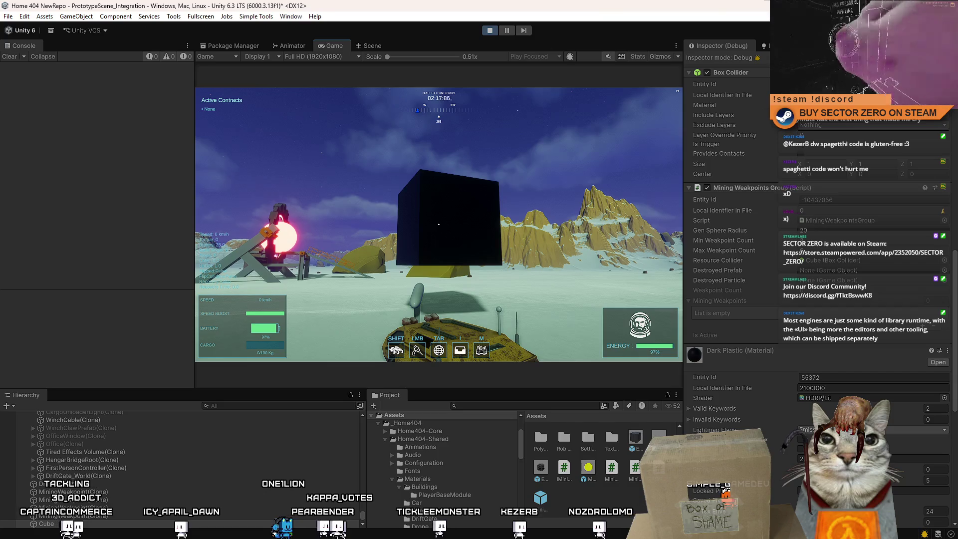
key(Escape)
key(Escape)
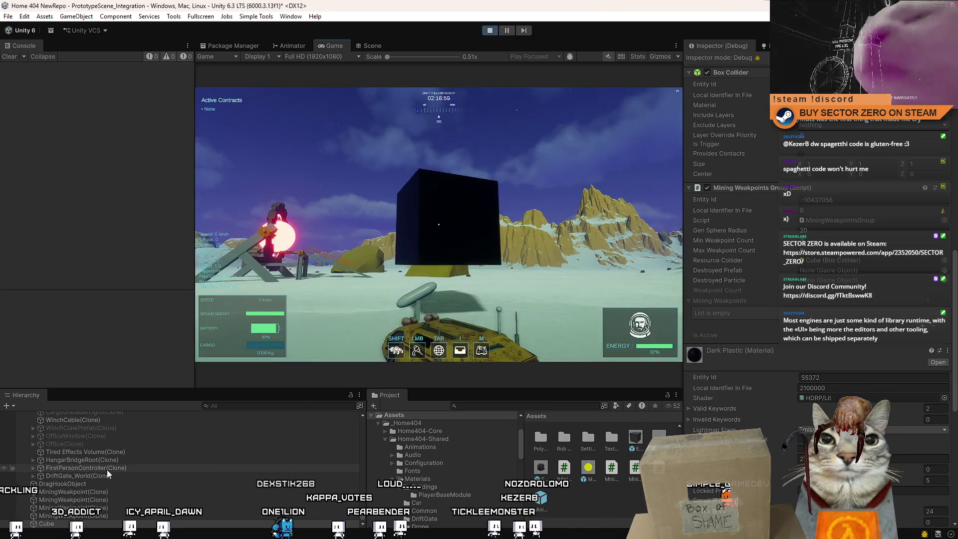
key(Escape)
key(Escape)
Expand Systems in the Hierarchy and select MiningWeakpointsSystem to view it in the Inspector.
drag(357, 515, 372, 409)
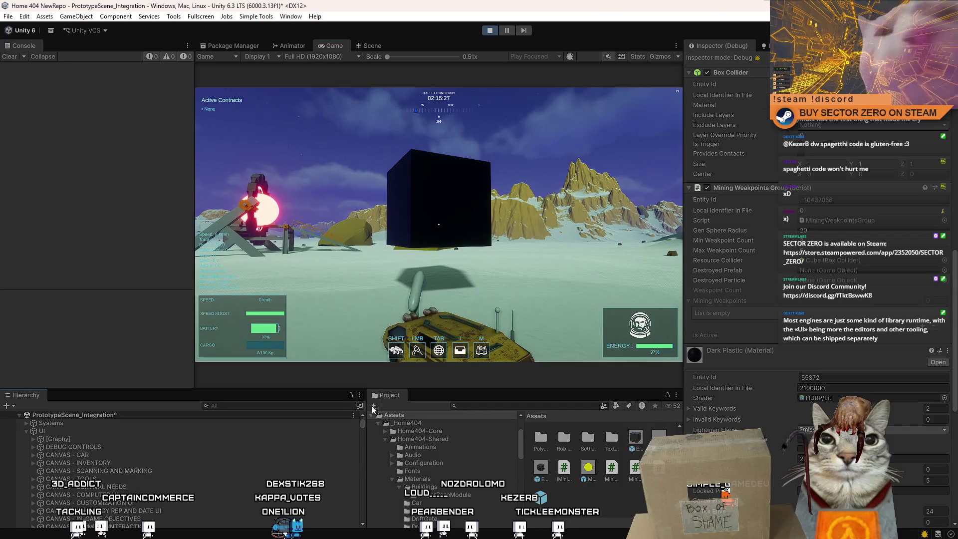
click(26, 422)
scroll(115, 474, down, 3)
scroll(115, 475, down, 6)
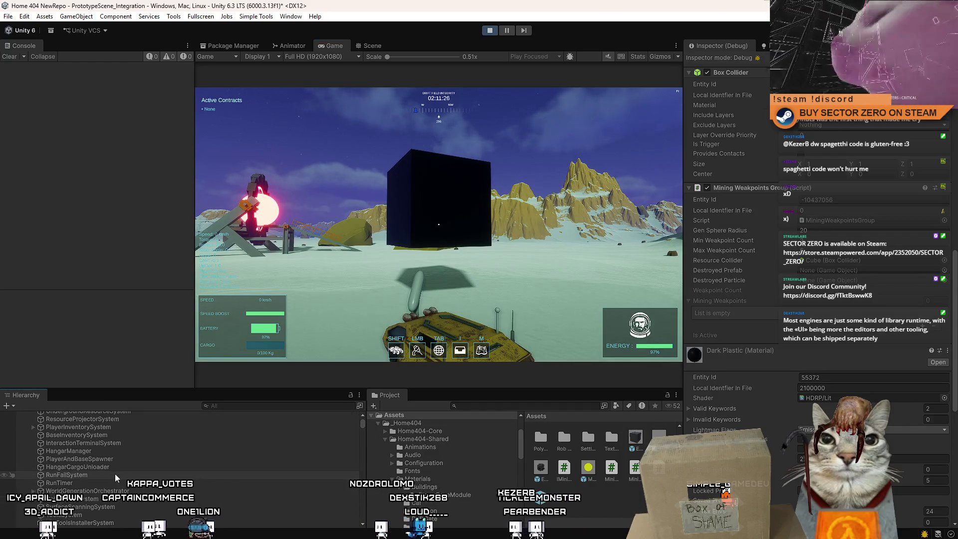
scroll(112, 468, down, 5)
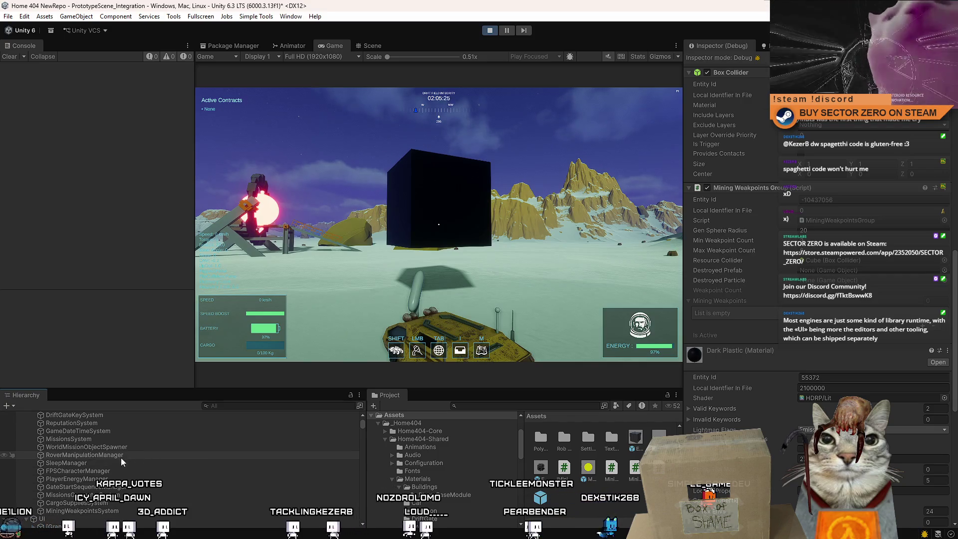
click(120, 510)
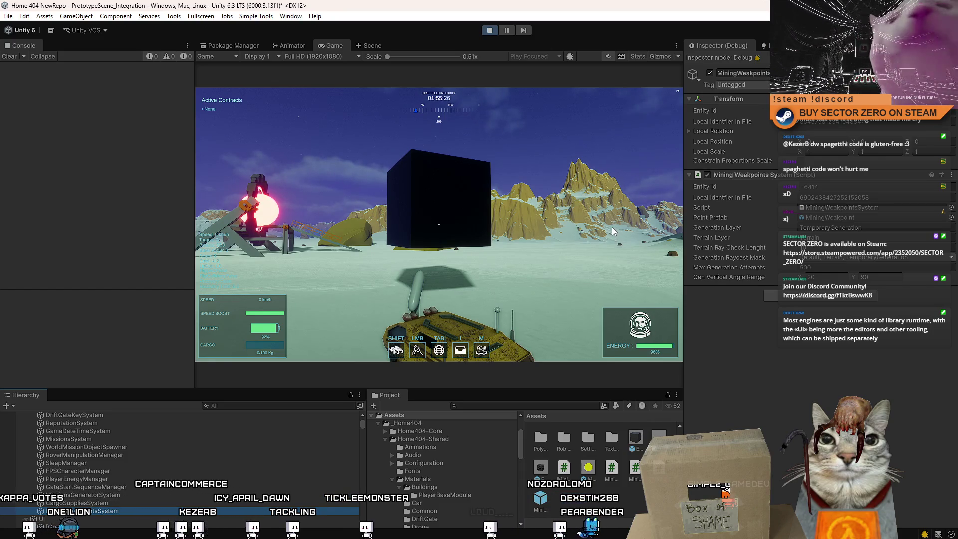
Pull the camera back, drive the rover around toward the mountains and ram the black cube.
click(528, 224)
key(shift)
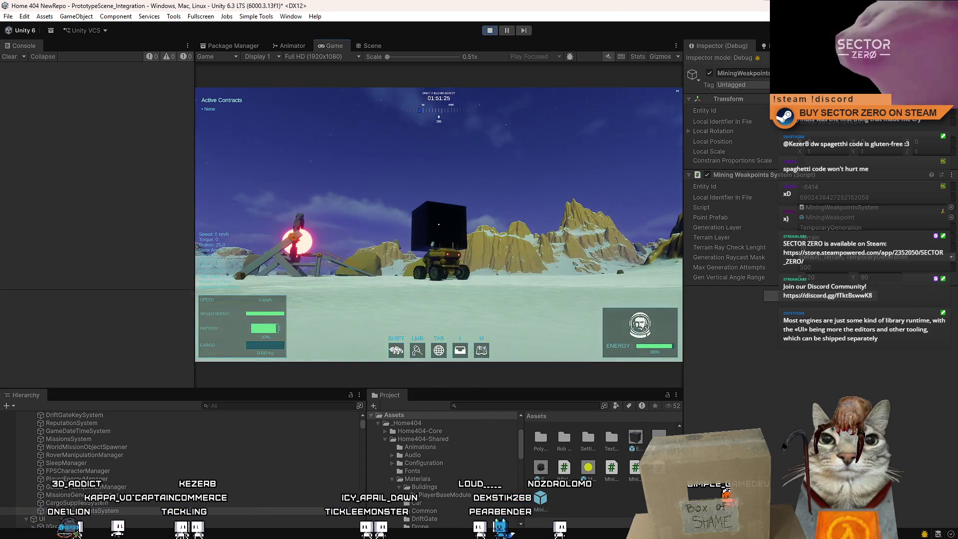
key(s)
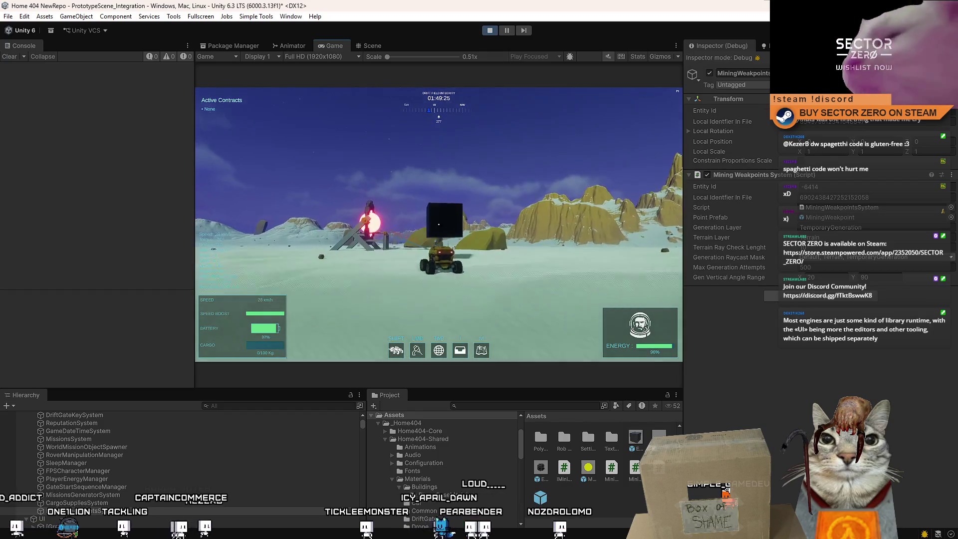
key(w)
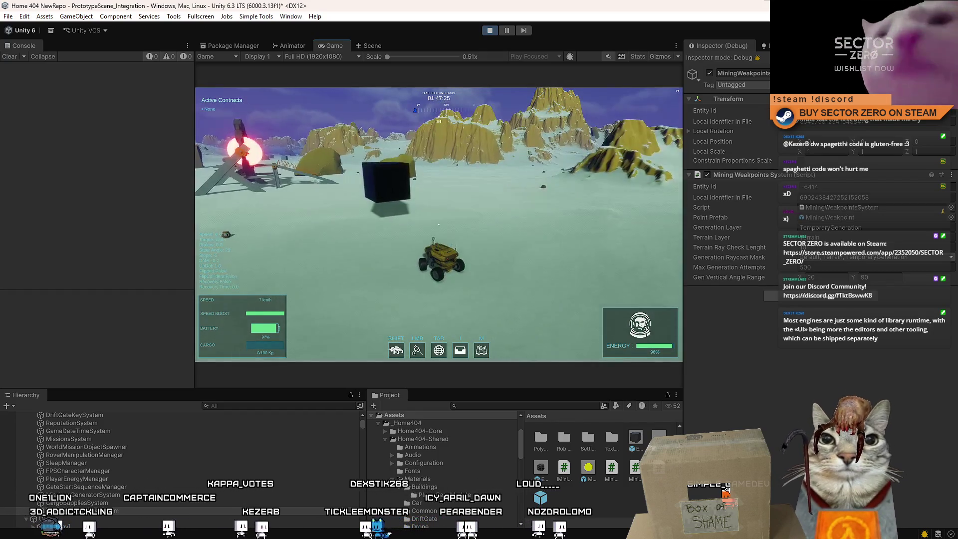
key(a)
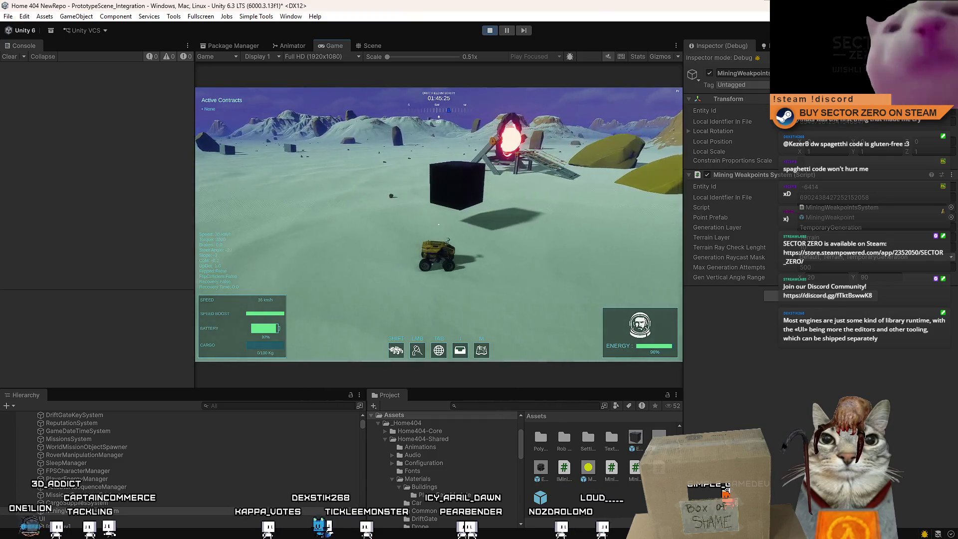
key(a)
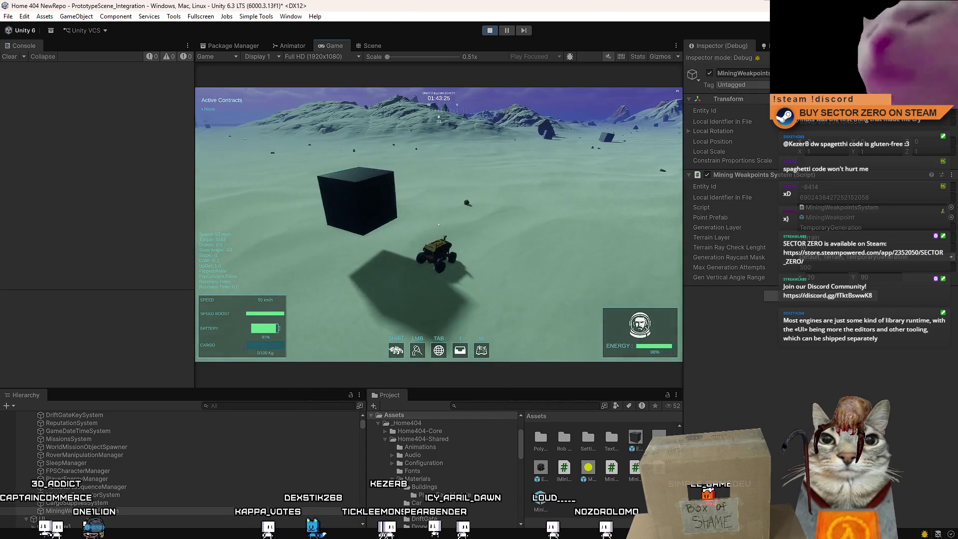
key(s)
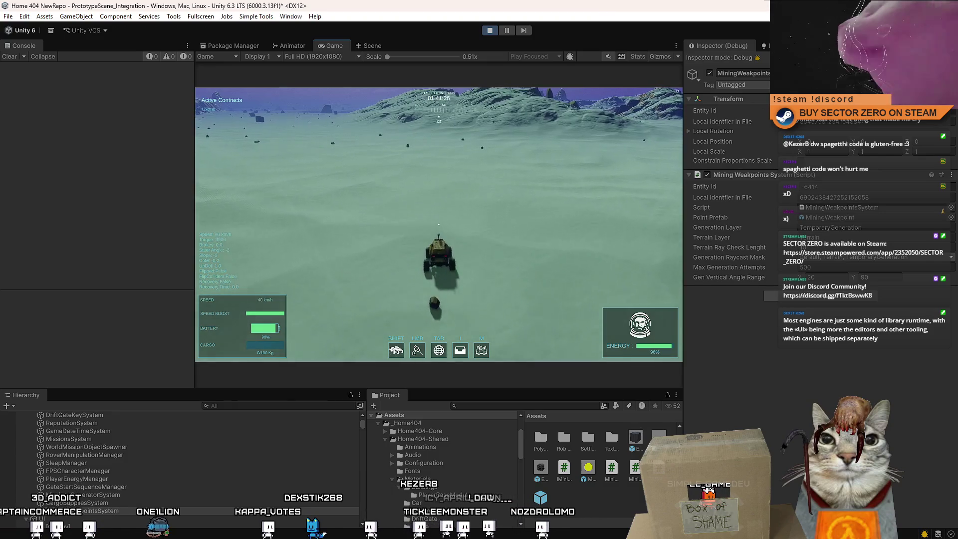
key(a)
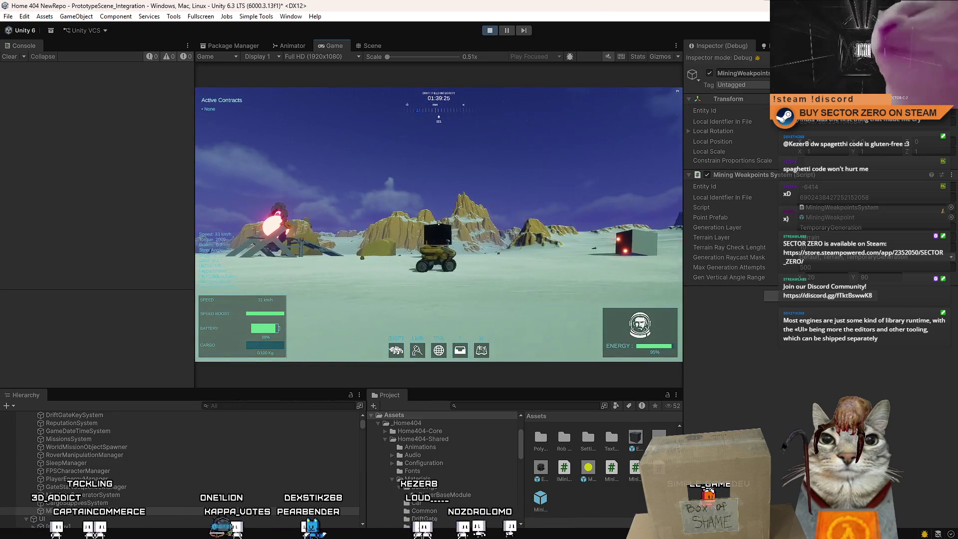
key(w)
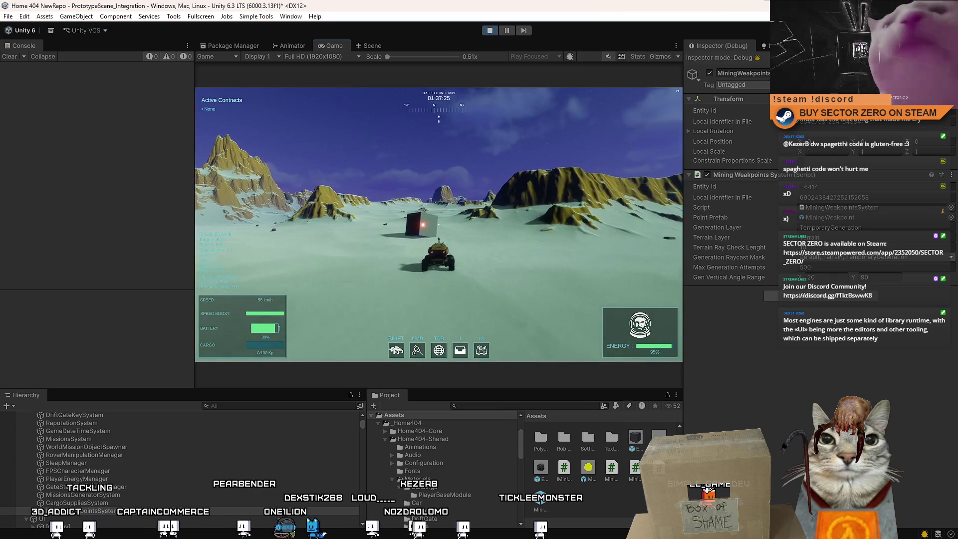
key(s)
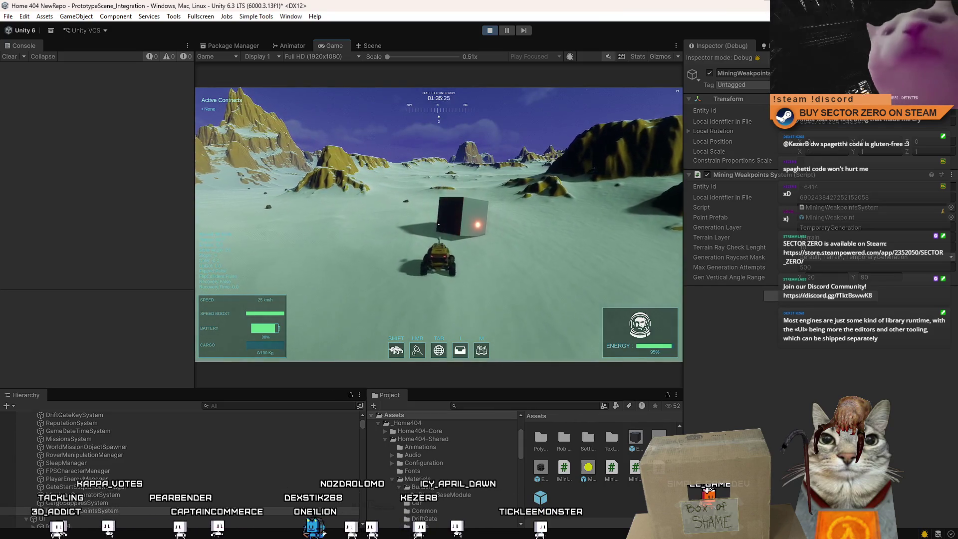
key(a)
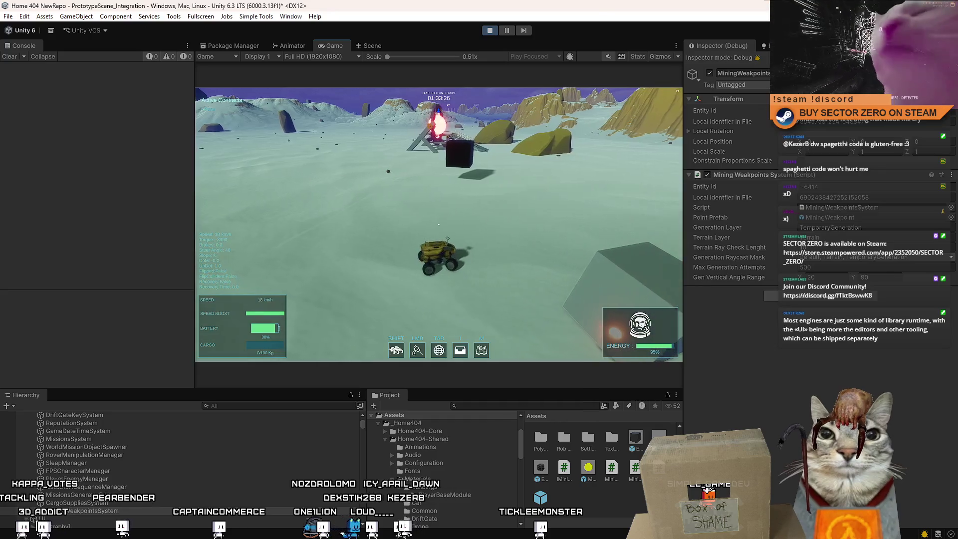
key(d)
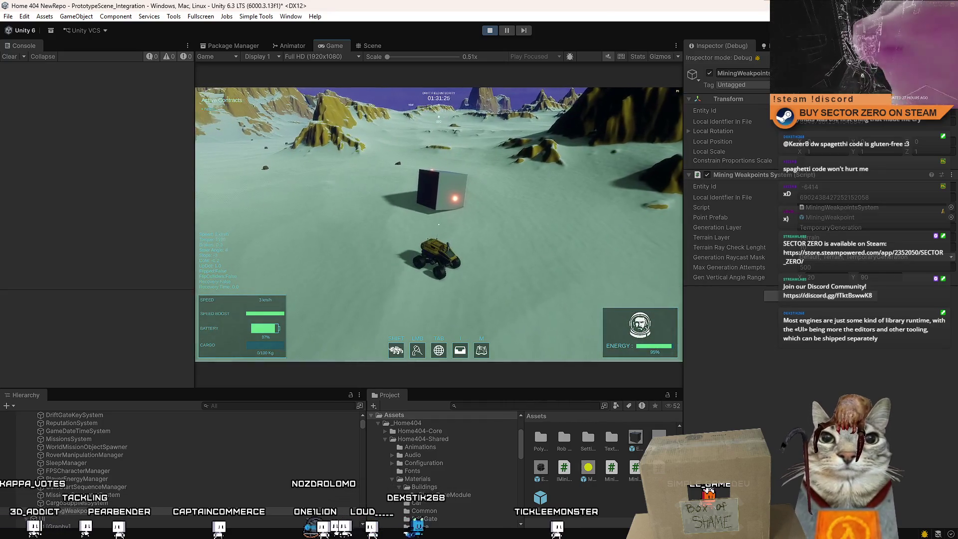
Pause the game, briefly drive on, then pause again and select the cube in the scene.
key(Escape)
key(Escape)
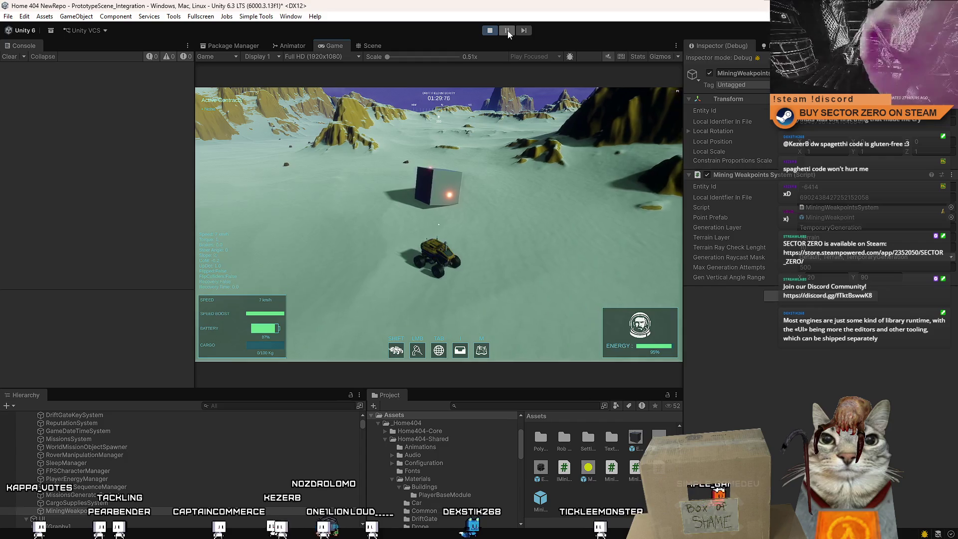
click(507, 31)
click(507, 31)
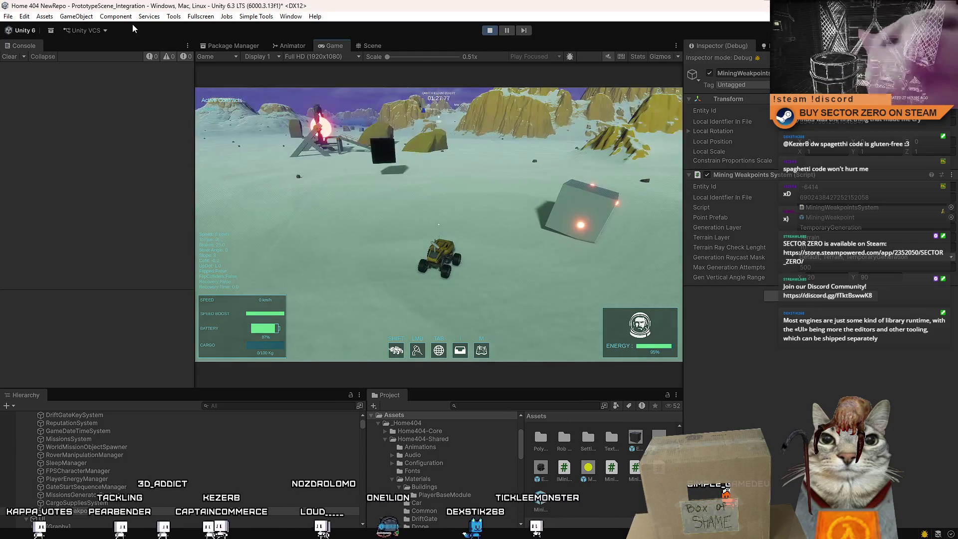
key(w)
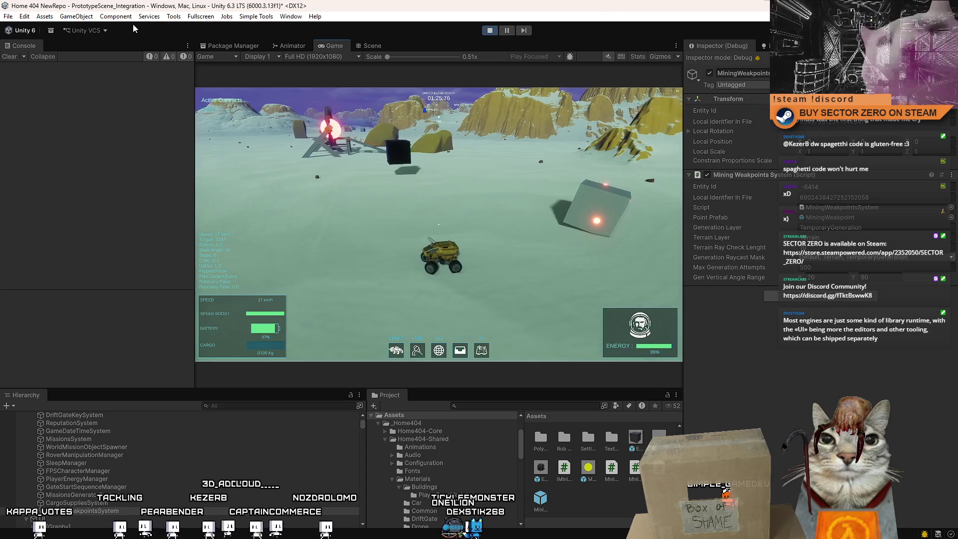
key(Escape)
key(Escape)
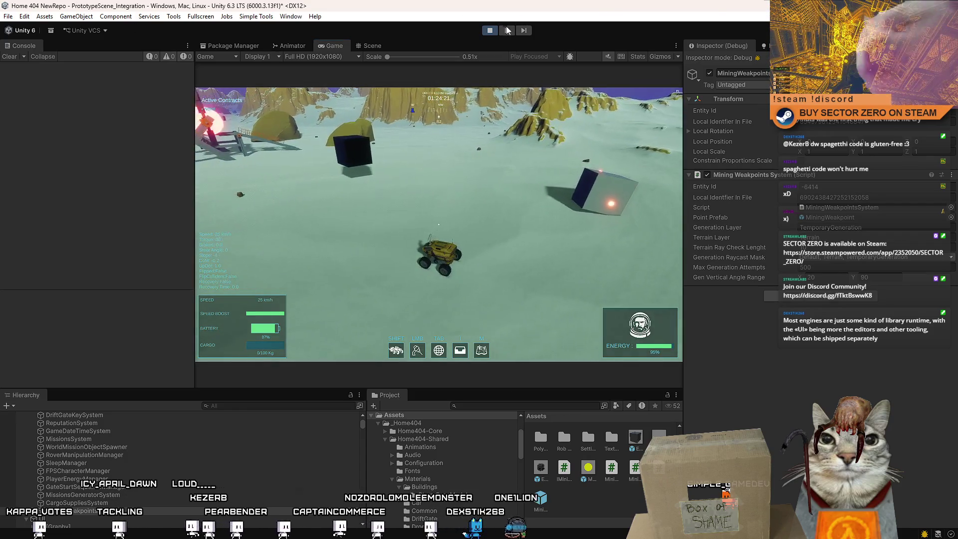
click(507, 31)
click(433, 204)
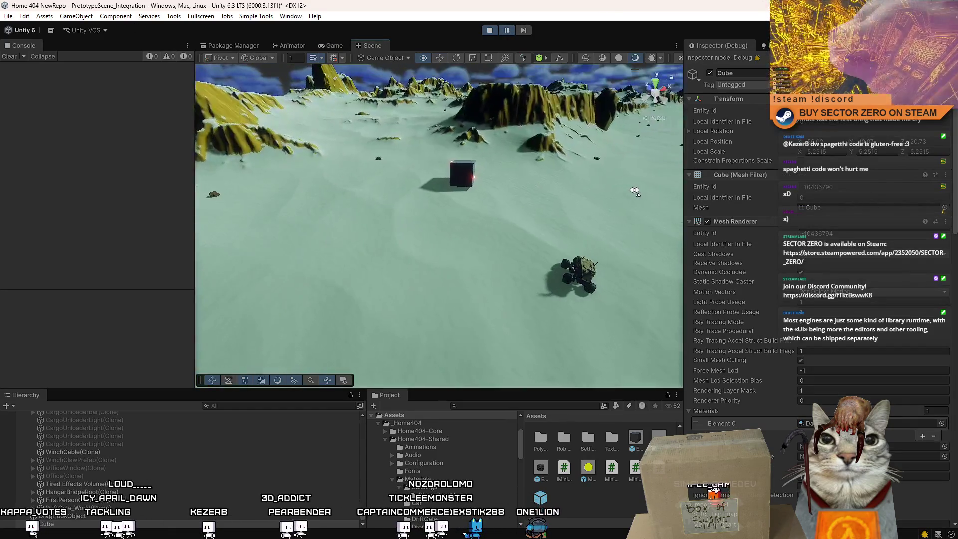
Select the cube and scroll its Inspector to review the Box Collider and material.
scroll(817, 268, down, 5)
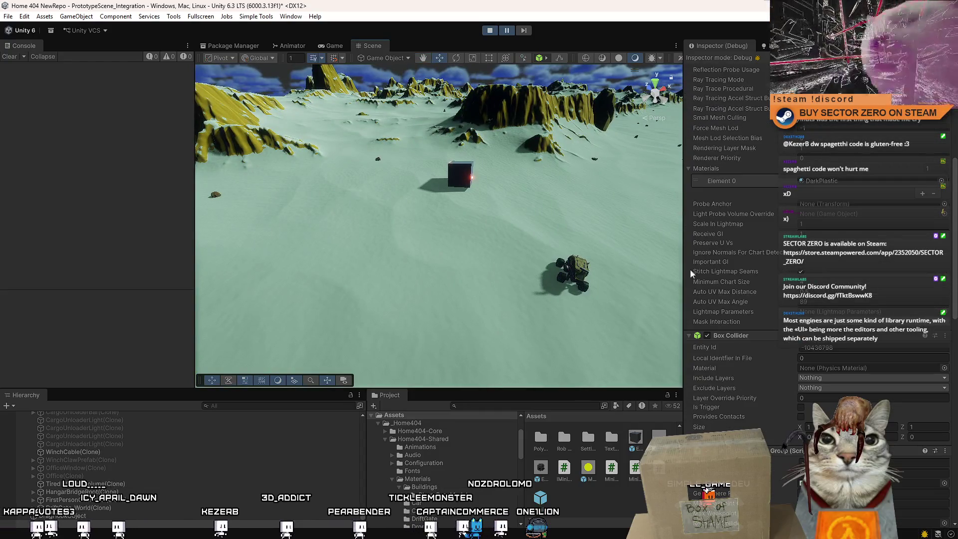
click(463, 176)
scroll(850, 341, down, 3)
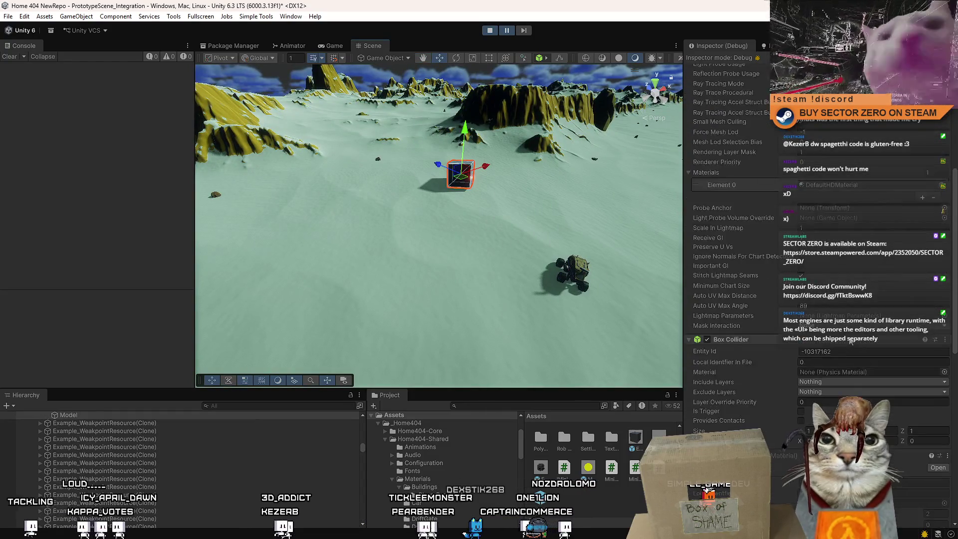
scroll(728, 250, down, 1)
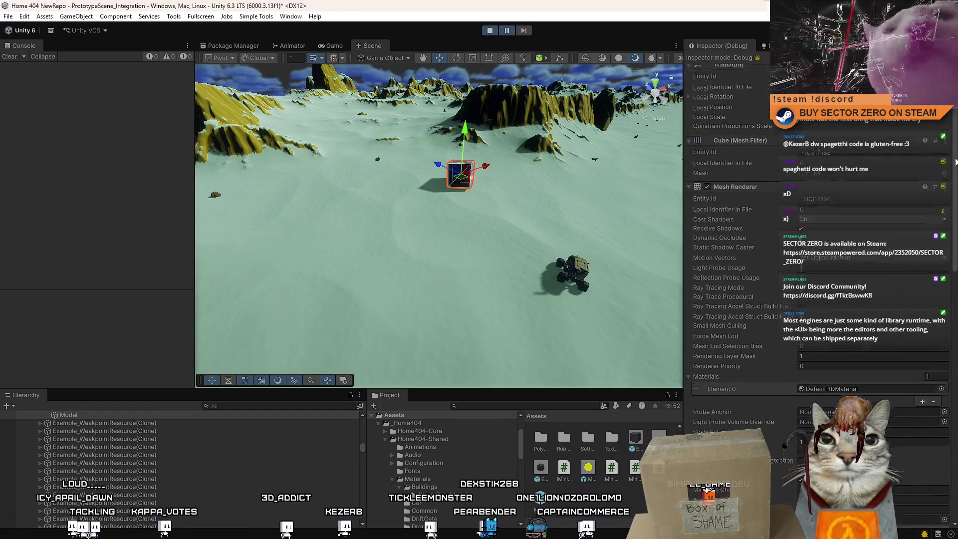
scroll(729, 250, down, 10)
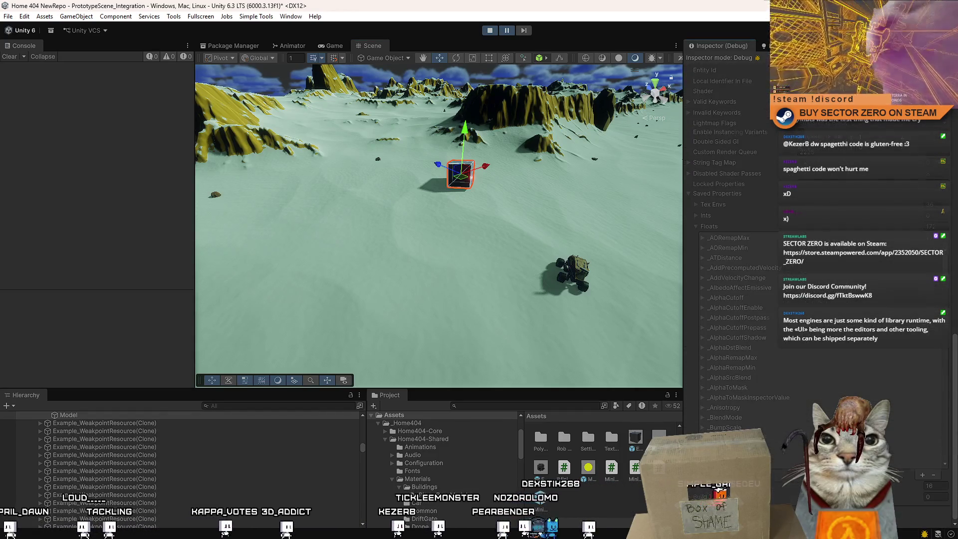
scroll(941, 139, up, 15)
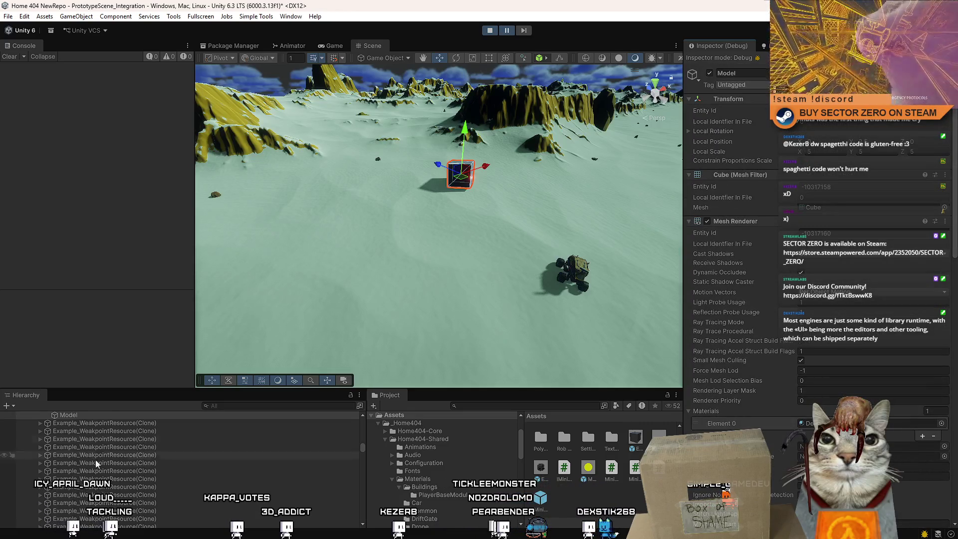
scroll(85, 459, up, 3)
Inspect the cube's parent weakpoint resource, reselect the rock cube, and stop play mode.
click(88, 469)
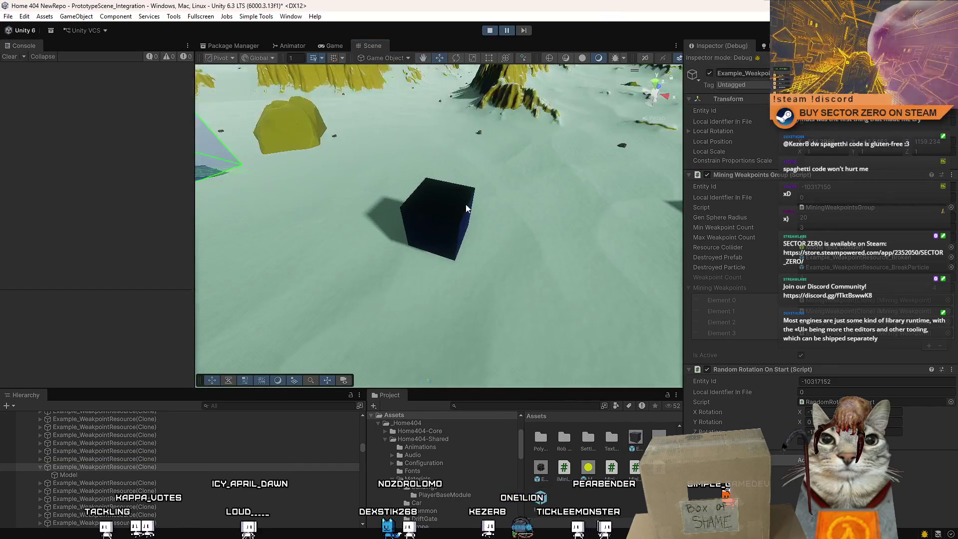
click(466, 209)
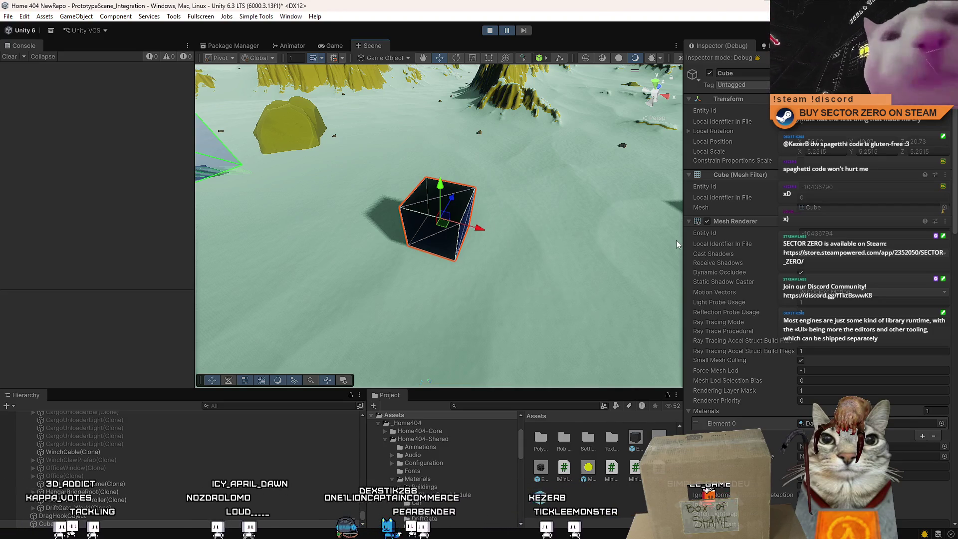
click(496, 30)
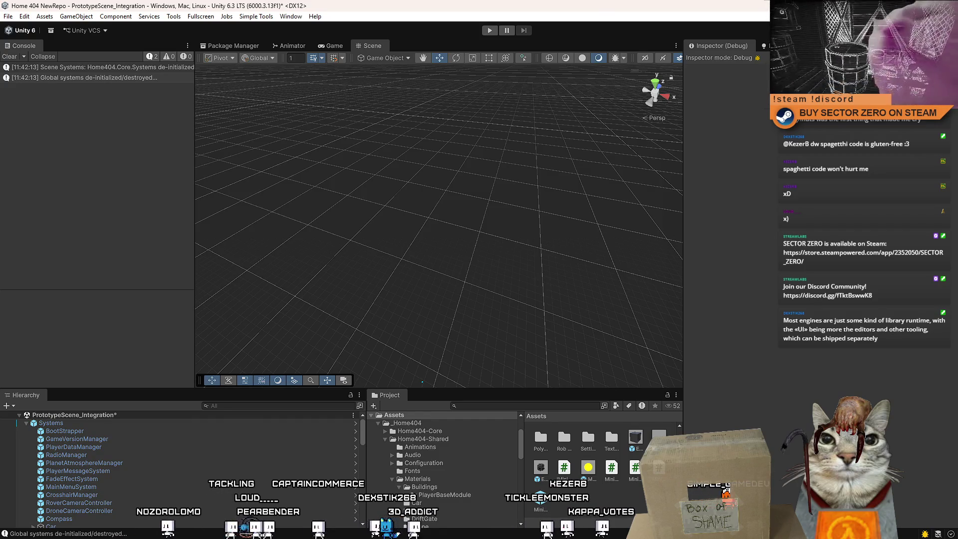
Orbit the Scene view to check where the debug ray meets the collider edge, then switch to Visual Studio.
drag(298, 265, 52, 62)
click(14, 58)
mouse_move(524, 199)
mouse_down()
mouse_move(284, 216)
mouse_move(255, 249)
mouse_move(46, 249)
mouse_up()
drag(397, 275, 313, 263)
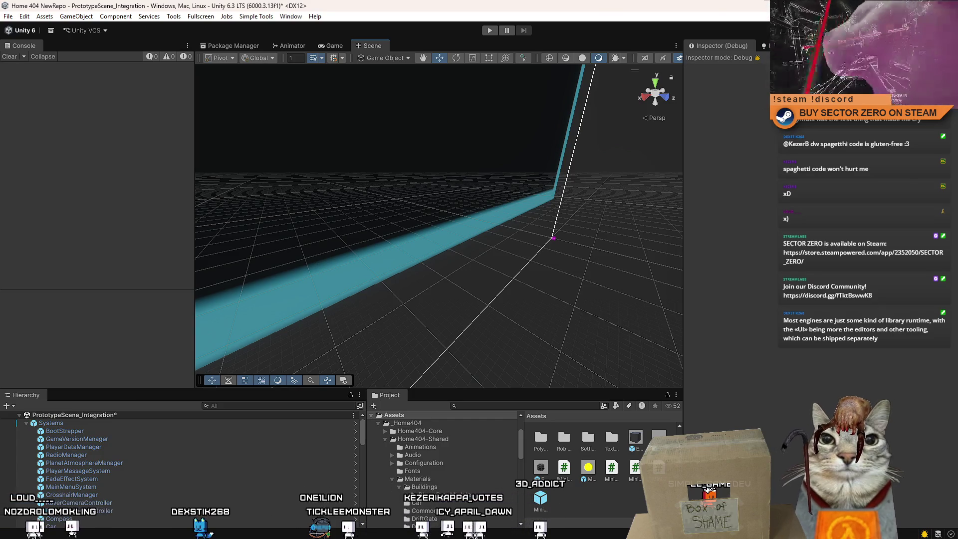
key(alt+Tab)
Add Debug.Log(weakpointGroup); on a new line below the SetupWeakpoints() call.
click(442, 344)
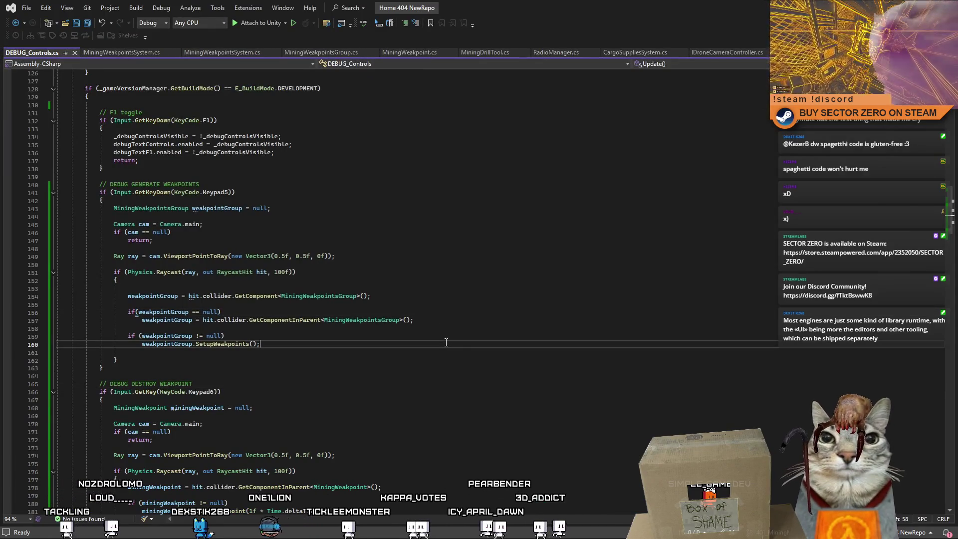
click(463, 369)
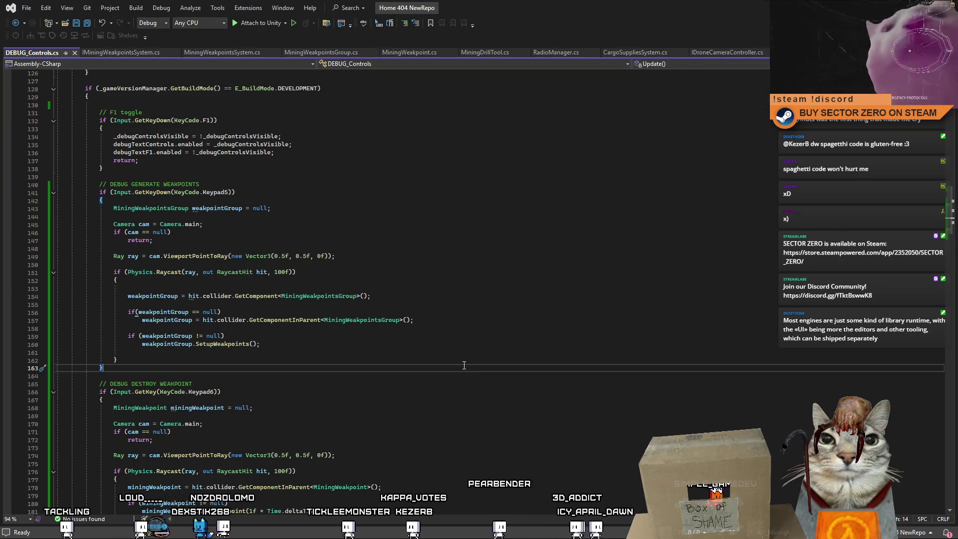
click(151, 296)
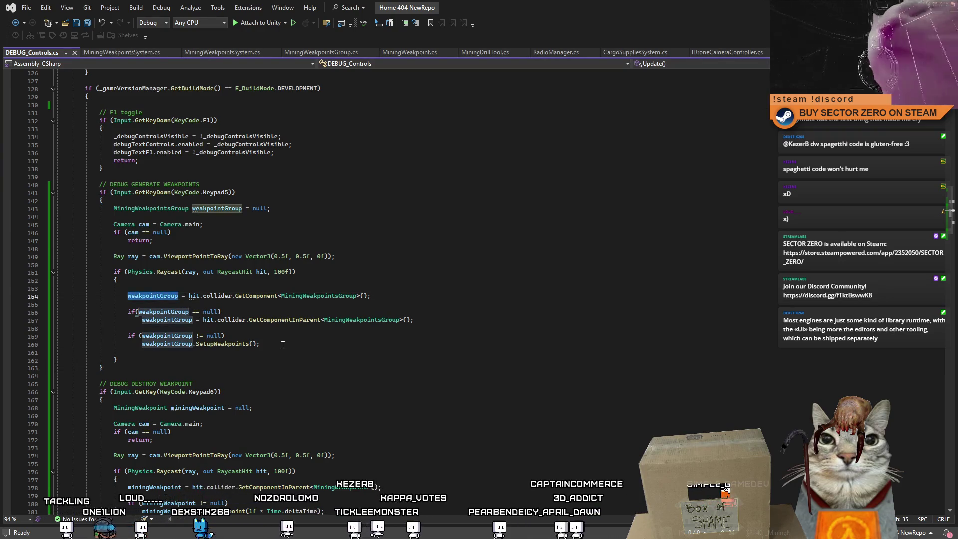
click(322, 344)
key(Return)
key(Return)
text(Debug)
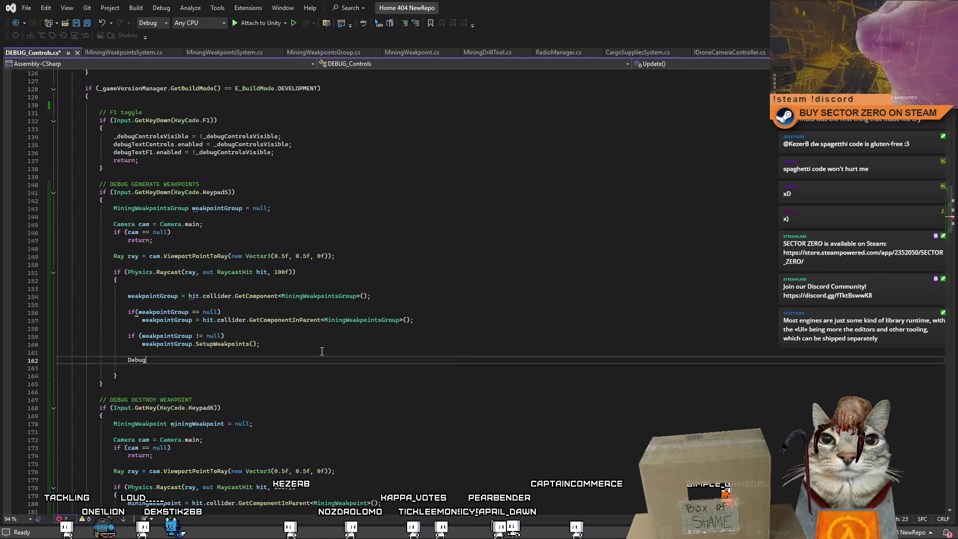
text(.Log()
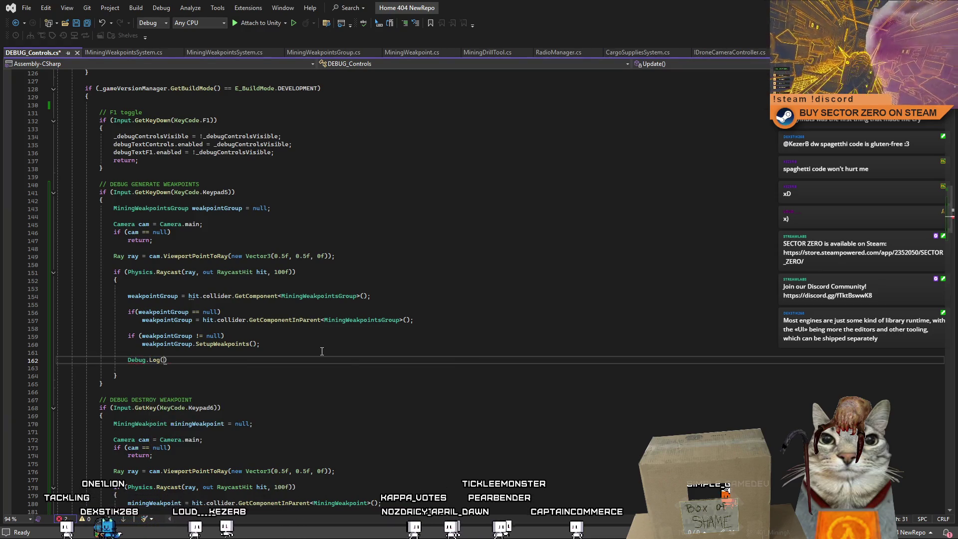
text(weakpointGroup))
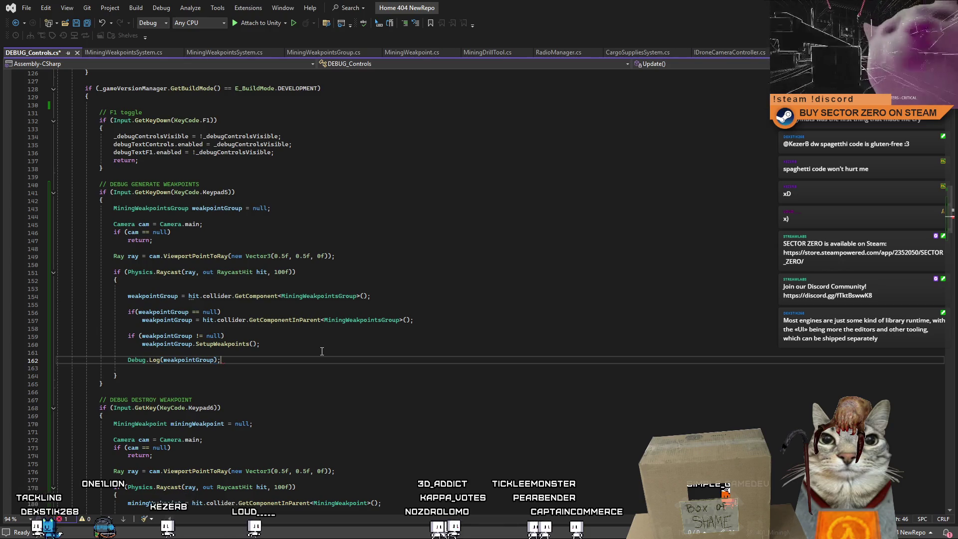
double_click(216, 209)
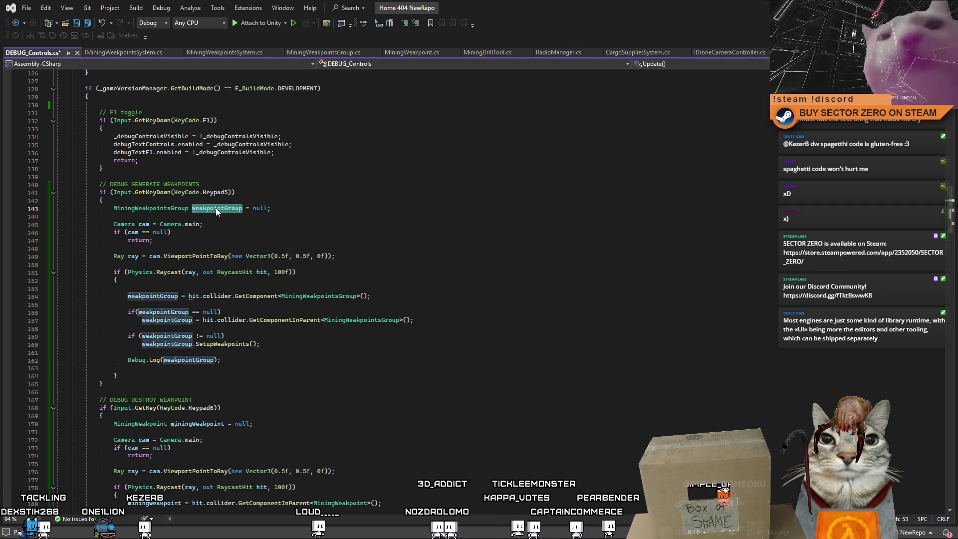
click(240, 360)
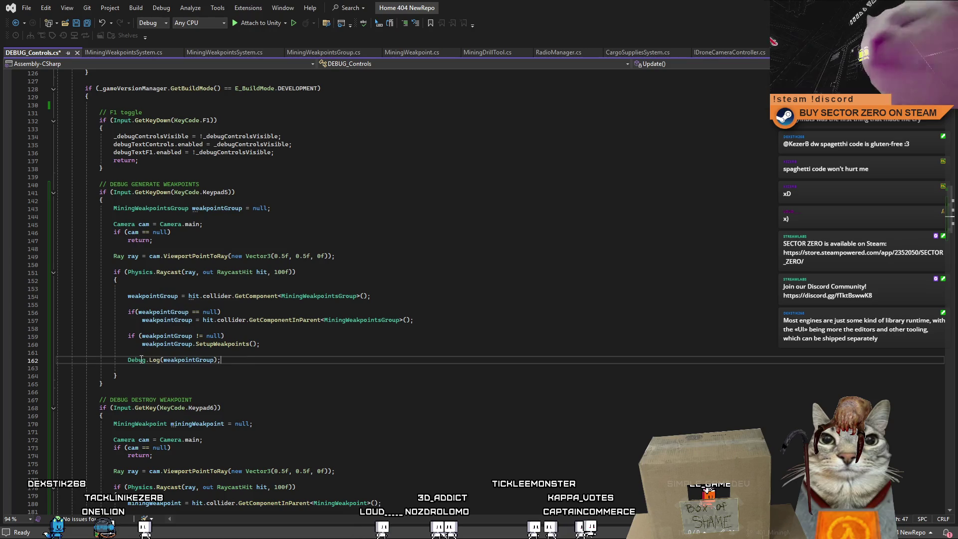
Add a second line logging weakpointGroup.gameObject.name, then save and return to Unity.
key(Return)
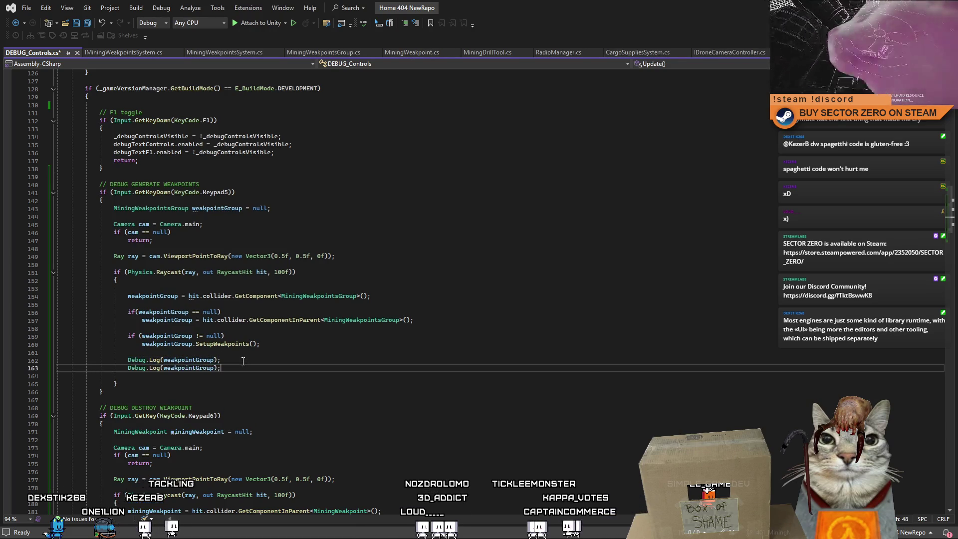
key(Tab)
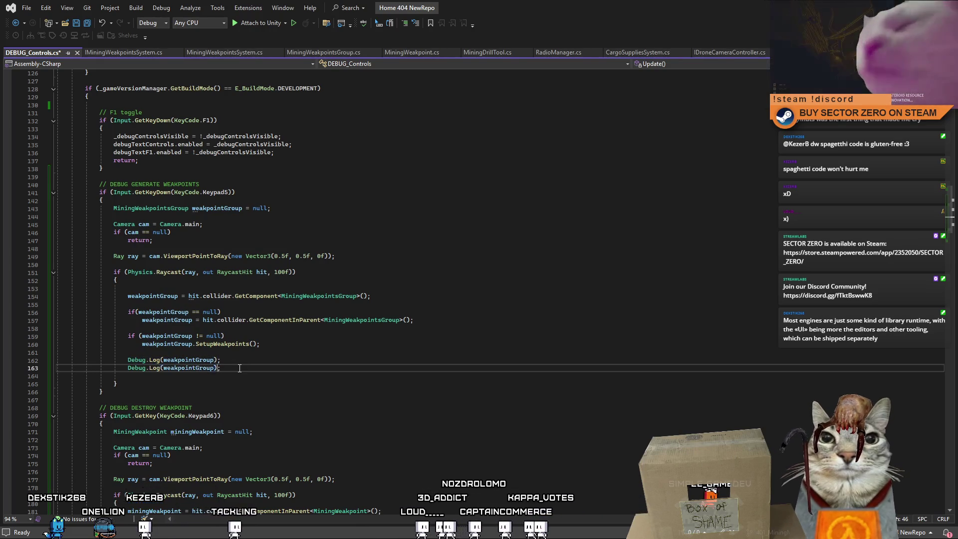
key(Left)
key(Left)
text(.)
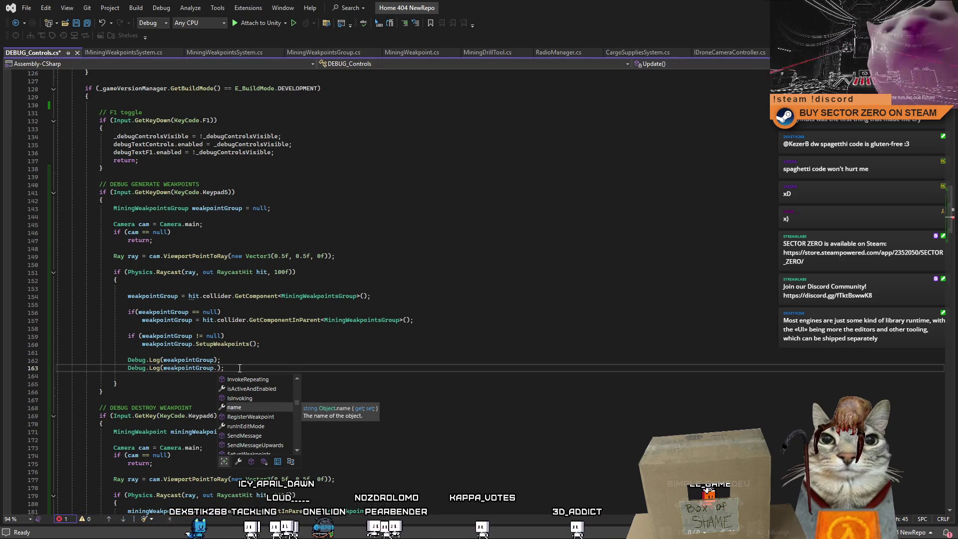
key(Escape)
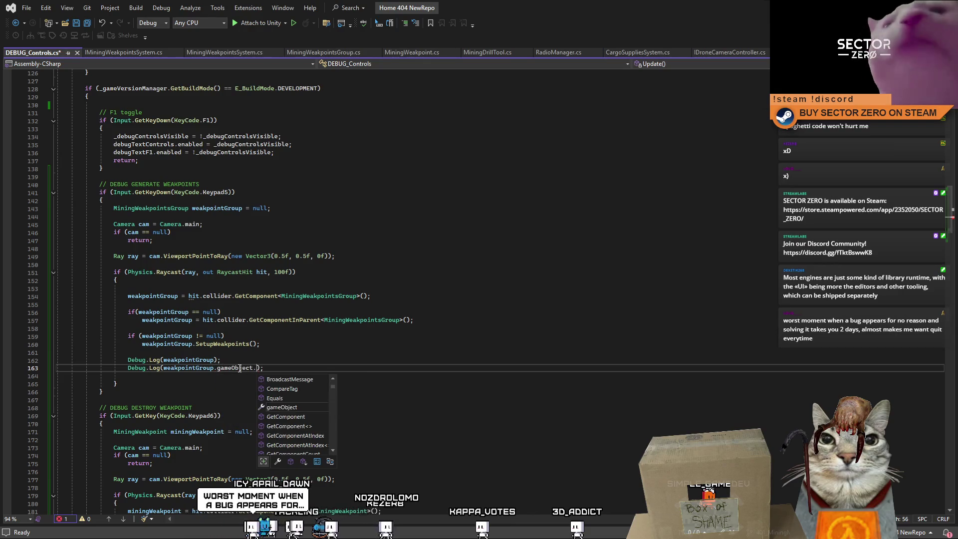
key(Tab)
click(400, 414)
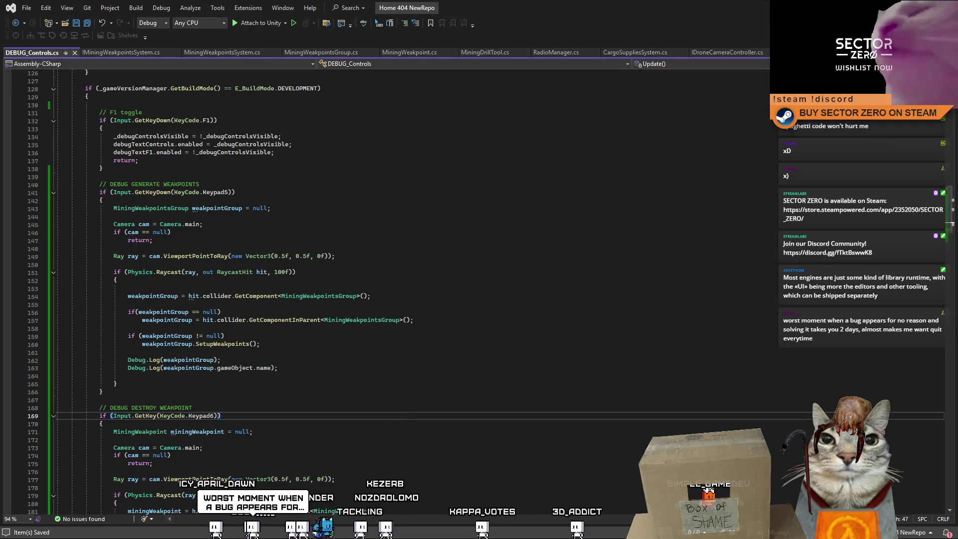
key(alt+Tab)
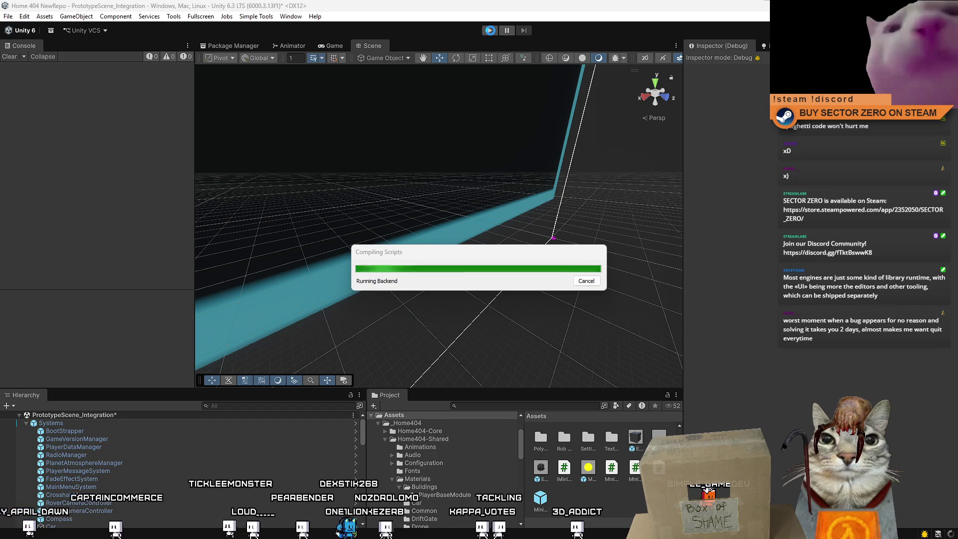
Enter play mode, start a Drift Miners run, and walk through the base to board the rover.
click(490, 31)
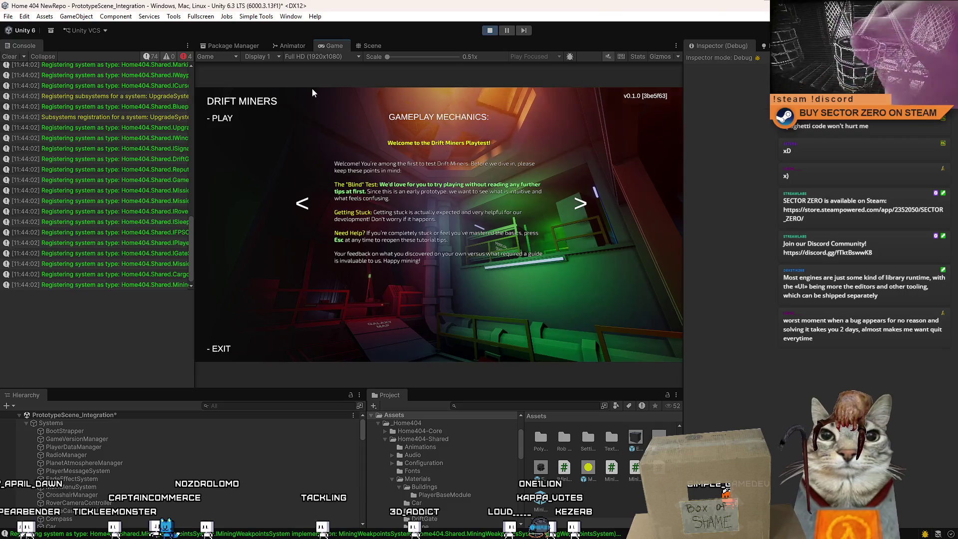
click(222, 119)
key(w)
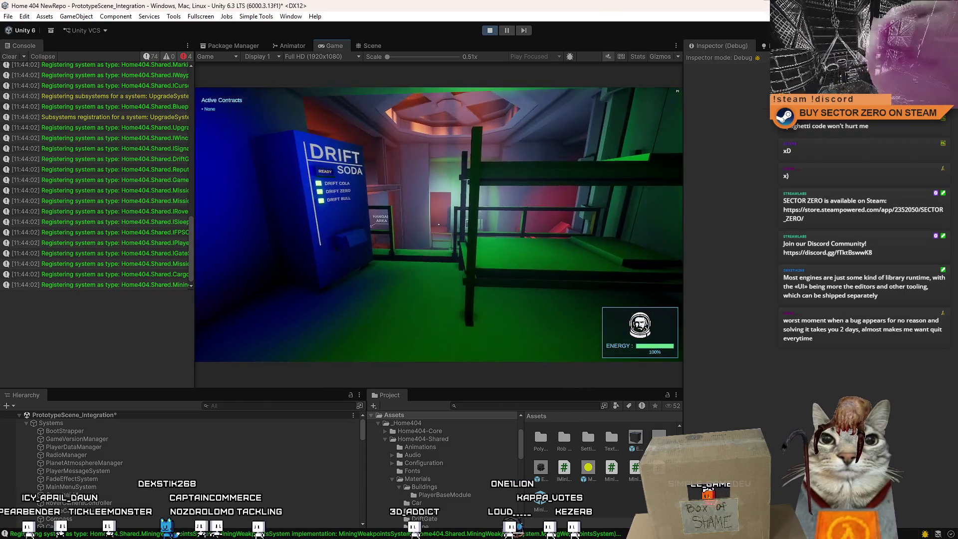
key(w)
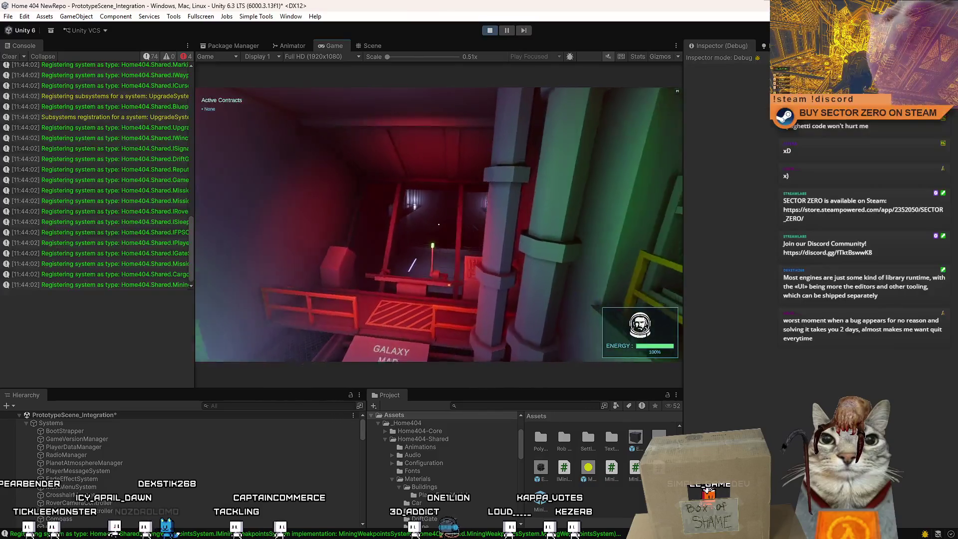
key(w)
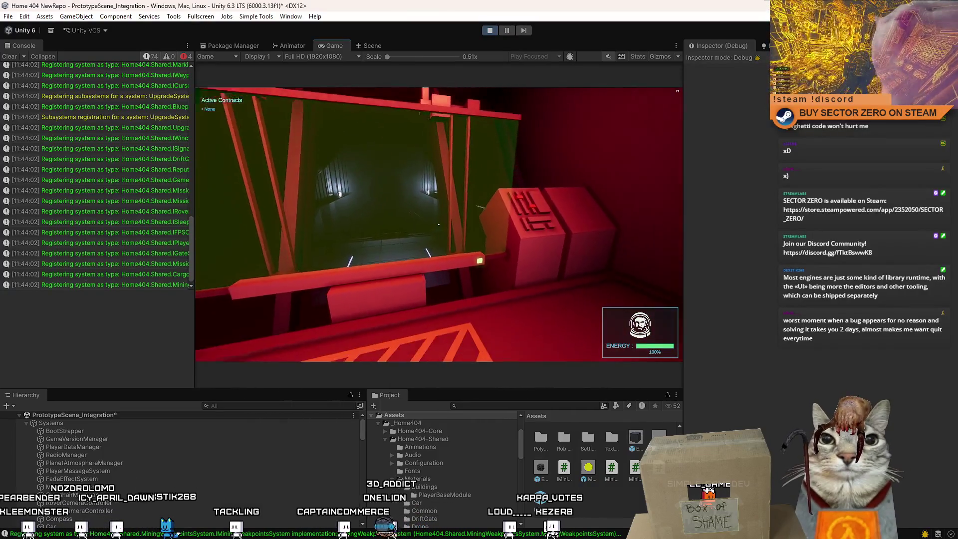
key(w)
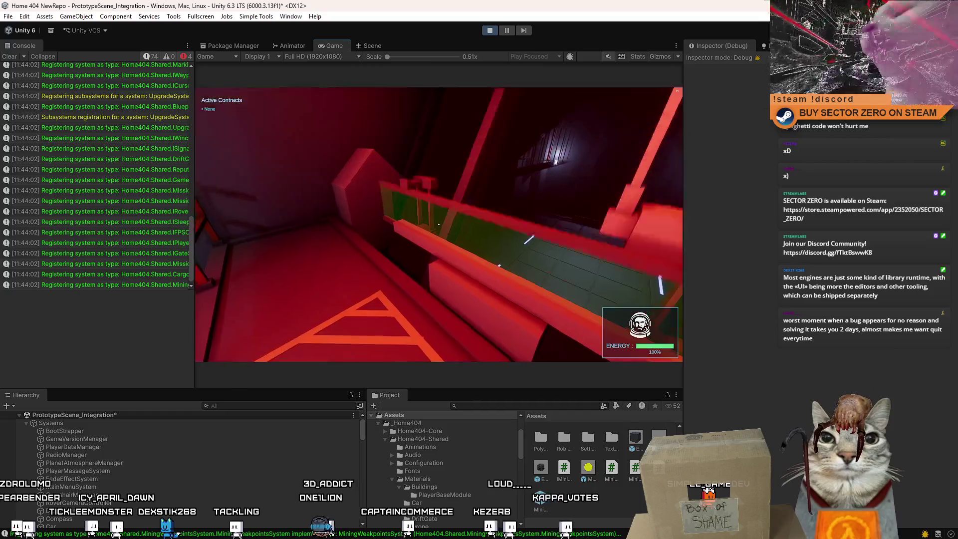
key(w)
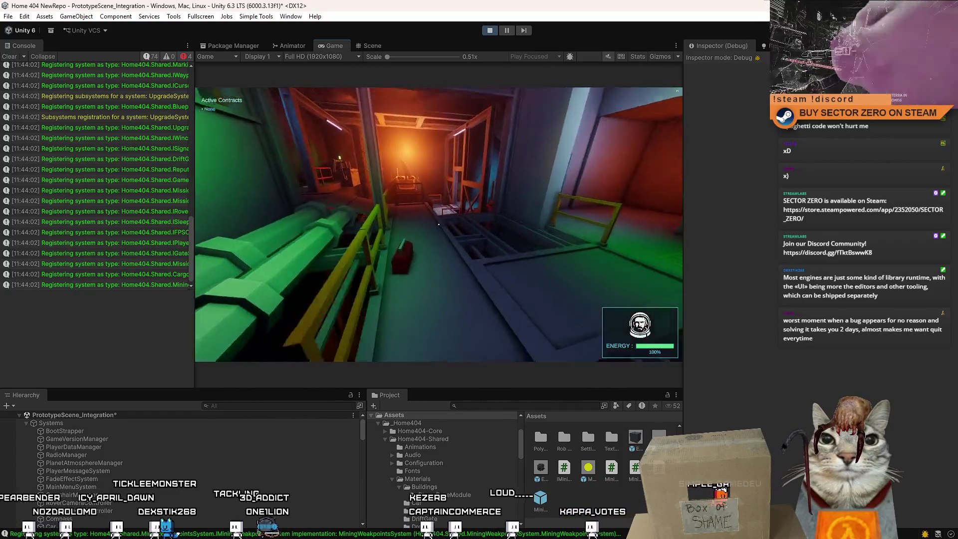
key(w)
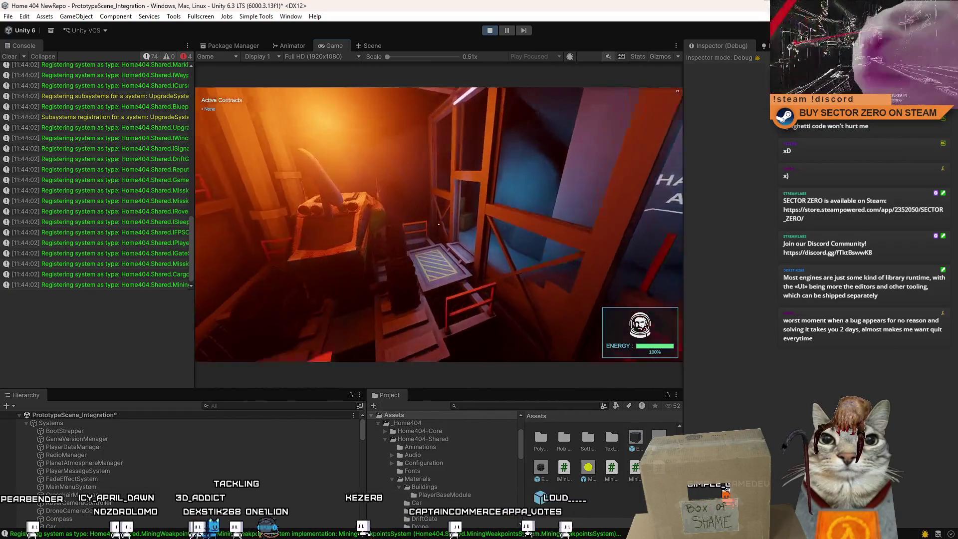
key(w)
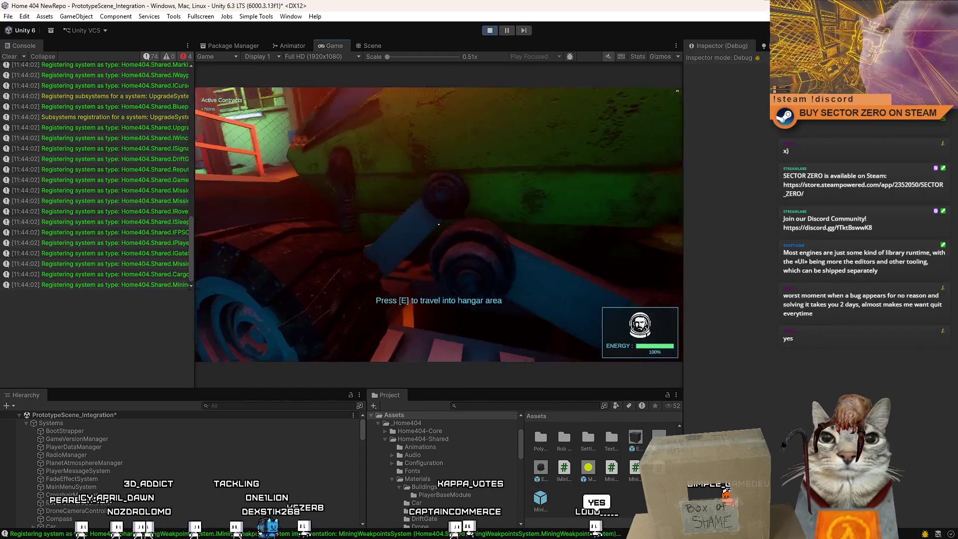
key(e)
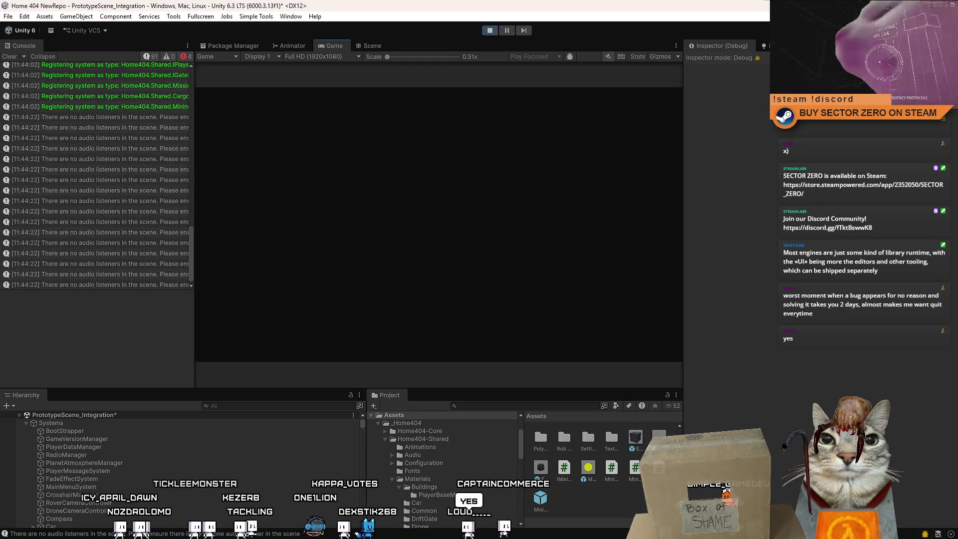
Steer the rover around the hangar and boost it out through the glowing tunnel ring.
key(w)
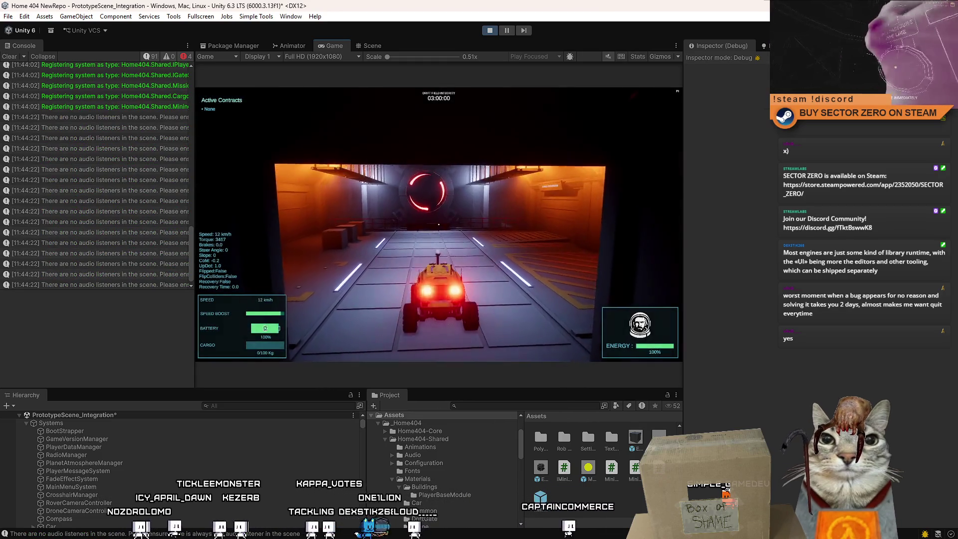
key(a)
key(s)
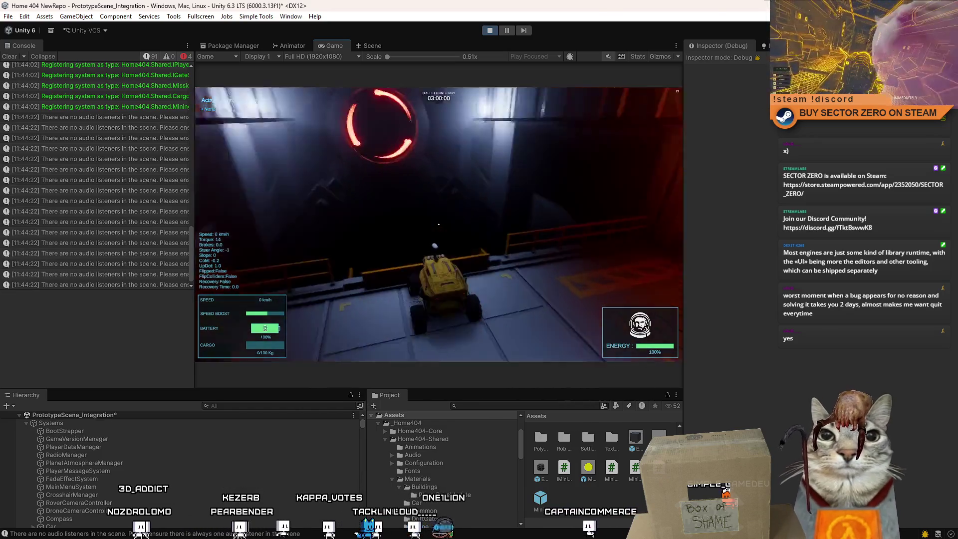
key(w)
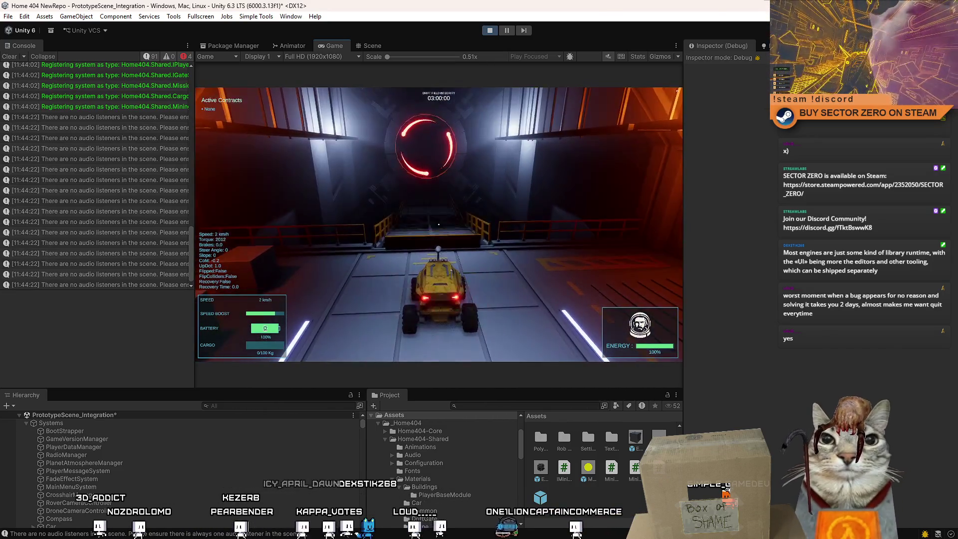
key(shift)
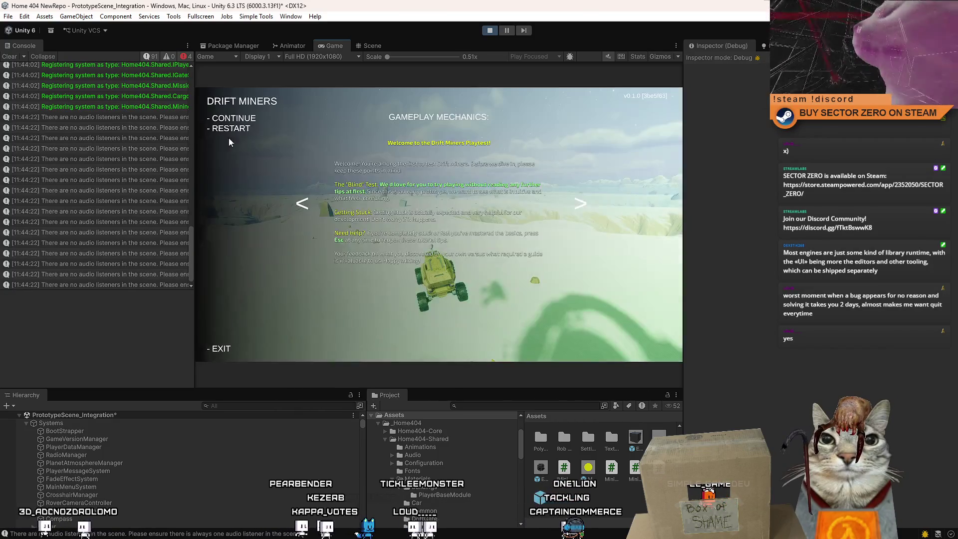
Clear the console, resume driving toward the crate, and fire the debug ray to log the weakpoint group.
drag(188, 253, 205, 65)
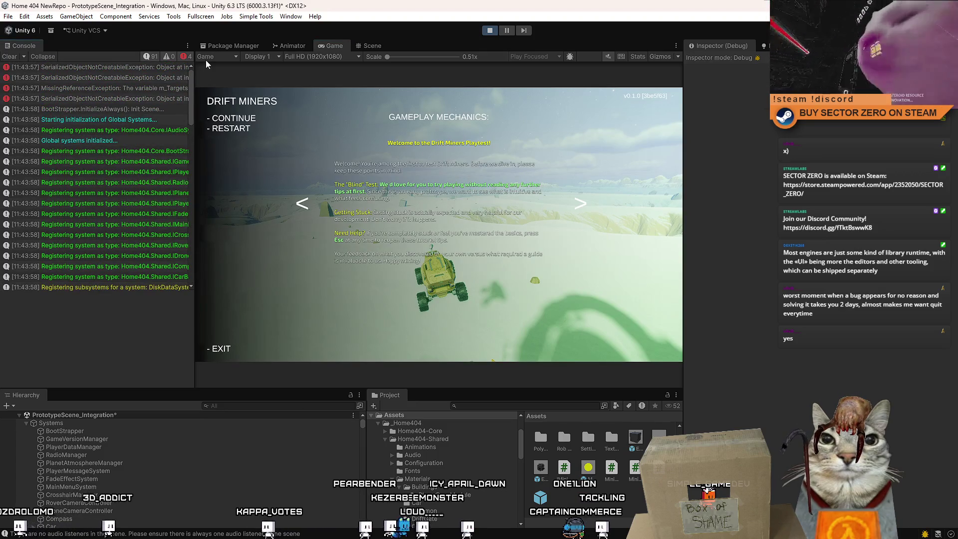
click(9, 57)
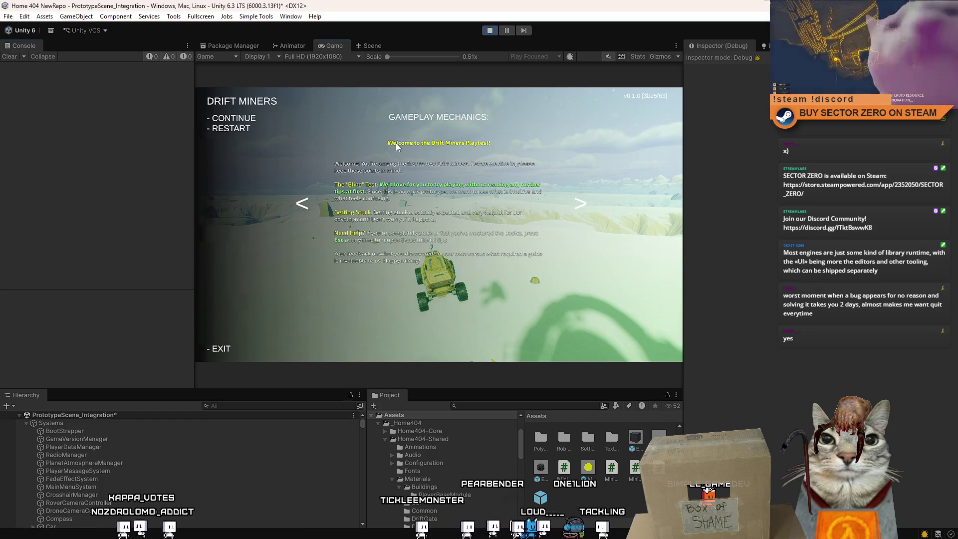
click(397, 146)
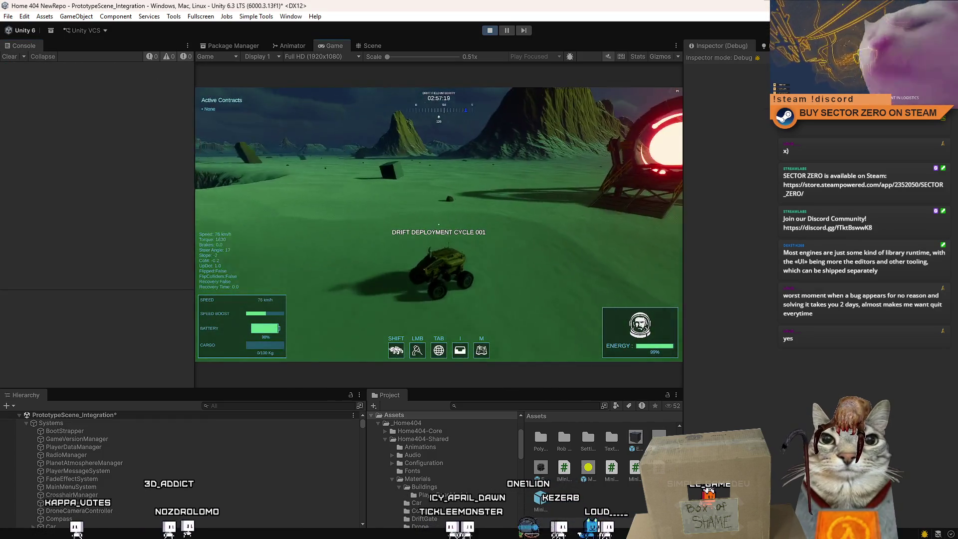
key(d)
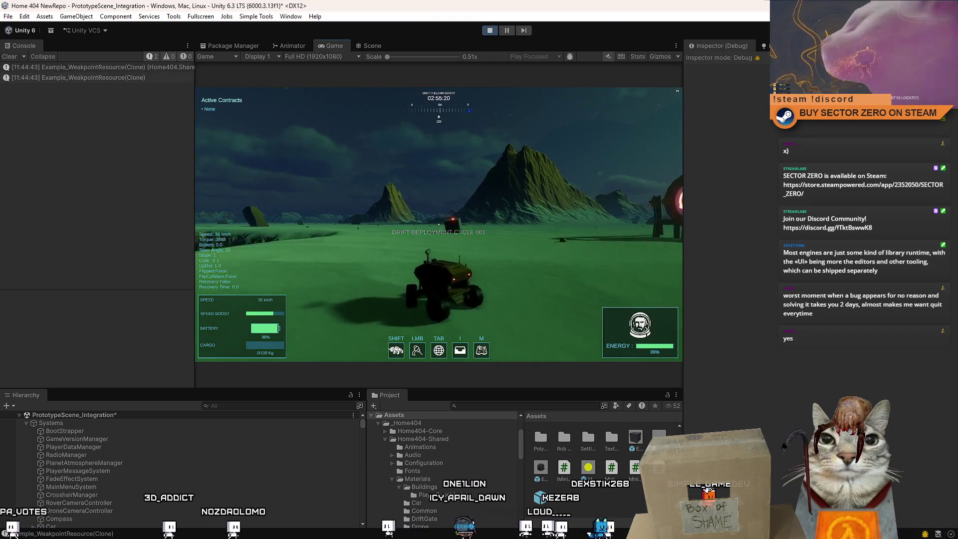
key(w)
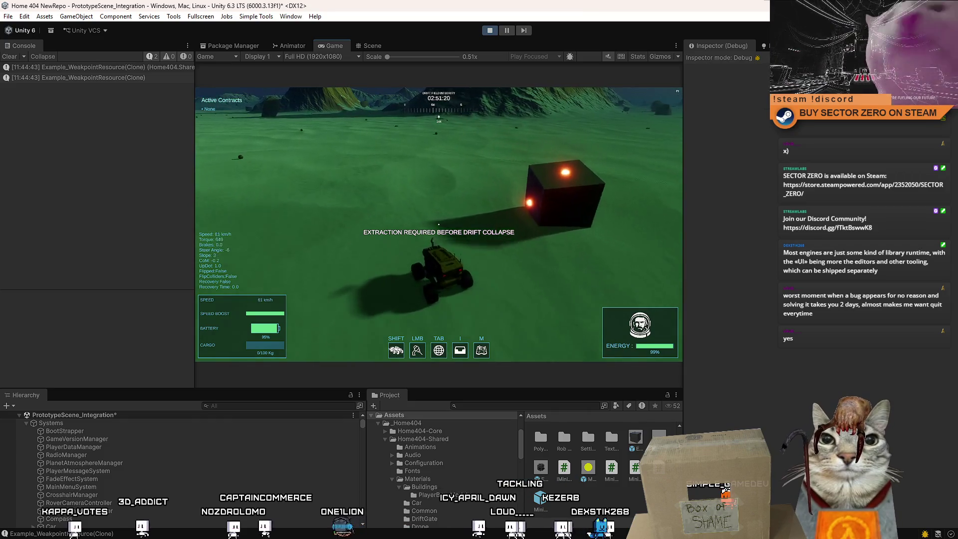
mouse_move(194, 113)
mouse_down()
mouse_move(374, 121)
mouse_move(199, 121)
mouse_up()
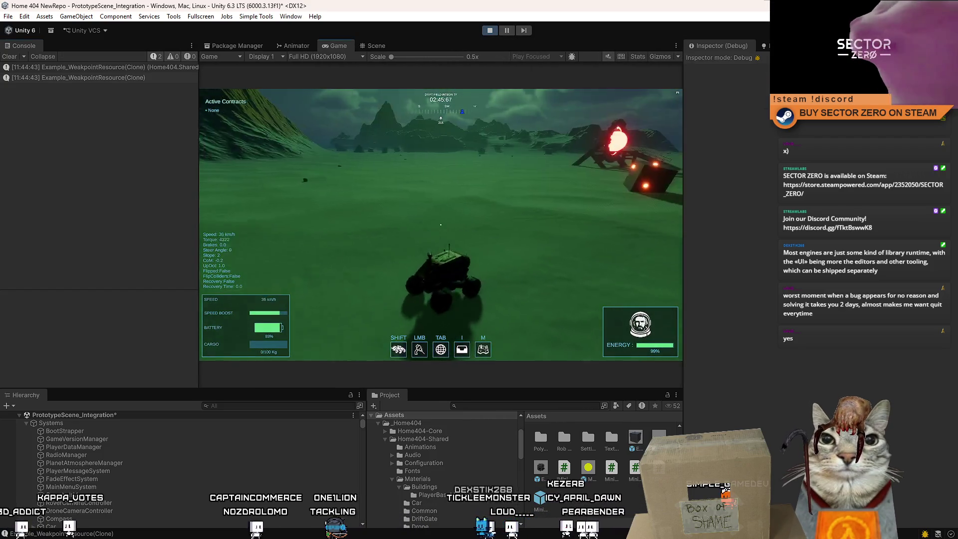
Pause the game and the editor, switch to the Scene view, and clear the console.
key(Escape)
click(507, 30)
click(374, 46)
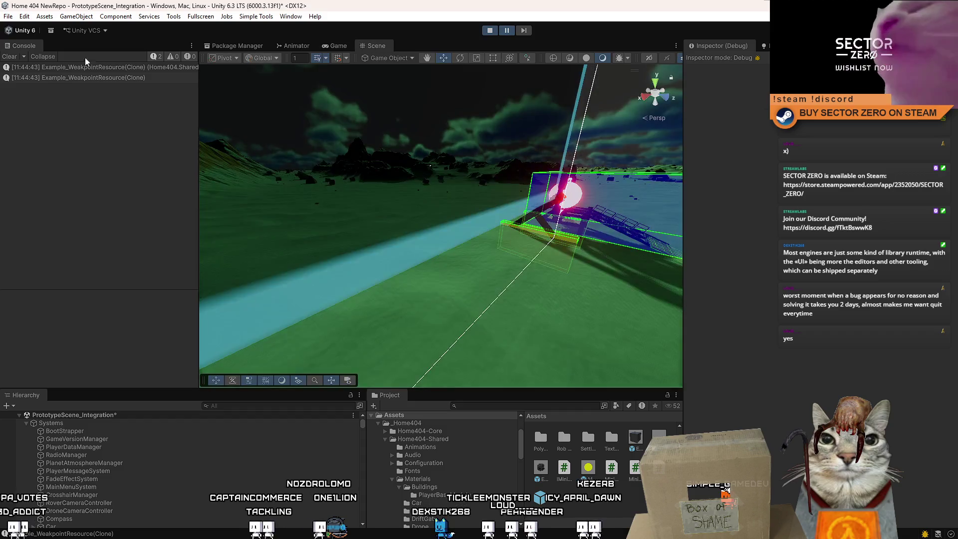
click(14, 56)
Select the SM_Rocks_Orange_08(Clone) rock, set the Inspector to Normal, and open Add Component.
mouse_move(449, 224)
mouse_down()
mouse_move(599, 175)
mouse_move(714, 194)
mouse_move(673, 110)
mouse_move(562, 98)
mouse_move(744, 86)
mouse_move(699, 87)
mouse_up()
drag(430, 267, 411, 269)
click(434, 263)
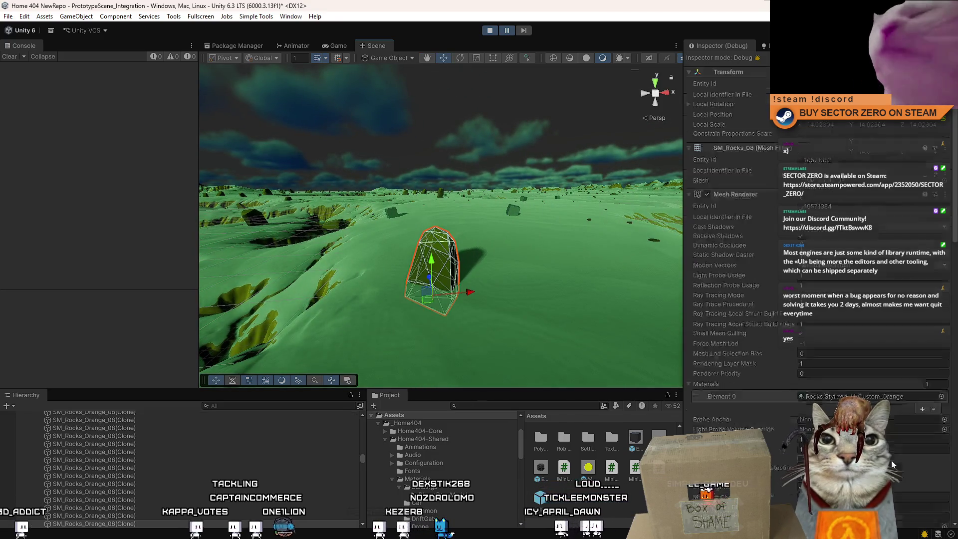
click(951, 46)
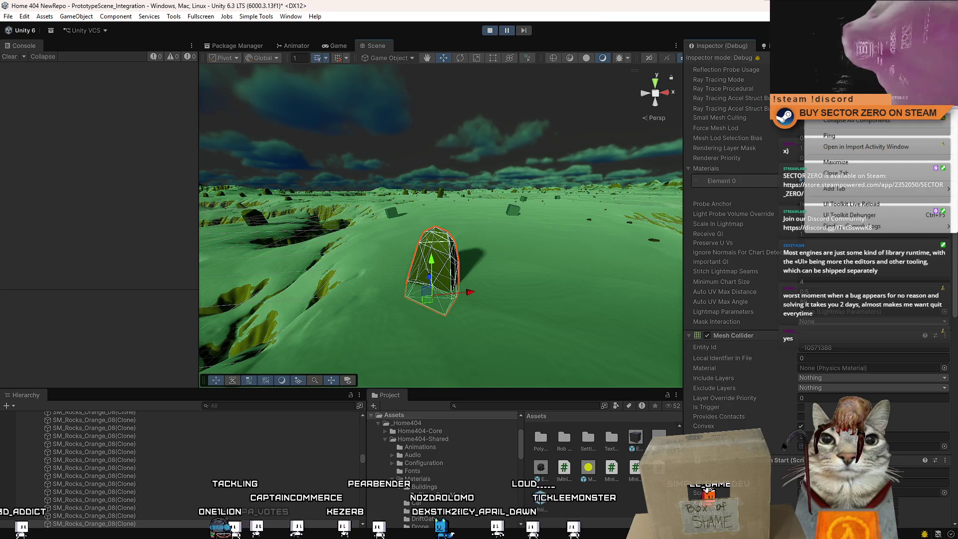
click(838, 87)
click(848, 388)
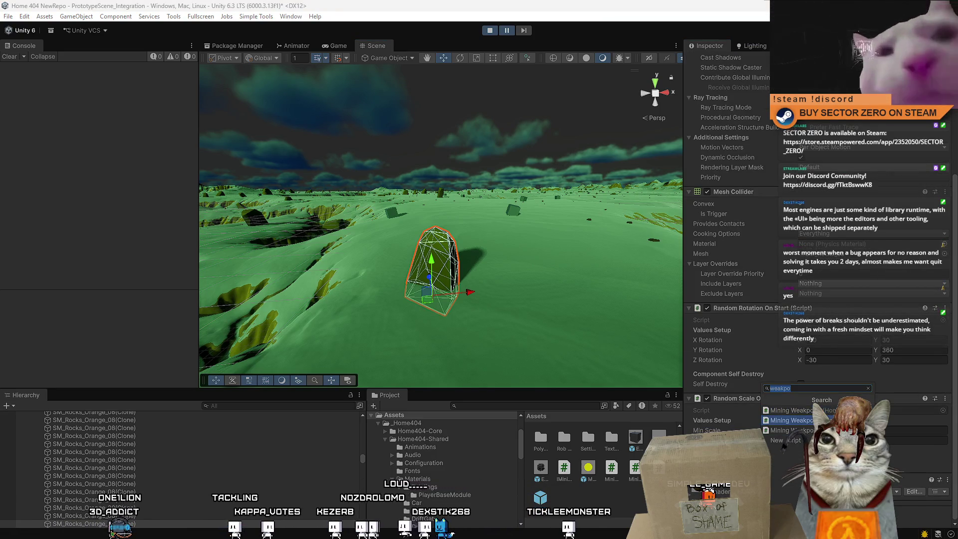
Add a Mining Weakpoints Group to the rock with Gen Sphere Radius 20.
click(798, 421)
text(20)
key(Tab)
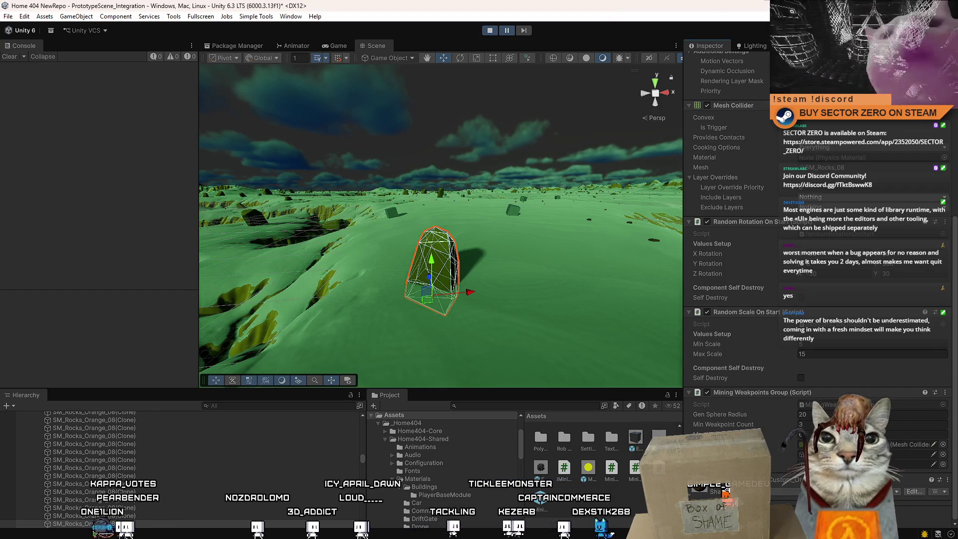
Replace the rock's Mesh Collider with a Box Collider and resume play mode.
right_click(724, 106)
click(764, 129)
key(ctrl+shift+a)
text(box)
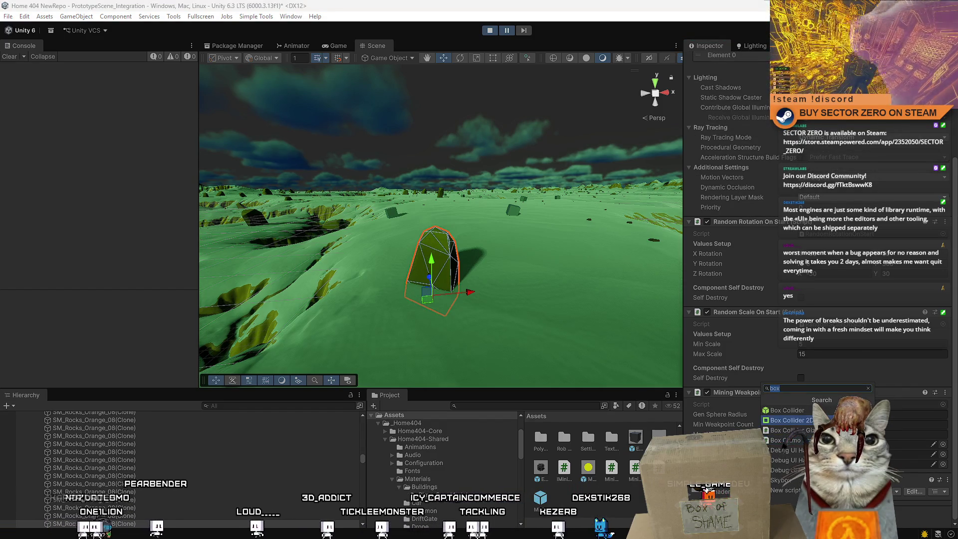
click(787, 410)
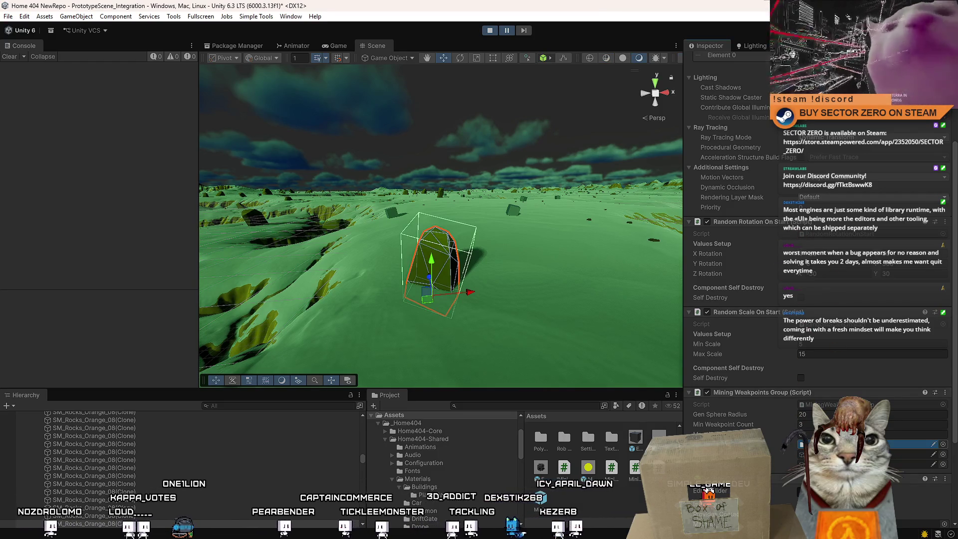
click(508, 31)
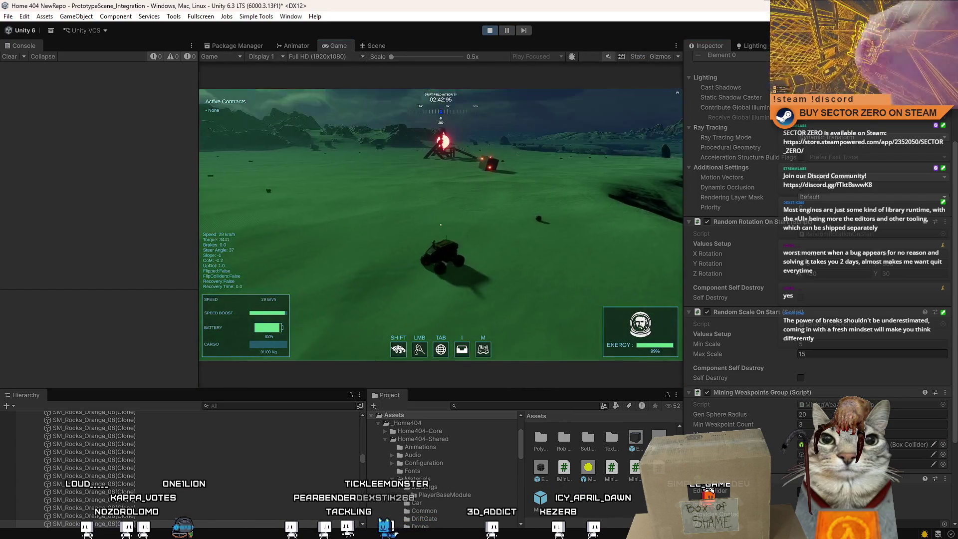
Drive the rover to trigger the weakpoint debug control, then pause the game and editor.
key(d)
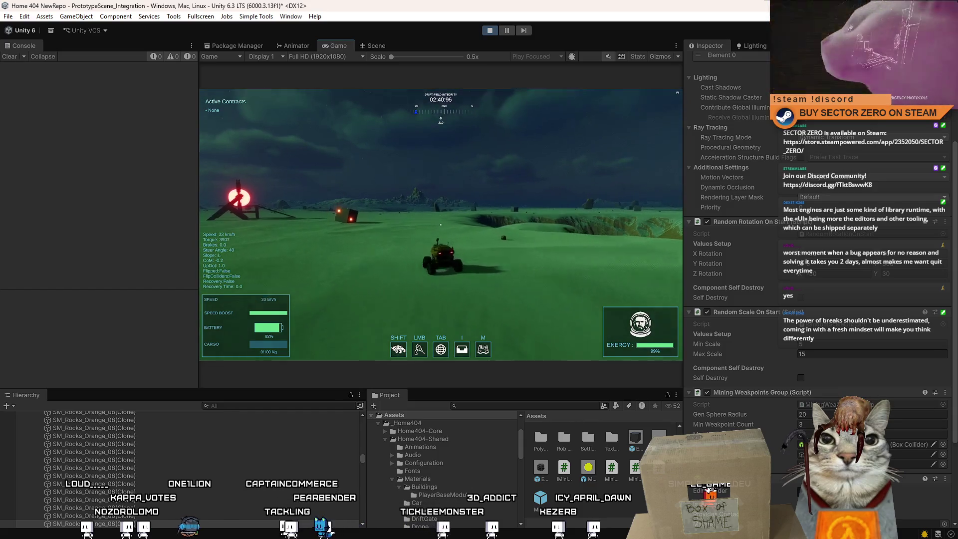
key(w)
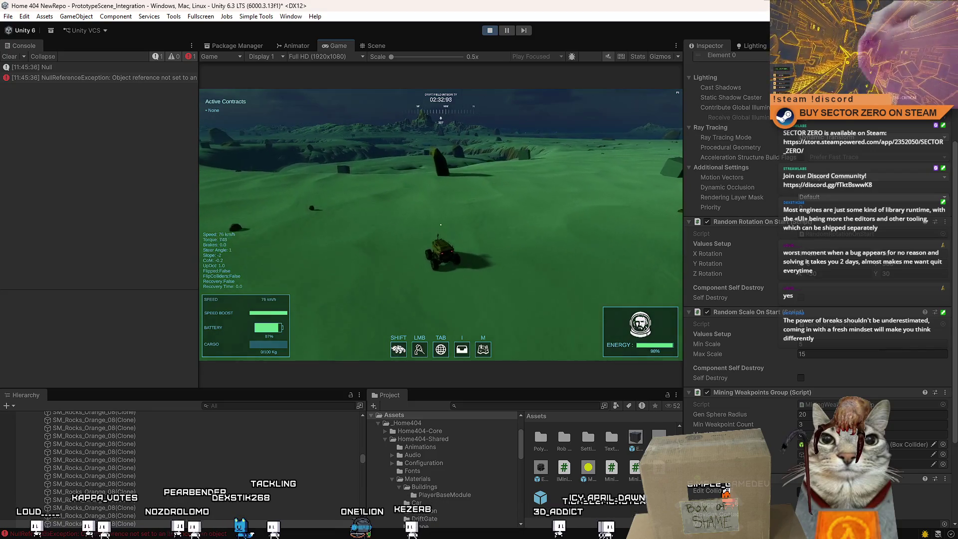
key(Escape)
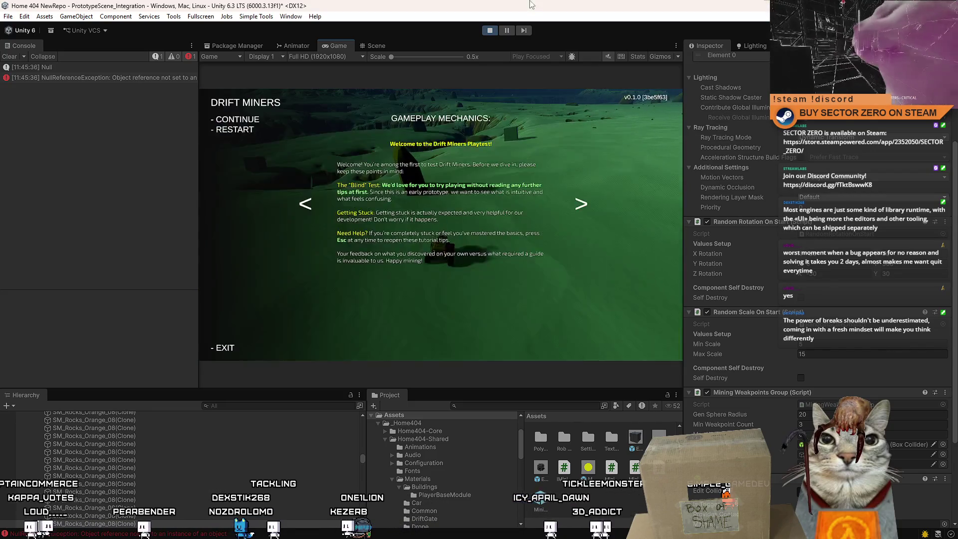
key(Escape)
Inspect the NullReferenceException and Null log entries in the console, then switch to Visual Studio.
click(131, 77)
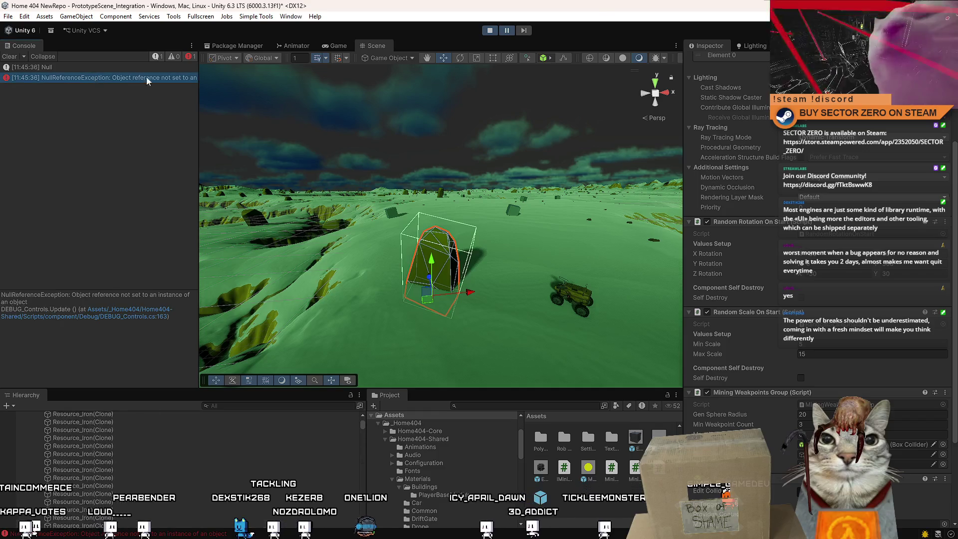
mouse_move(199, 110)
mouse_down()
mouse_move(362, 110)
mouse_move(310, 109)
mouse_up()
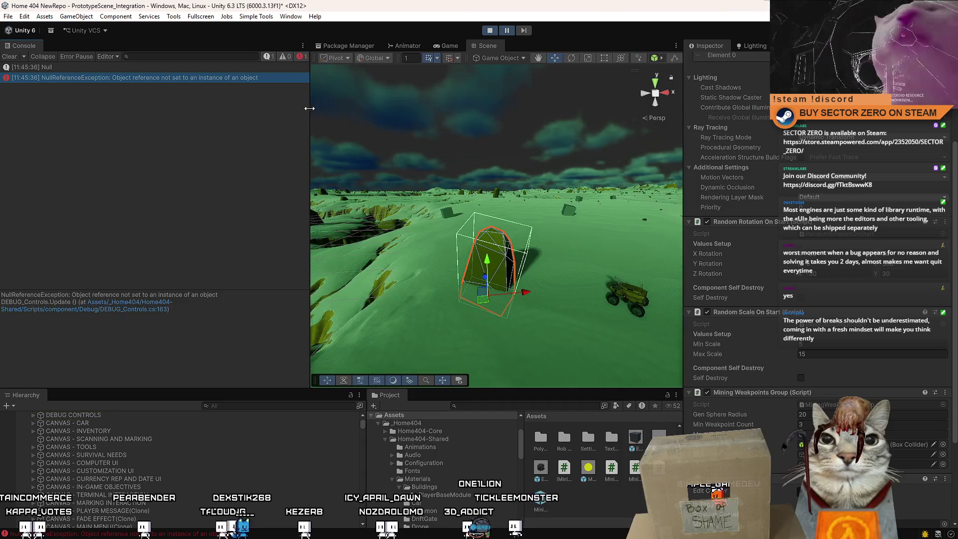
click(233, 66)
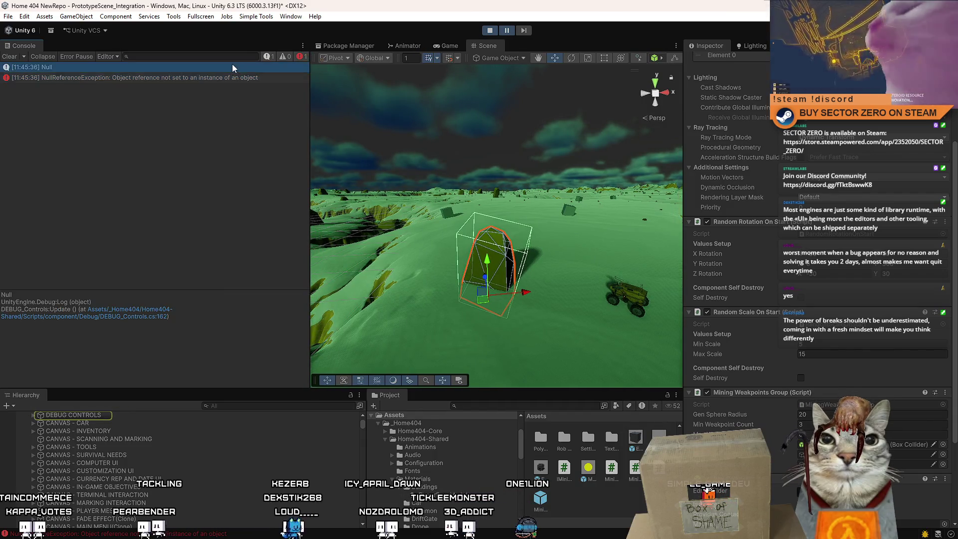
scroll(757, 223, down, 4)
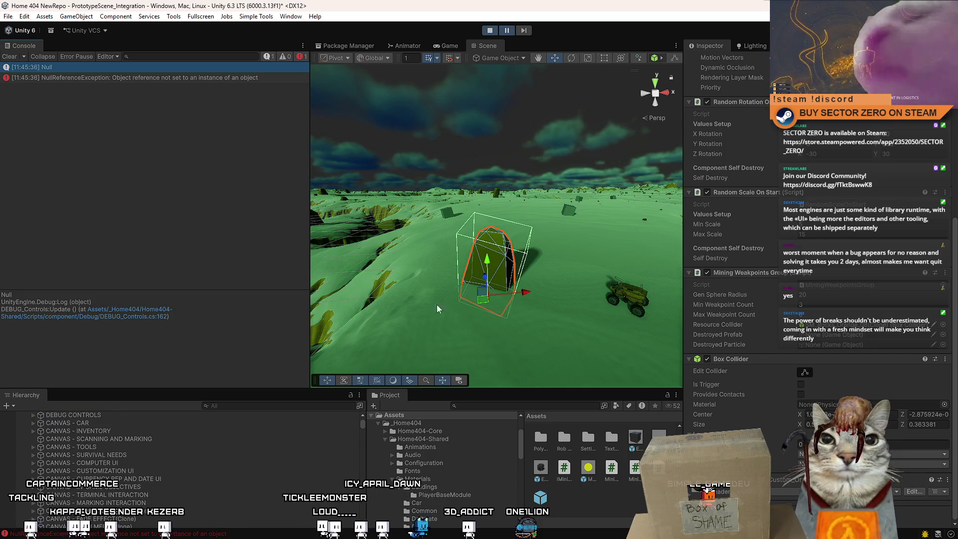
key(alt+Tab)
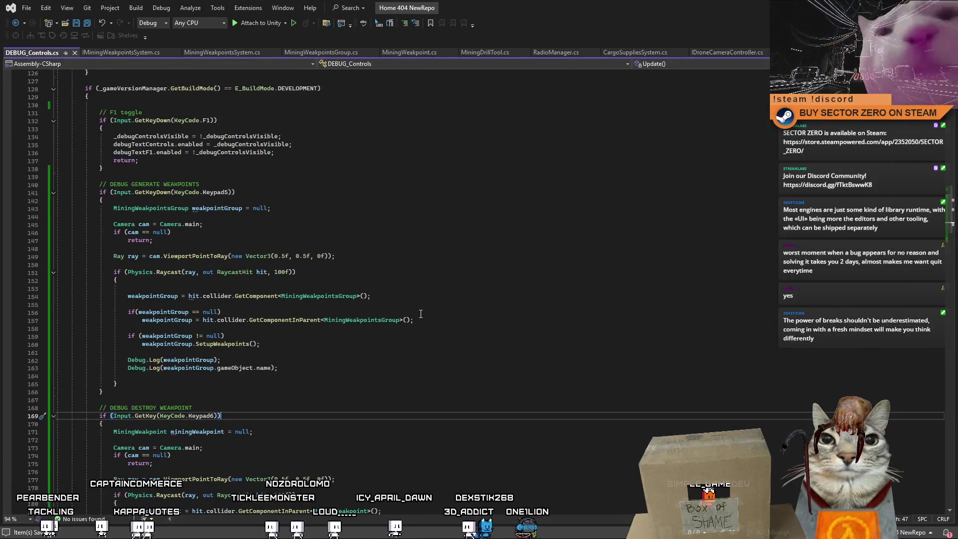
Trace every use of weakpointGroup in the DEBUG GENERATE WEAKPOINTS raycast block.
click(423, 280)
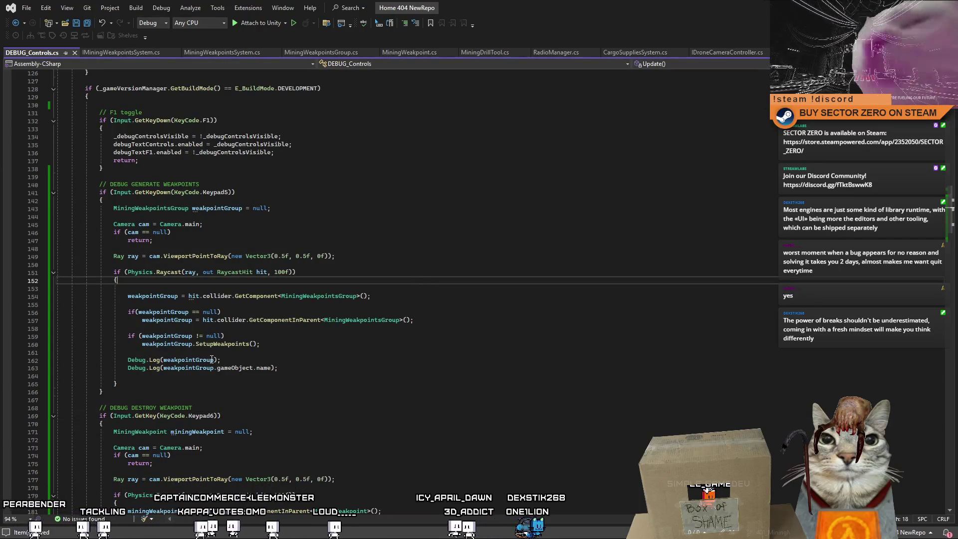
click(269, 358)
double_click(161, 297)
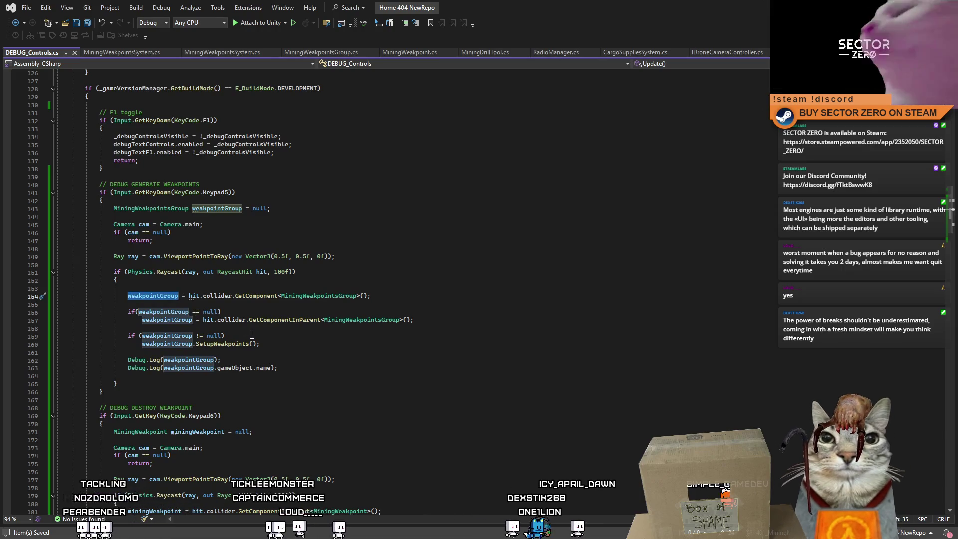
click(256, 209)
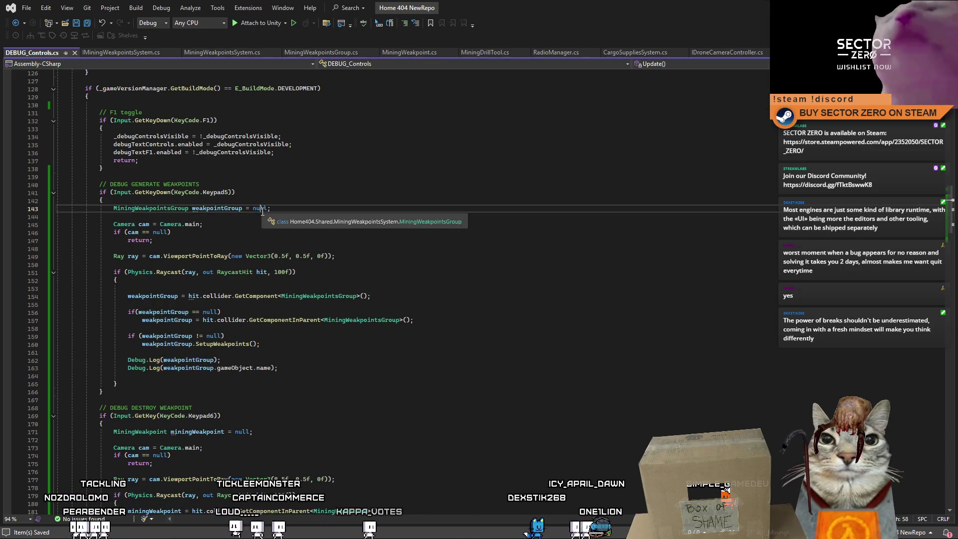
double_click(170, 297)
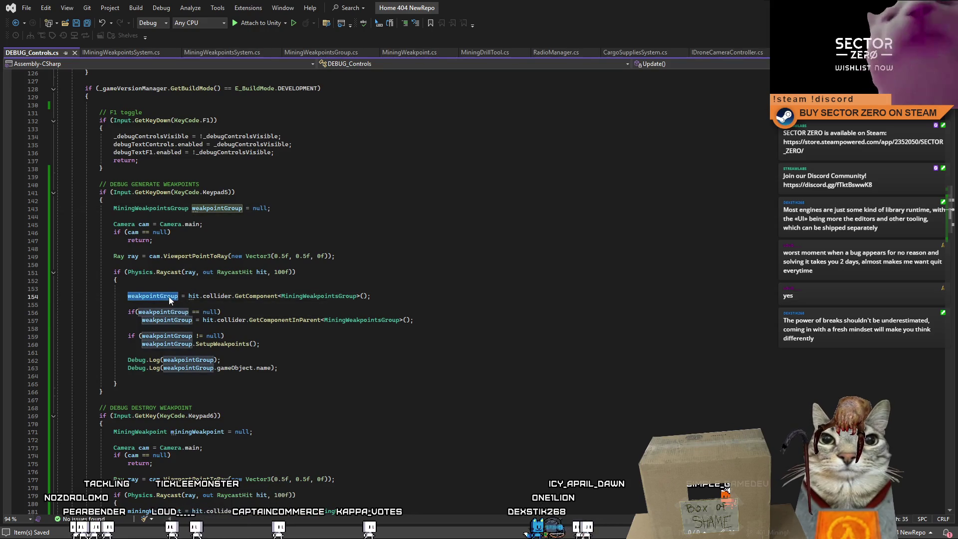
mouse_move(154, 272)
mouse_down()
mouse_move(402, 281)
mouse_move(379, 297)
mouse_up()
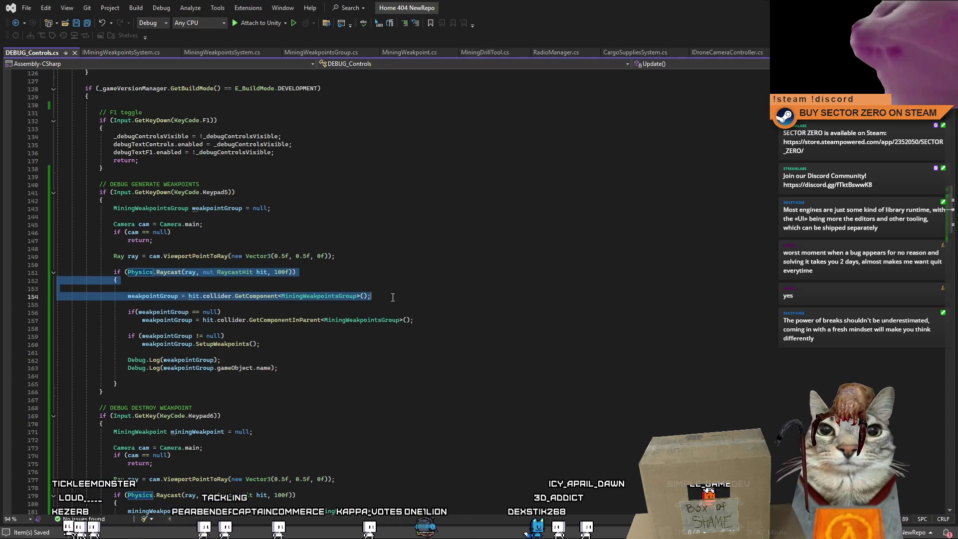
click(158, 328)
double_click(159, 297)
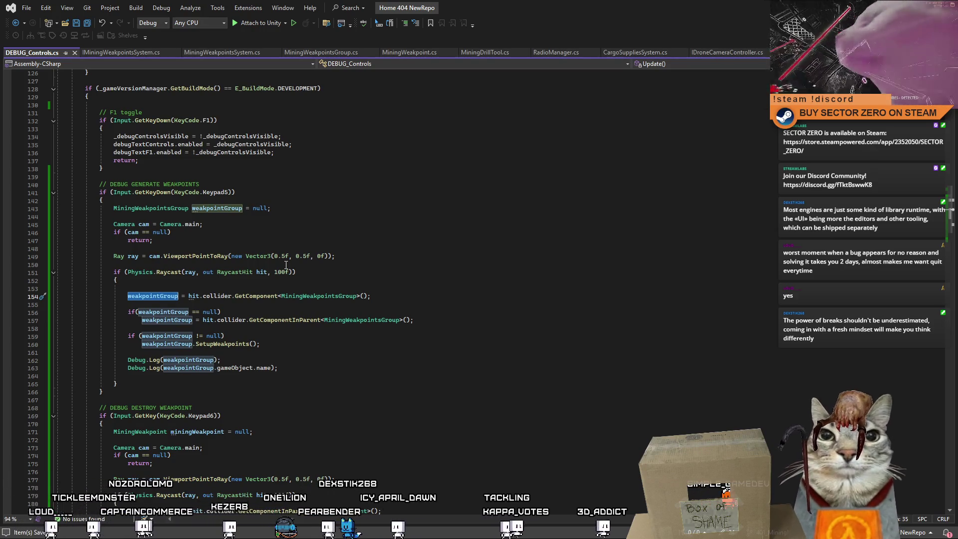
Change line 154 to call hit.collider.gameObject.GetComponent<MiningWeakpointsGroup>().
click(242, 296)
text(gameObject.)
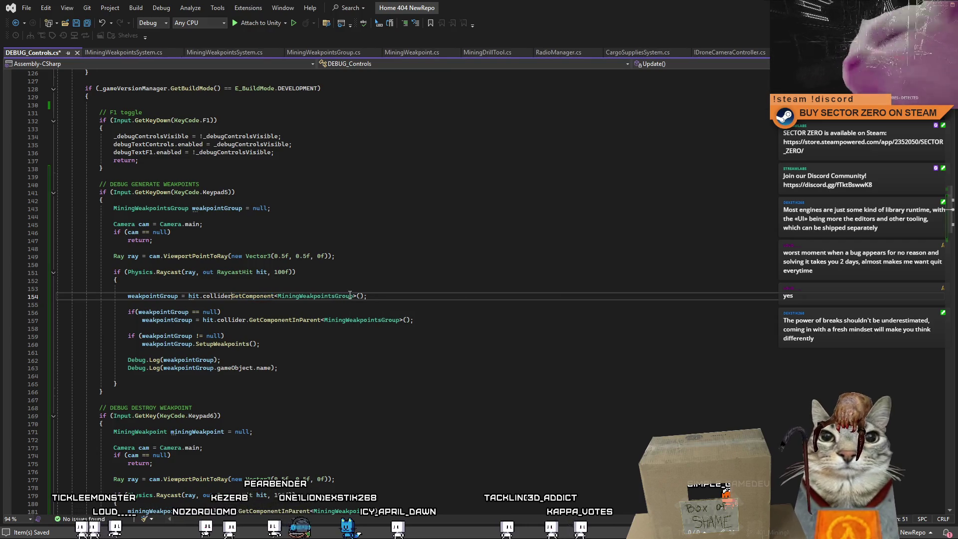
text(.gameObject.)
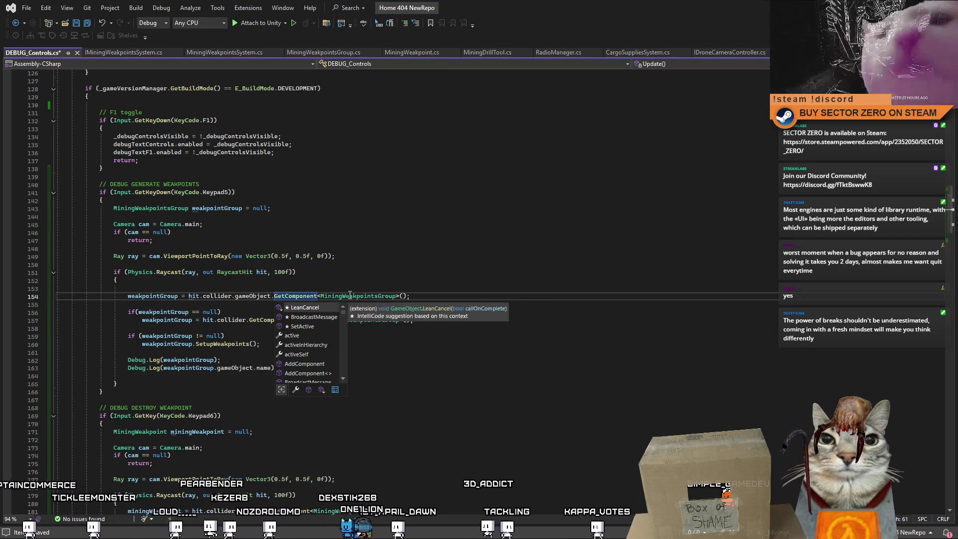
click(350, 296)
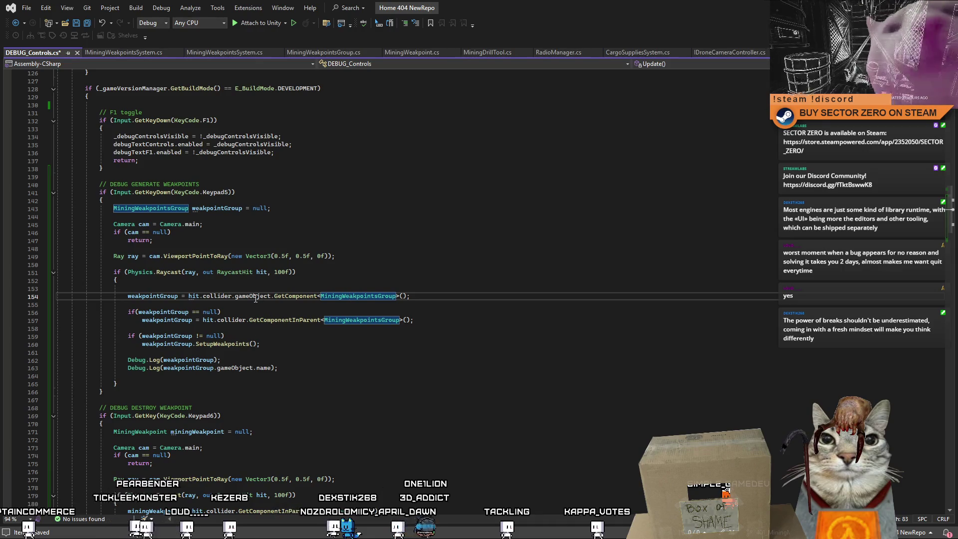
click(255, 332)
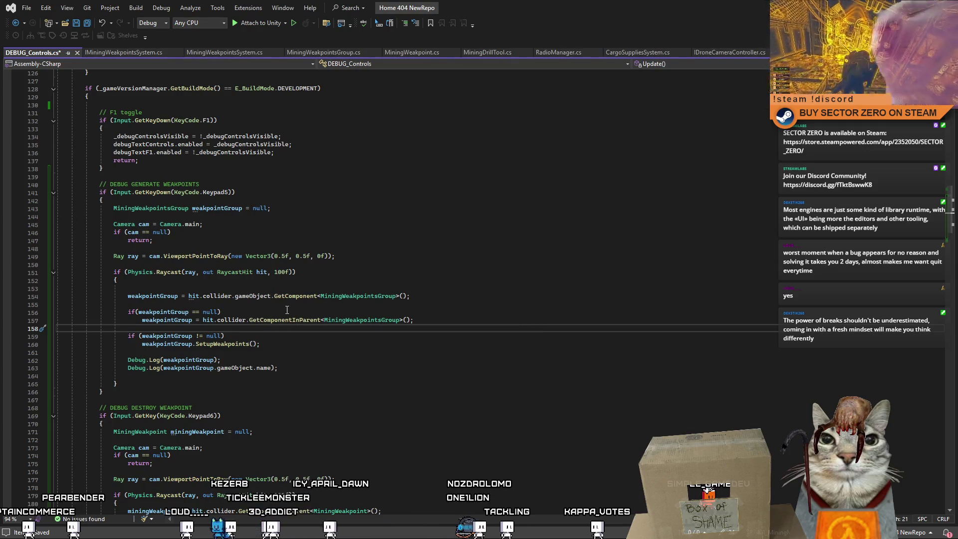
double_click(178, 313)
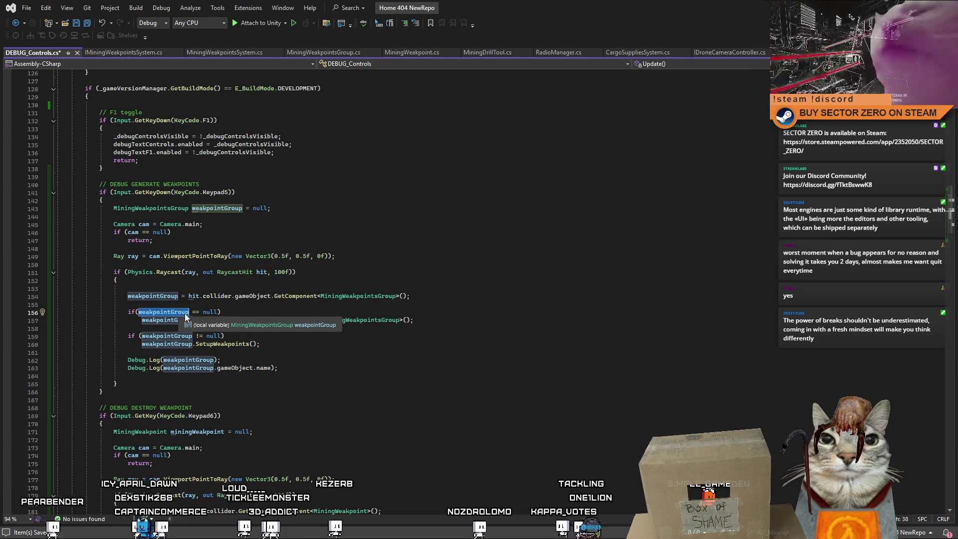
double_click(358, 296)
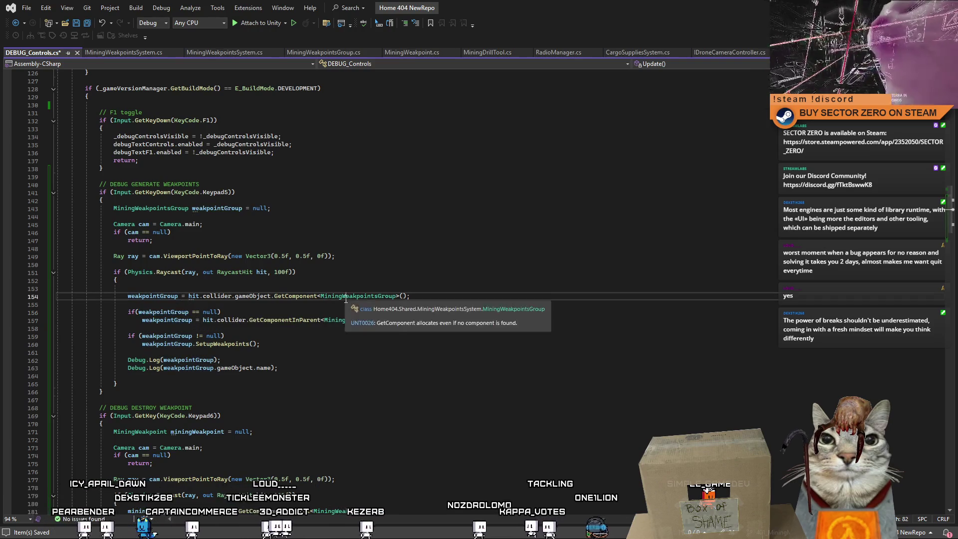
click(272, 328)
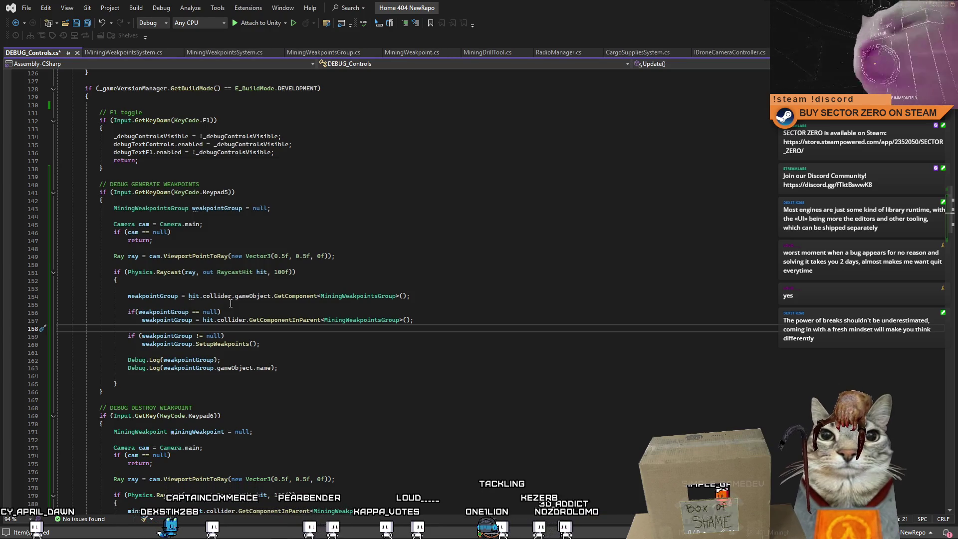
click(246, 302)
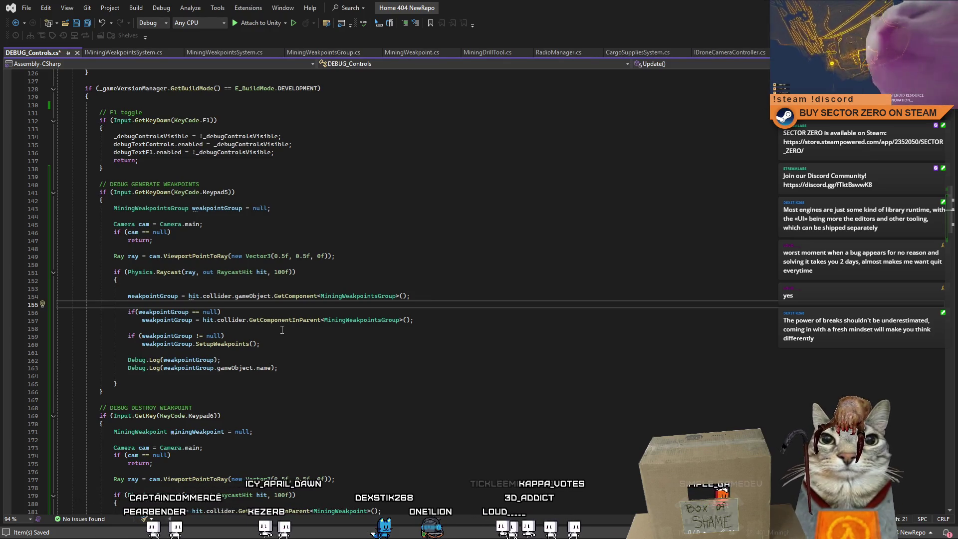
Insert gameObject. before GetComponentInParent on line 157 to match the first lookup.
mouse_move(219, 297)
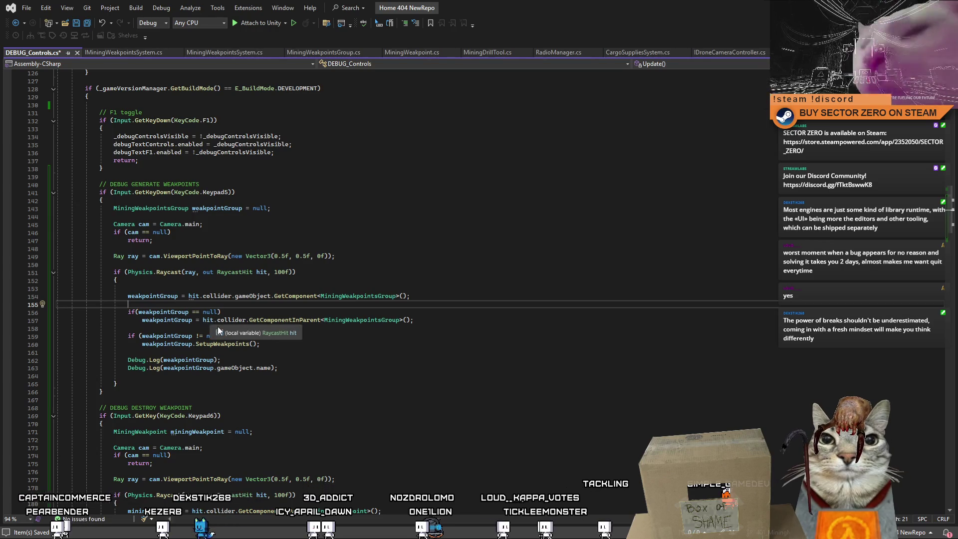
click(254, 320)
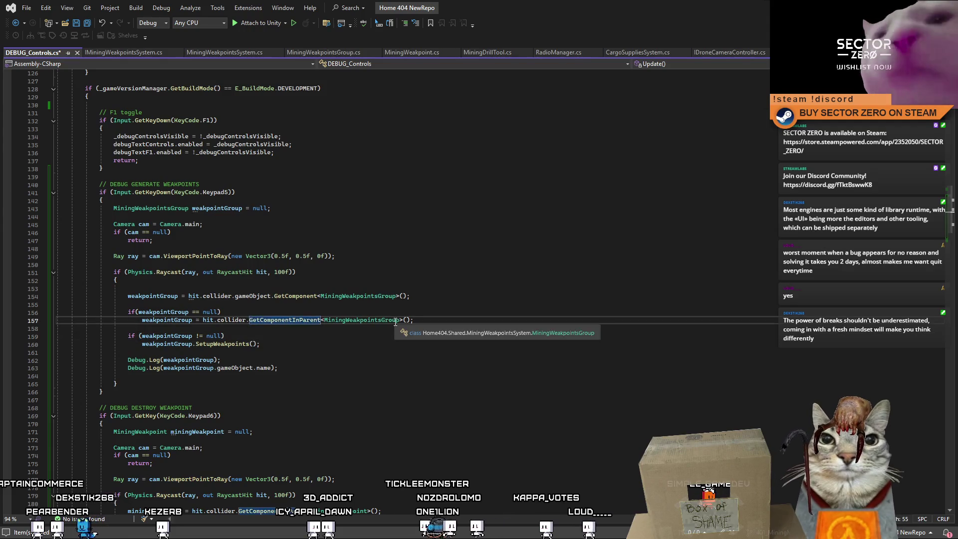
text(gameObject.)
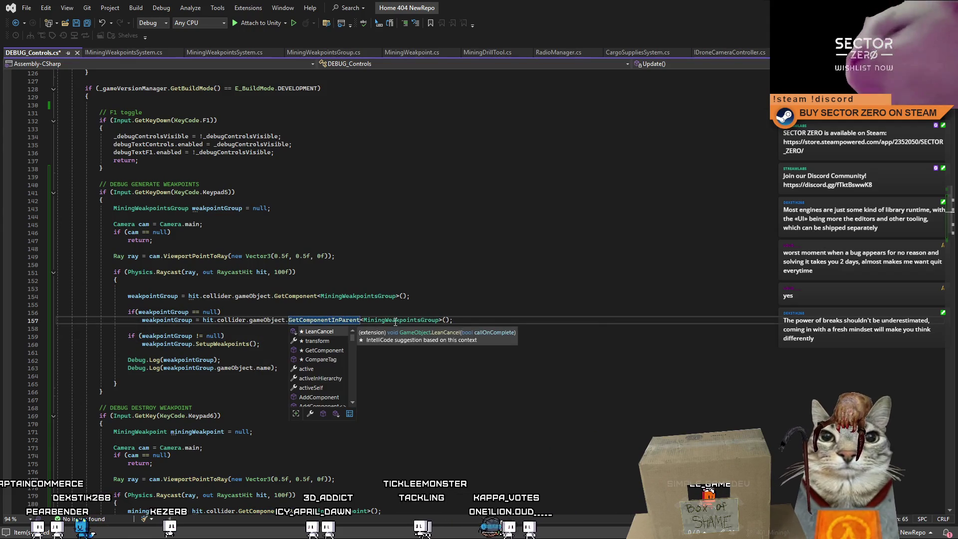
key(Escape)
key(Up)
key(Up)
key(Up)
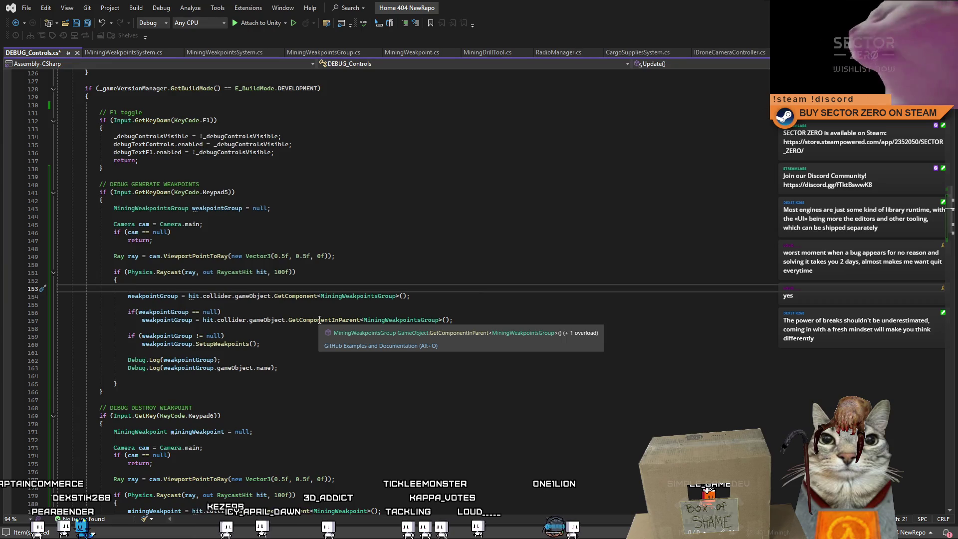
double_click(320, 319)
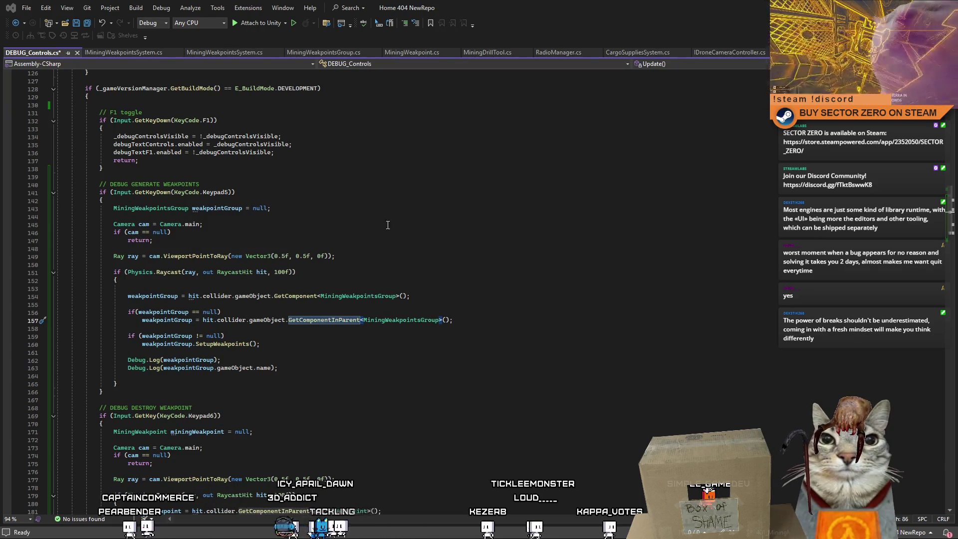
Wrap the GetComponentInParent fallback in braces under the if (weakpointGroup == null) check.
click(331, 335)
click(172, 313)
click(170, 306)
double_click(165, 312)
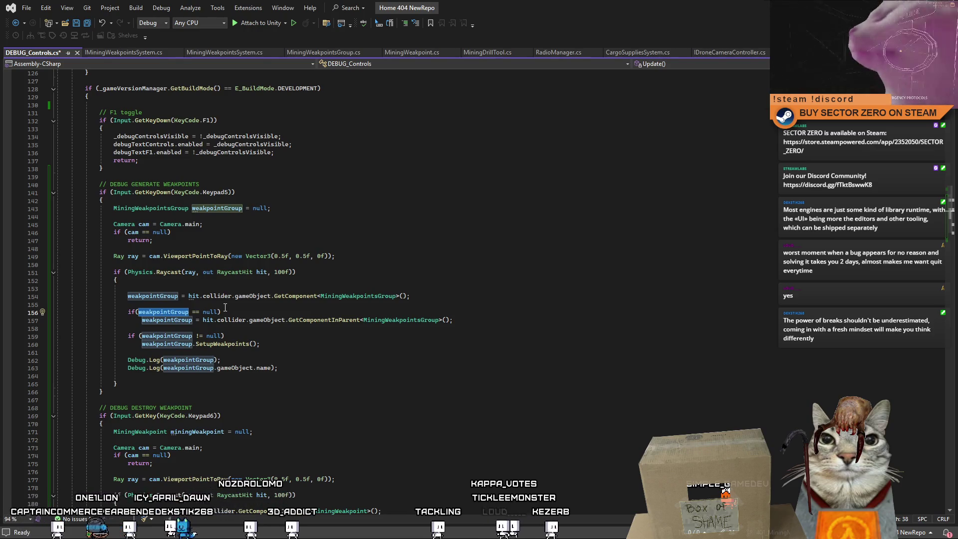
click(175, 307)
double_click(174, 310)
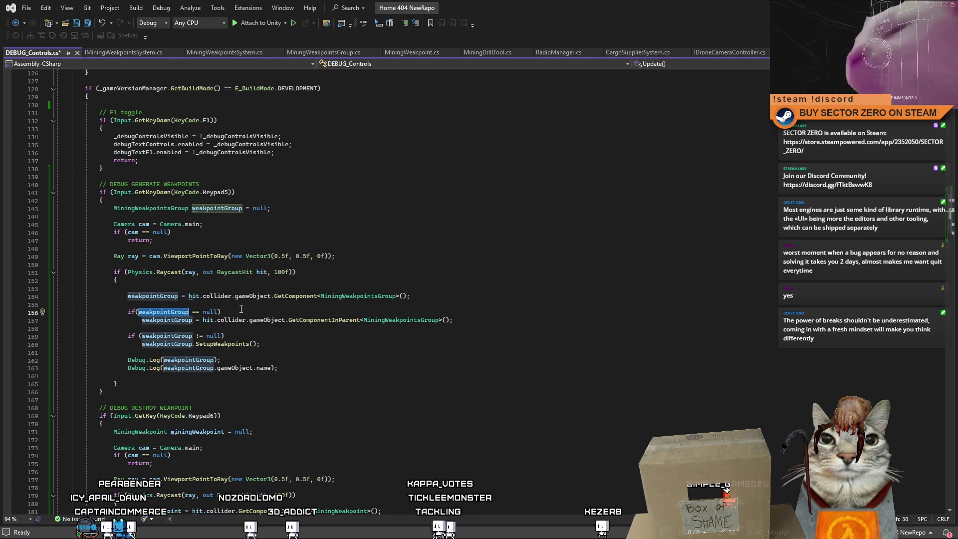
click(176, 306)
click(259, 311)
key(ctrl+space)
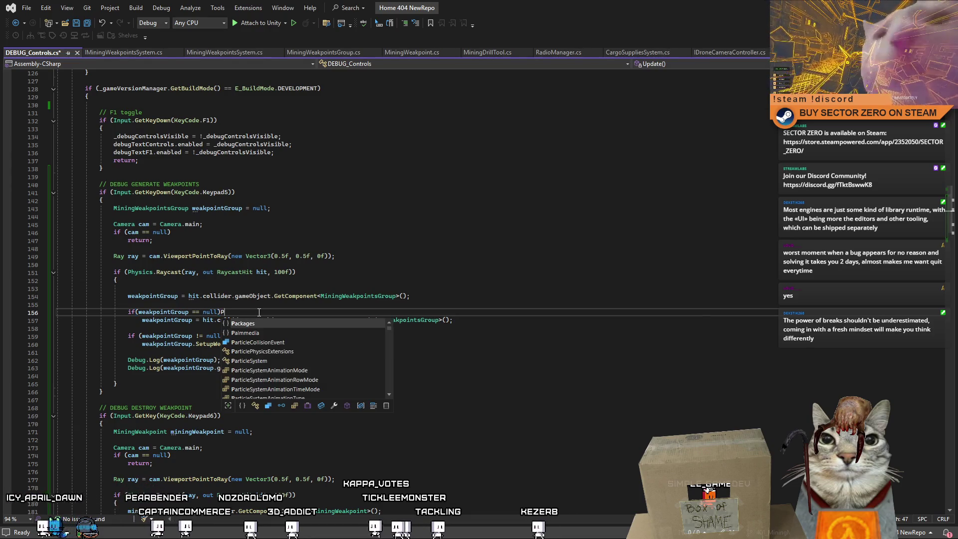
text({)
click(521, 321)
key(Return)
text(})
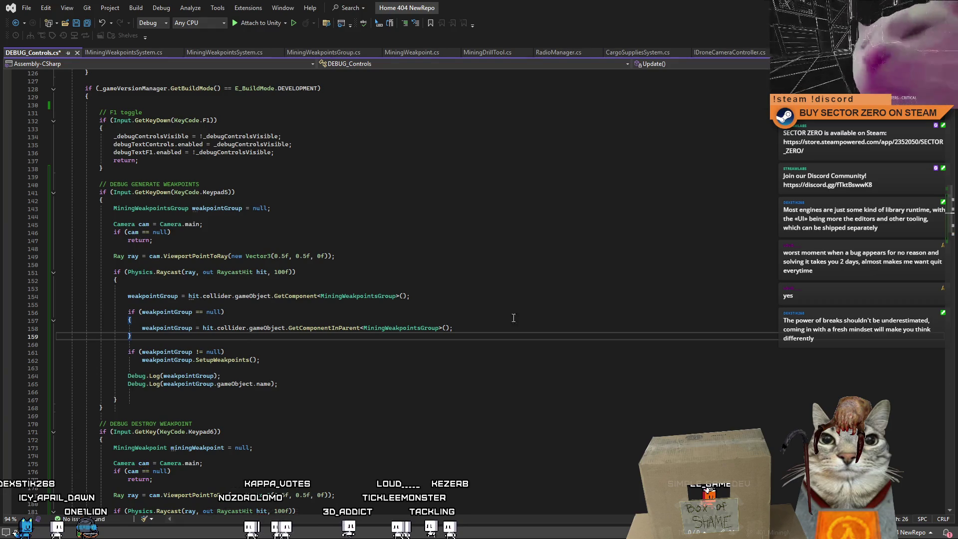
Add Debug.Log("looking in parents"); as the first line inside that block.
click(460, 315)
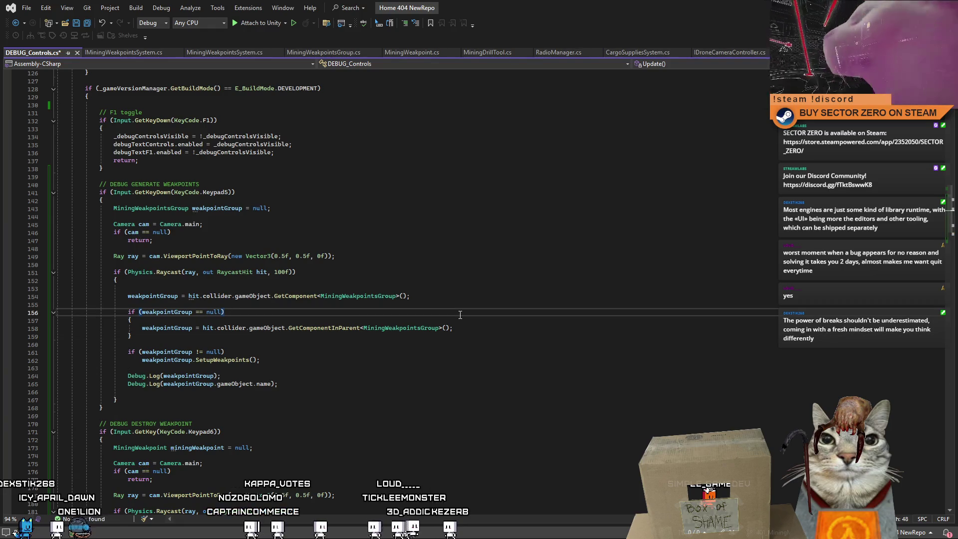
key(Down)
key(Return)
text(Debug.lo)
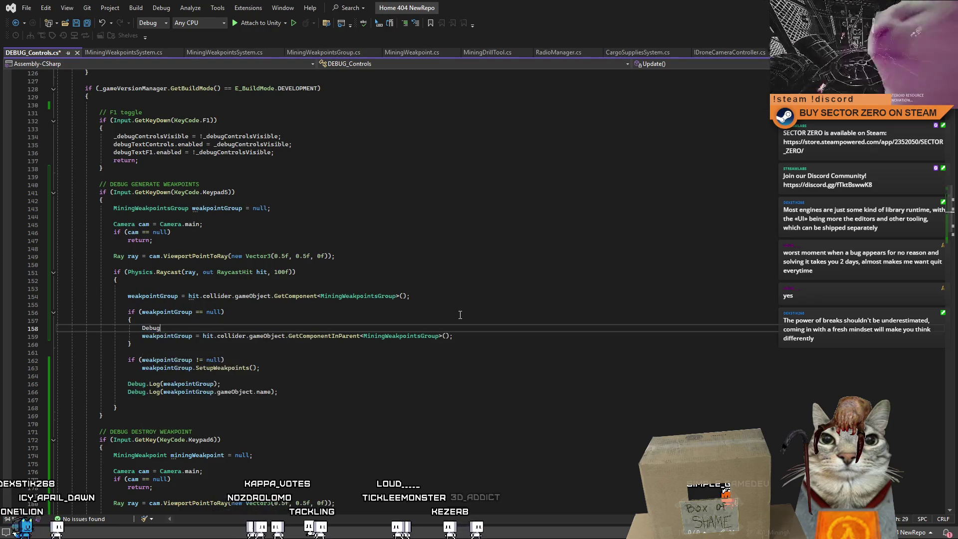
key(Tab)
text(("l)
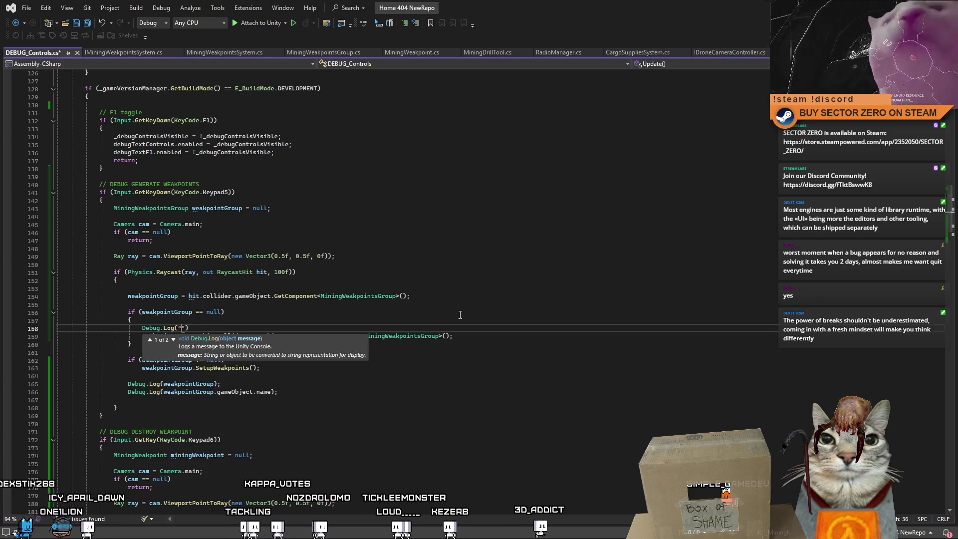
text(ooking in pare)
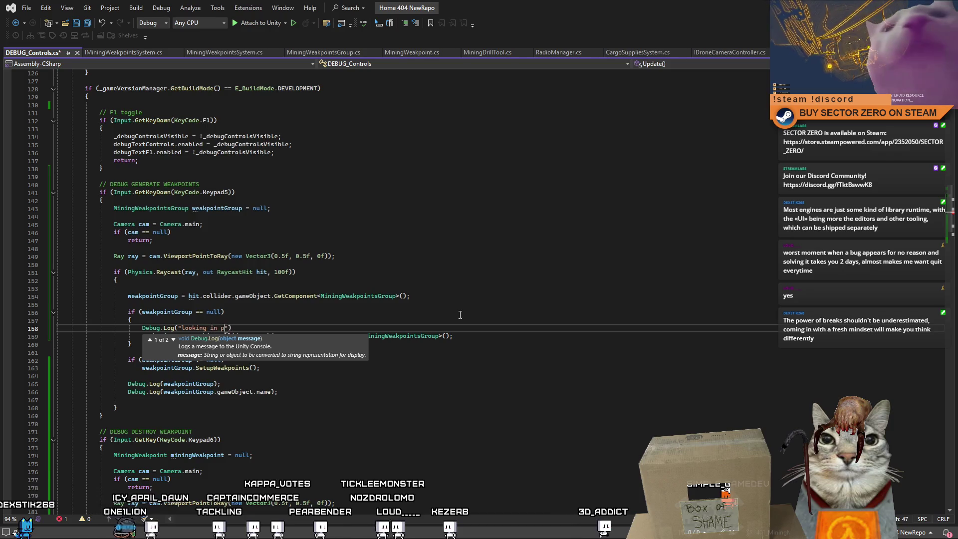
text(nts"))
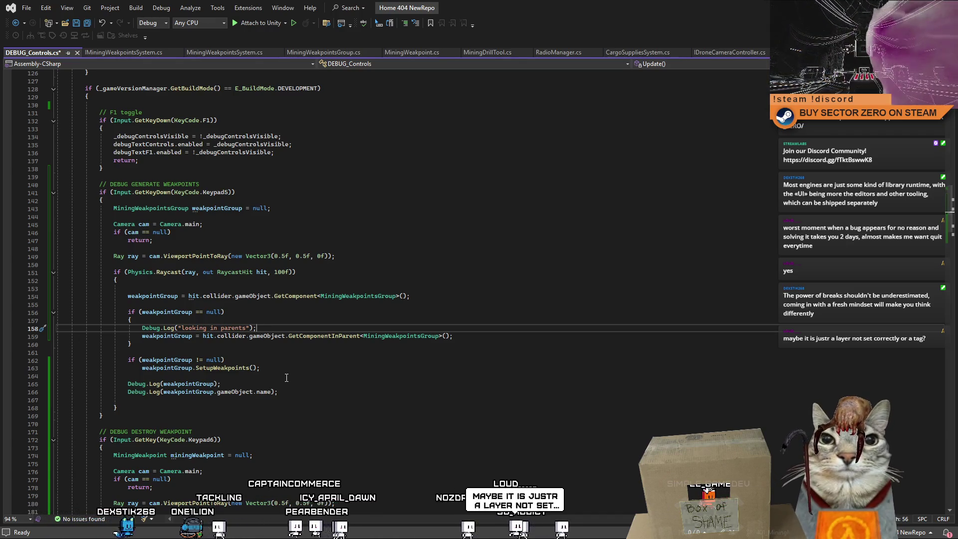
drag(289, 336, 426, 337)
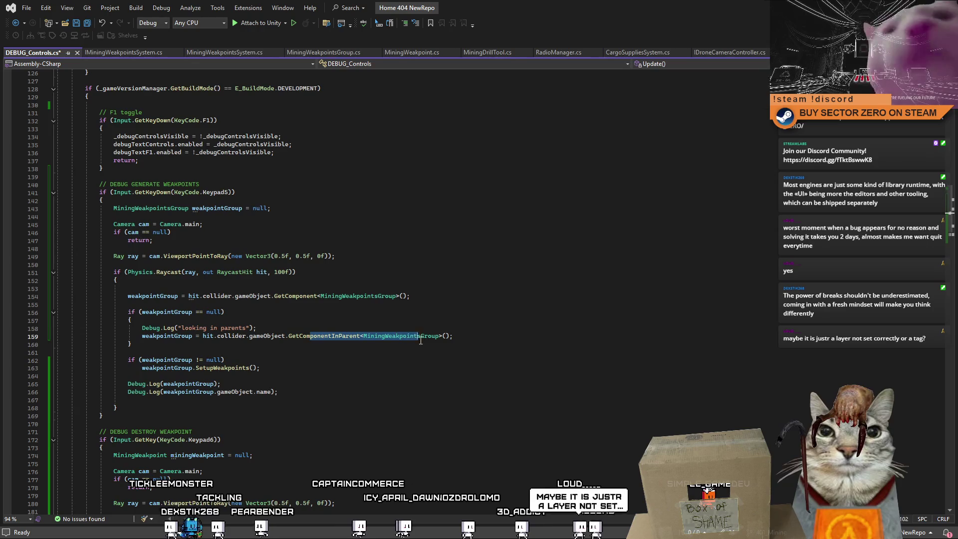
click(365, 344)
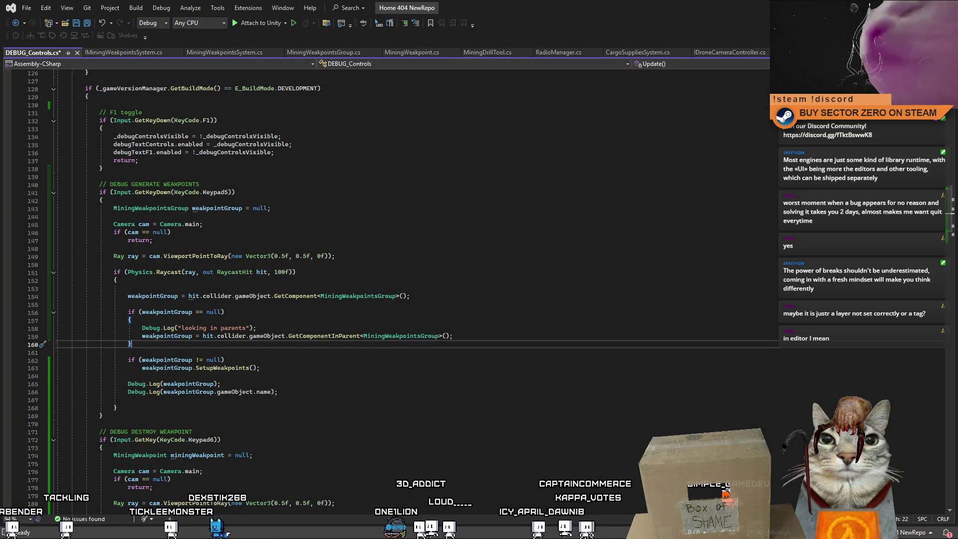
double_click(341, 336)
click(327, 343)
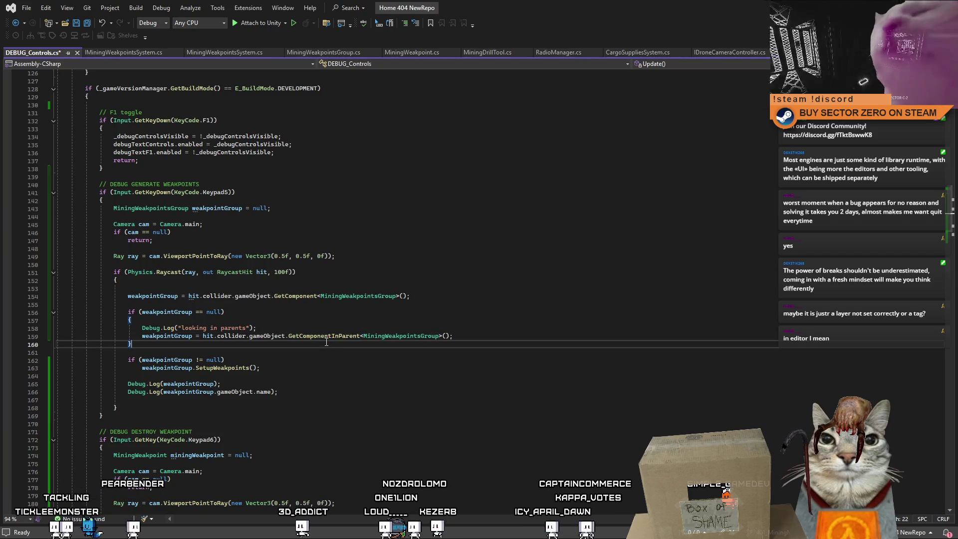
click(306, 328)
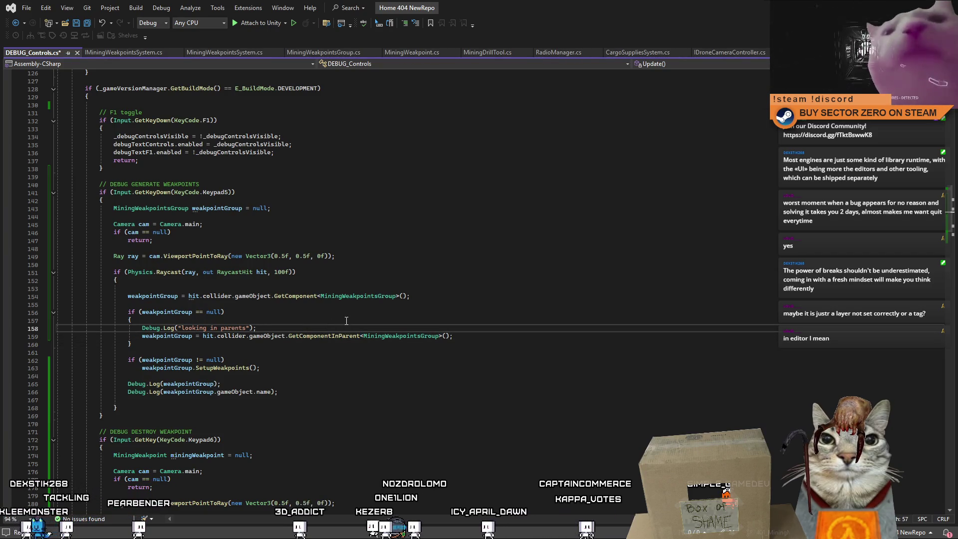
click(262, 311)
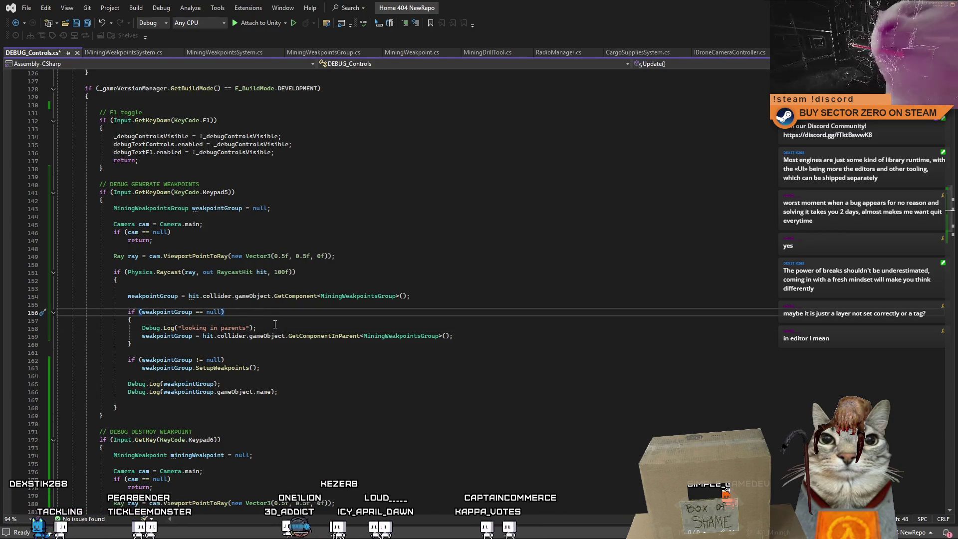
drag(319, 352, 352, 357)
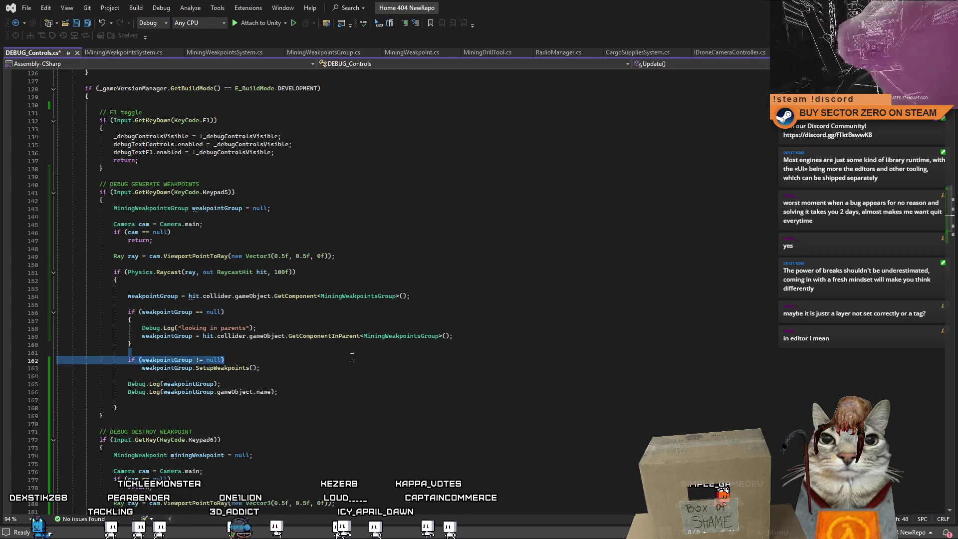
drag(344, 391, 369, 397)
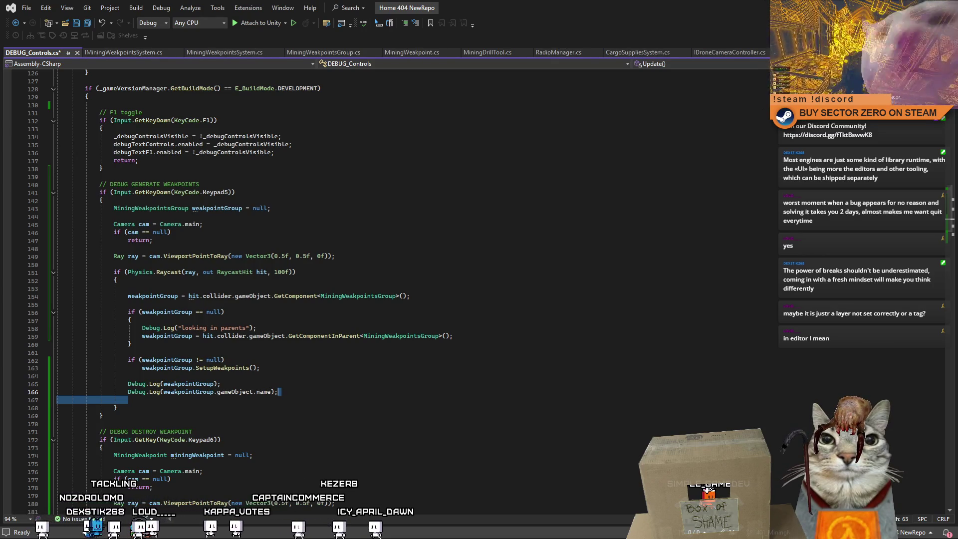
scroll(379, 288, down, 2)
click(380, 288)
scroll(379, 288, down, 3)
scroll(379, 288, up, 5)
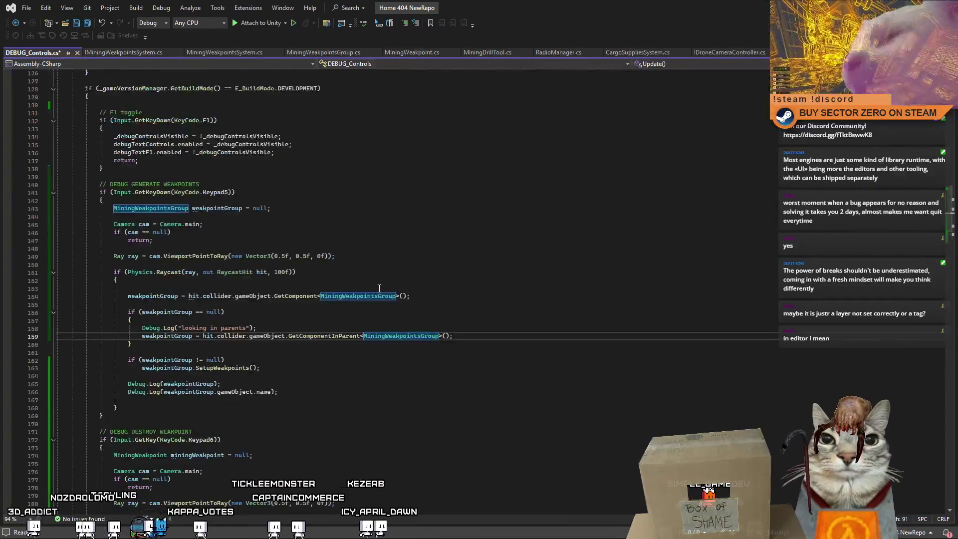
scroll(380, 289, up, 2)
click(379, 289)
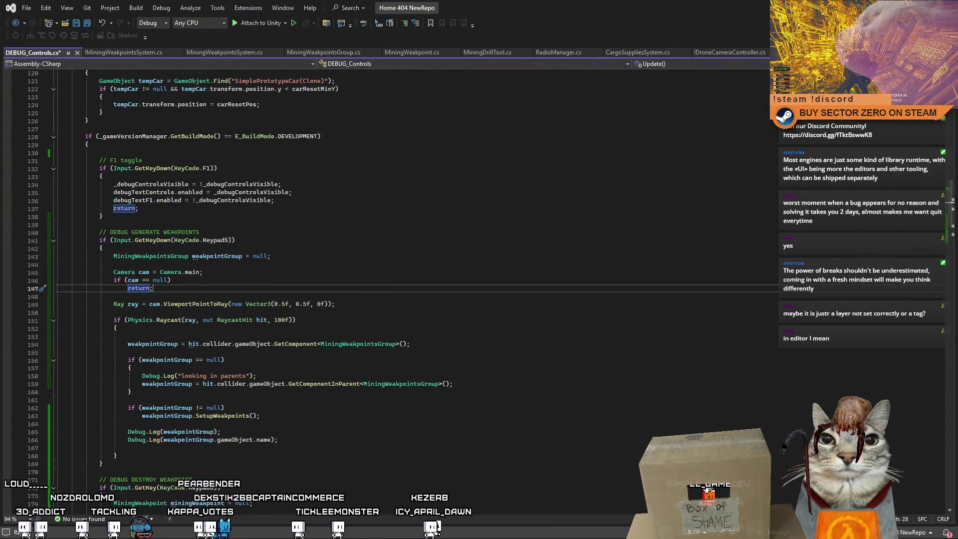
click(338, 376)
key(Down)
key(Down)
key(Down)
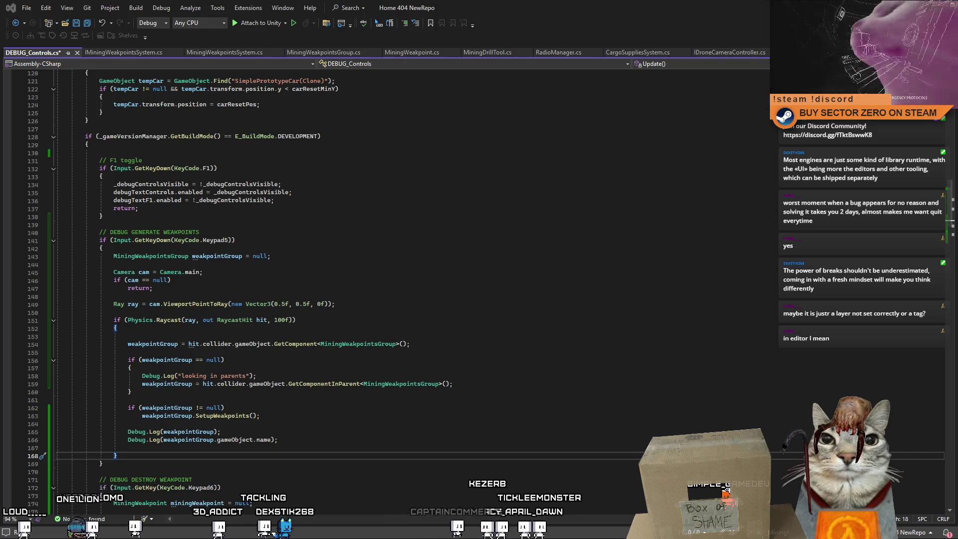
click(399, 403)
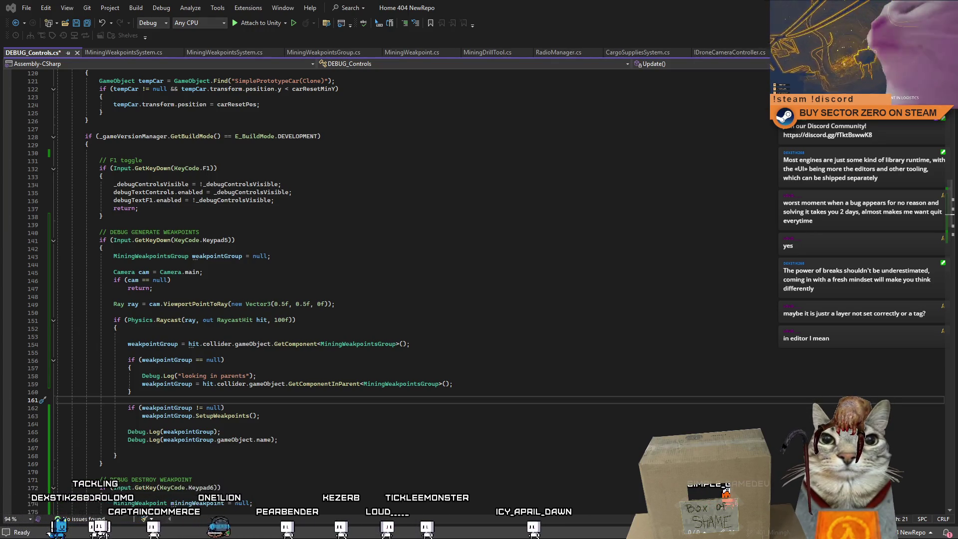
key(Up)
key(Up)
key(Up)
key(Down)
key(Down)
key(Down)
key(Up)
key(Up)
key(Down)
key(Down)
key(Down)
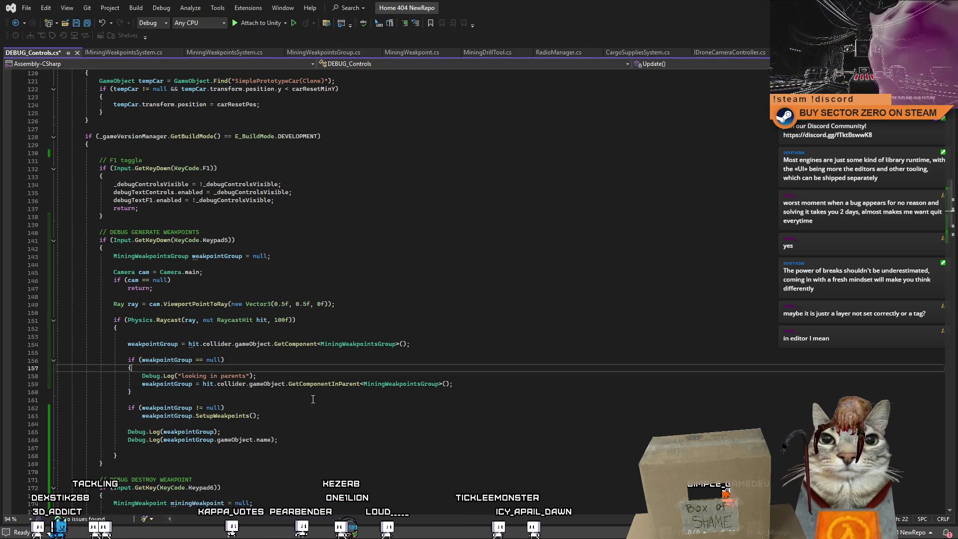
click(323, 390)
click(299, 402)
click(152, 344)
double_click(167, 359)
click(262, 388)
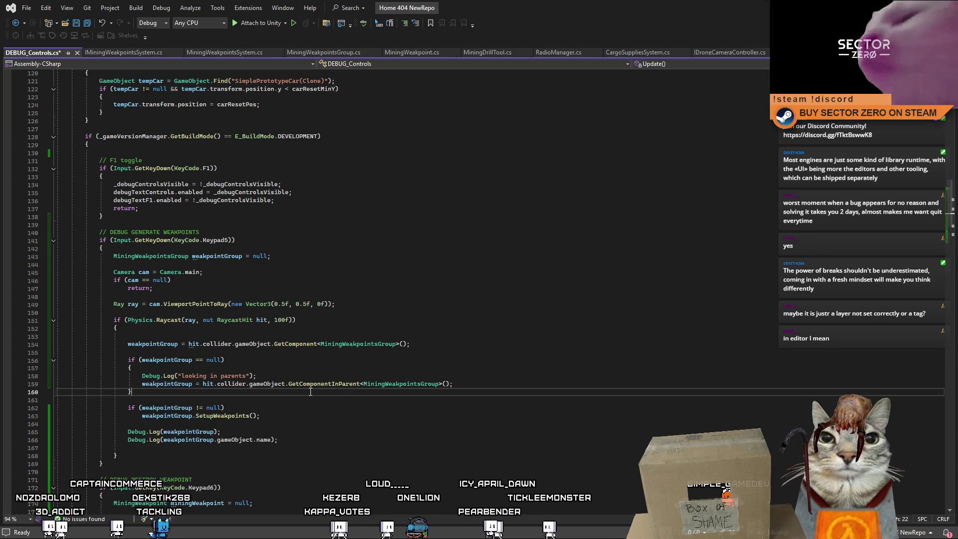
click(259, 378)
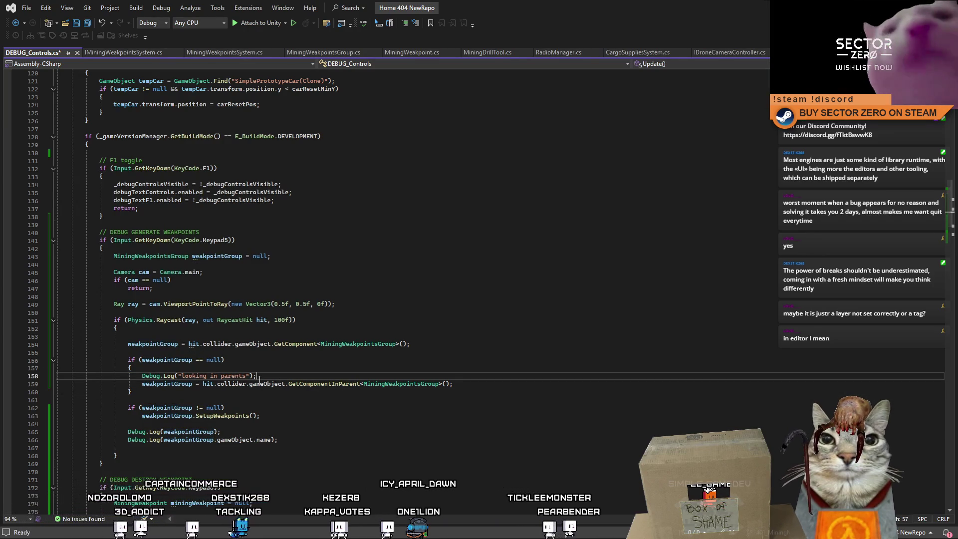
double_click(190, 407)
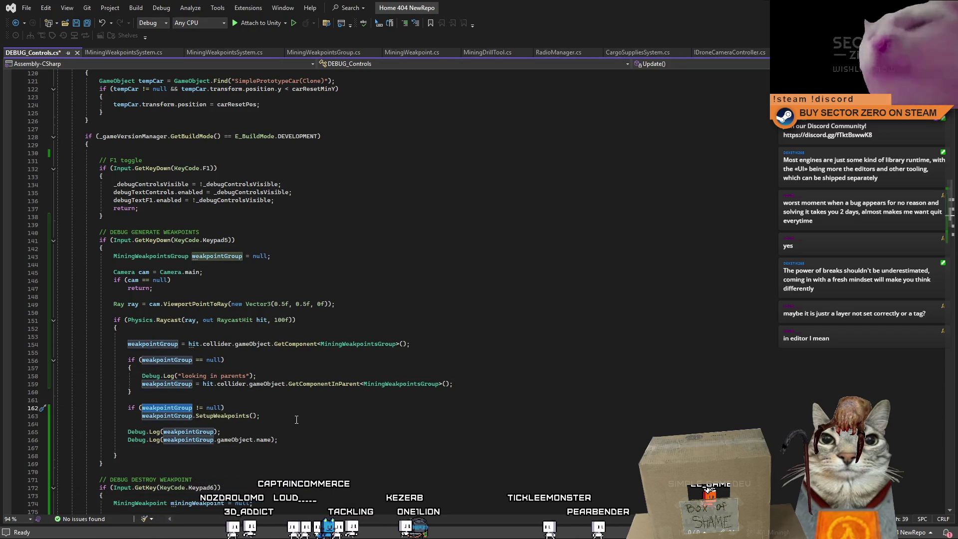
click(331, 423)
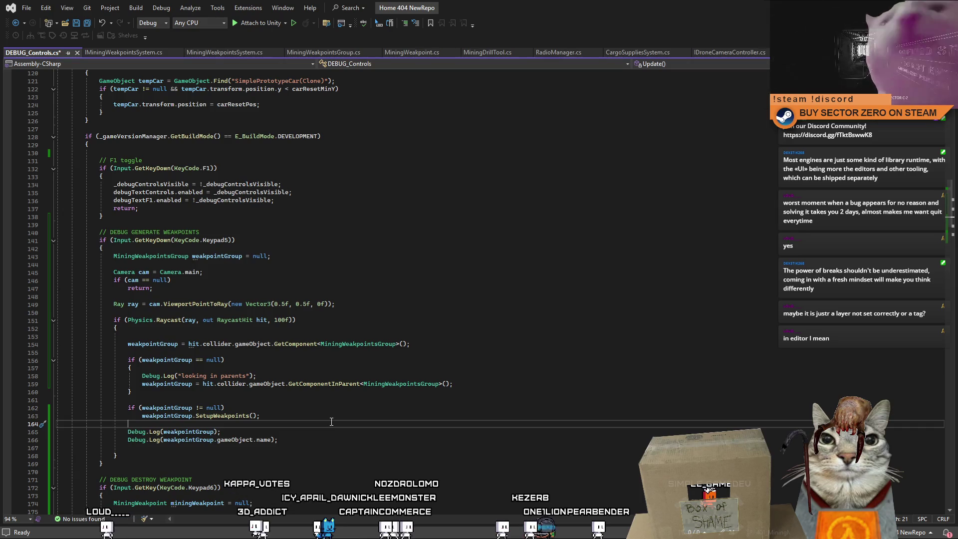
double_click(232, 256)
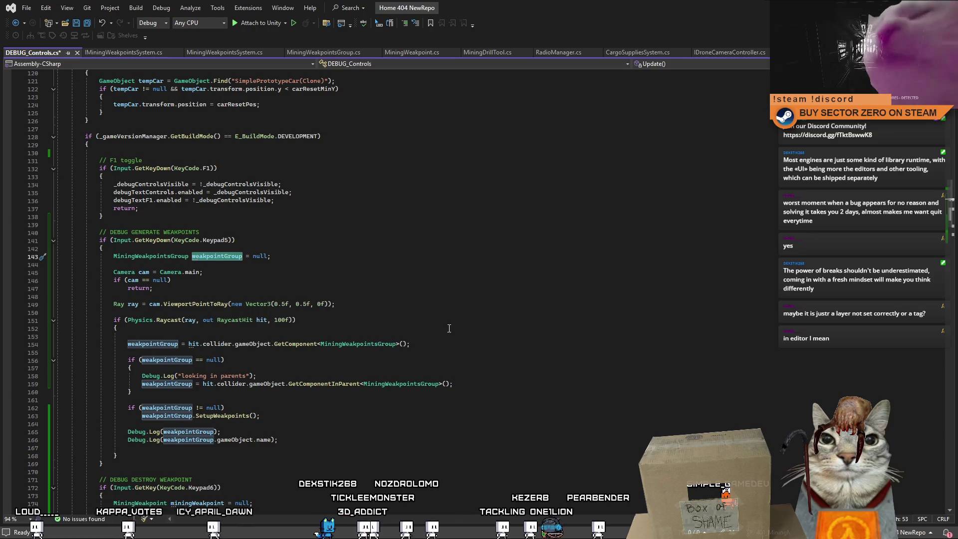
click(260, 351)
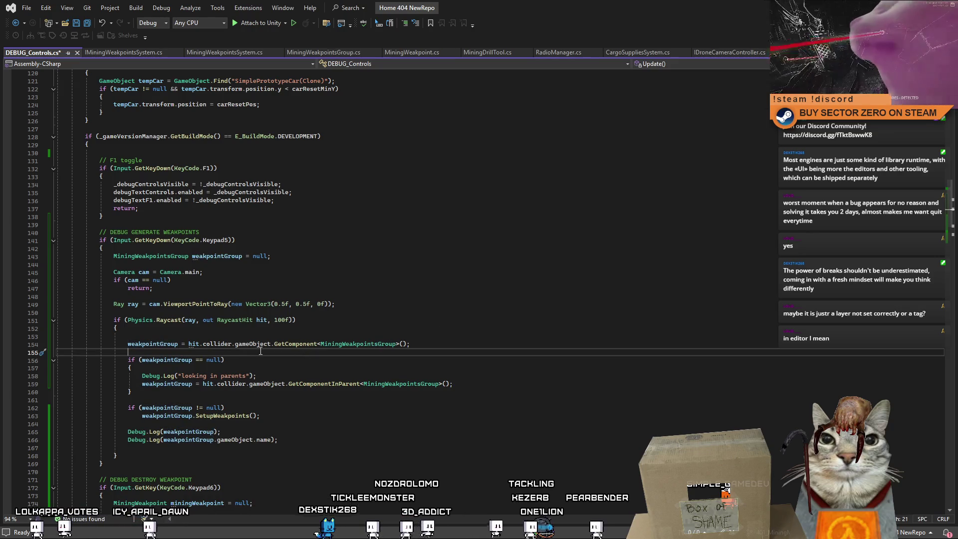
key(Up)
key(ctrl+w)
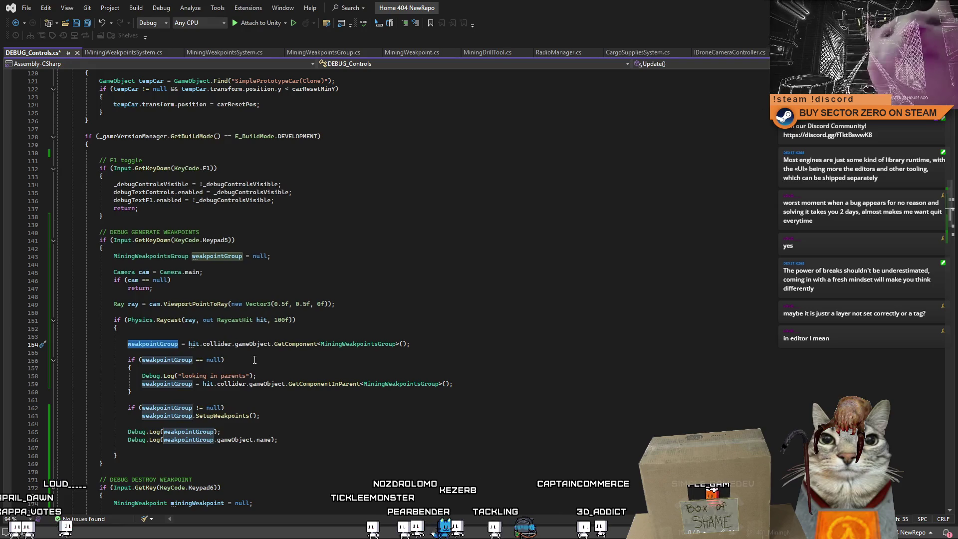
click(240, 392)
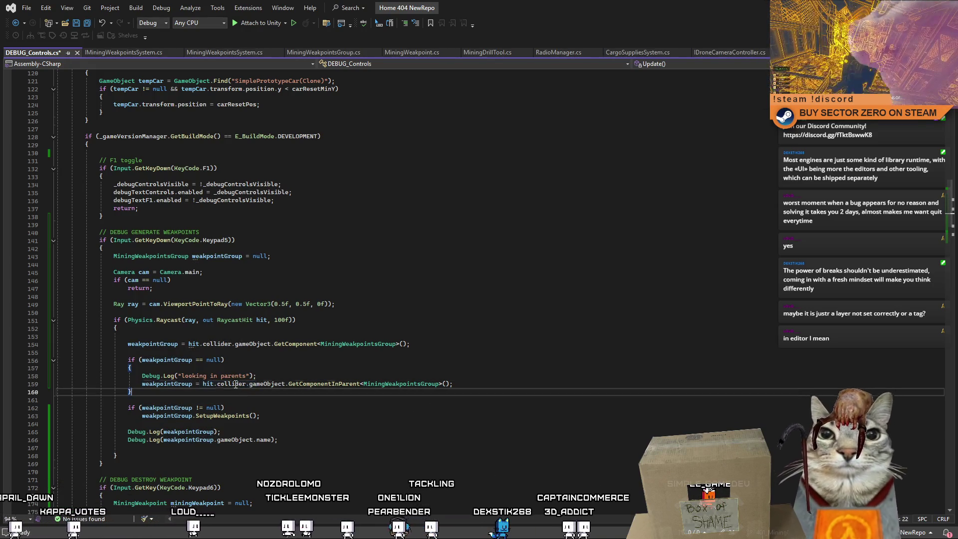
double_click(267, 384)
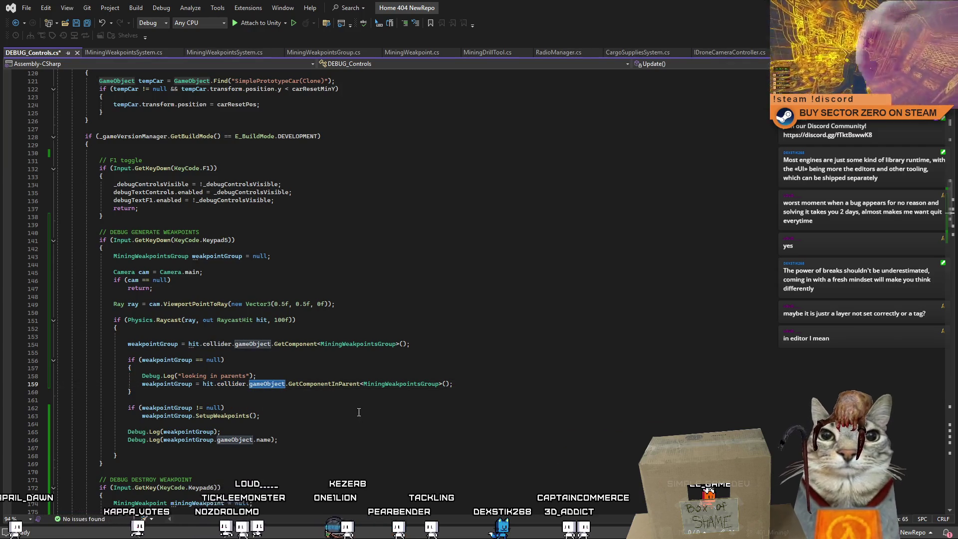
click(326, 394)
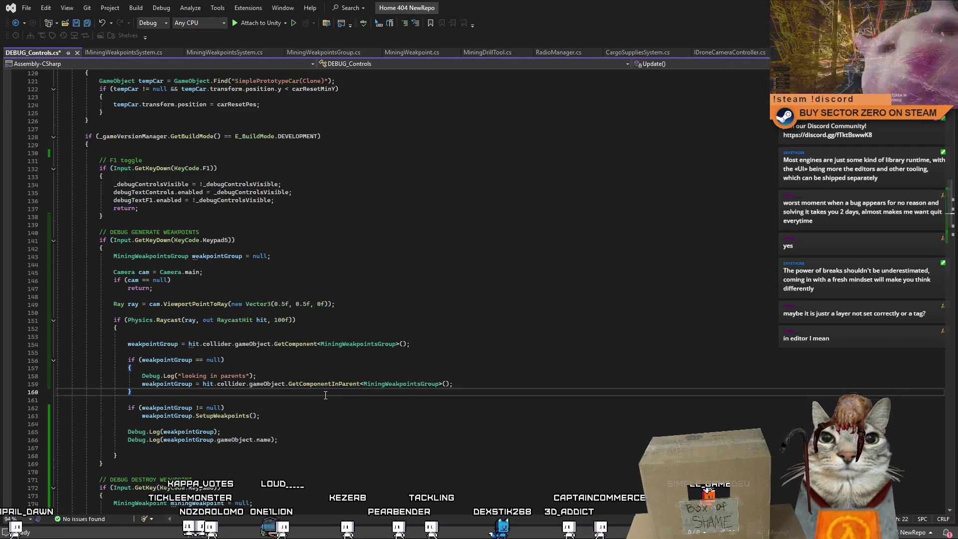
mouse_move(256, 375)
mouse_down()
mouse_move(35, 377)
mouse_move(29, 339)
mouse_up()
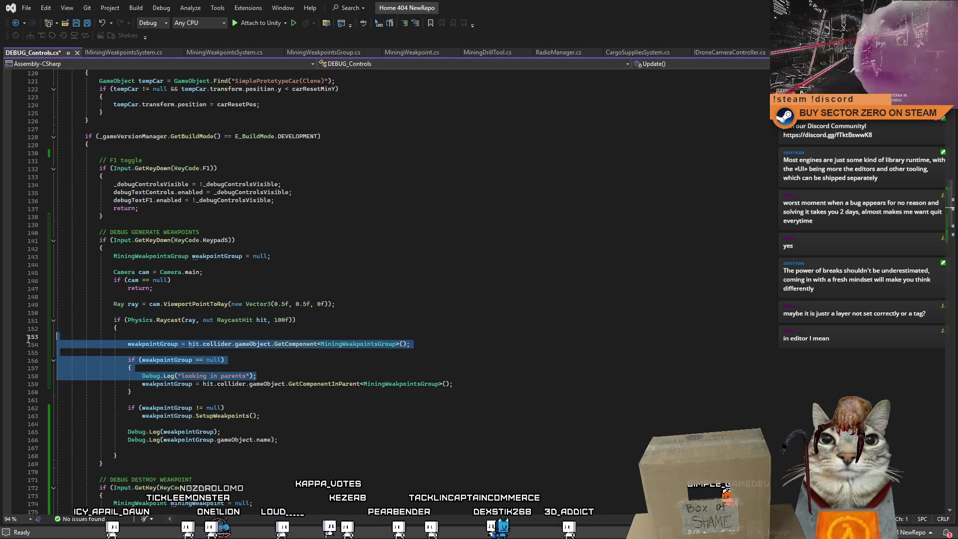
Delete the old GetComponent/fallback lookup block, its leftover closing brace and the empty lines.
key(Delete)
drag(167, 356, 156, 351)
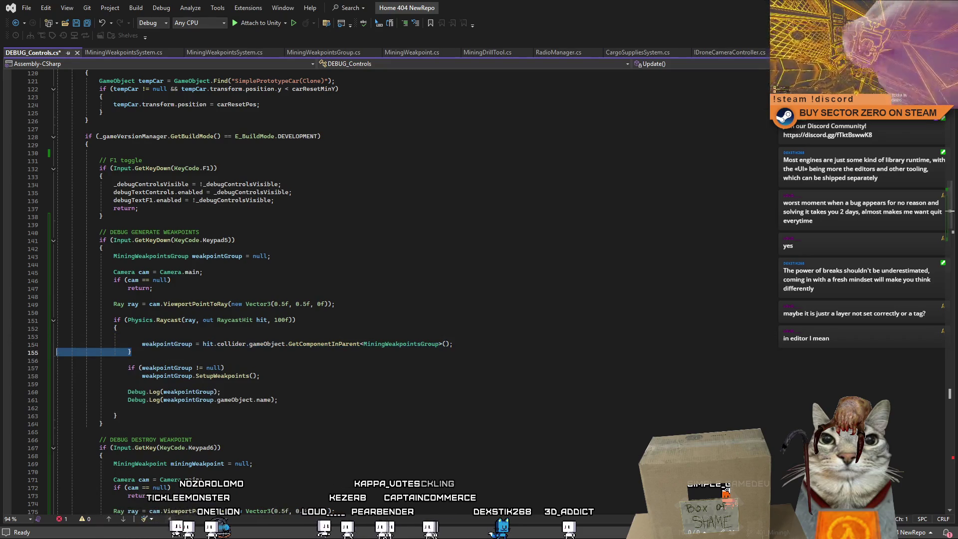
key(Delete)
key(BackSpace)
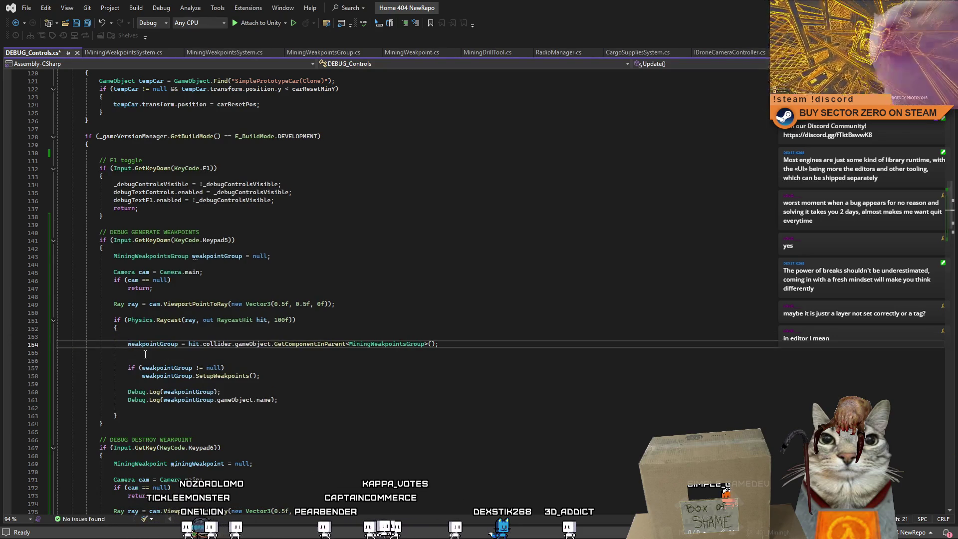
key(Delete)
key(Delete)
key(Return)
Remove the two Debug.Log lines and the leftover blank line, then save the script.
click(331, 377)
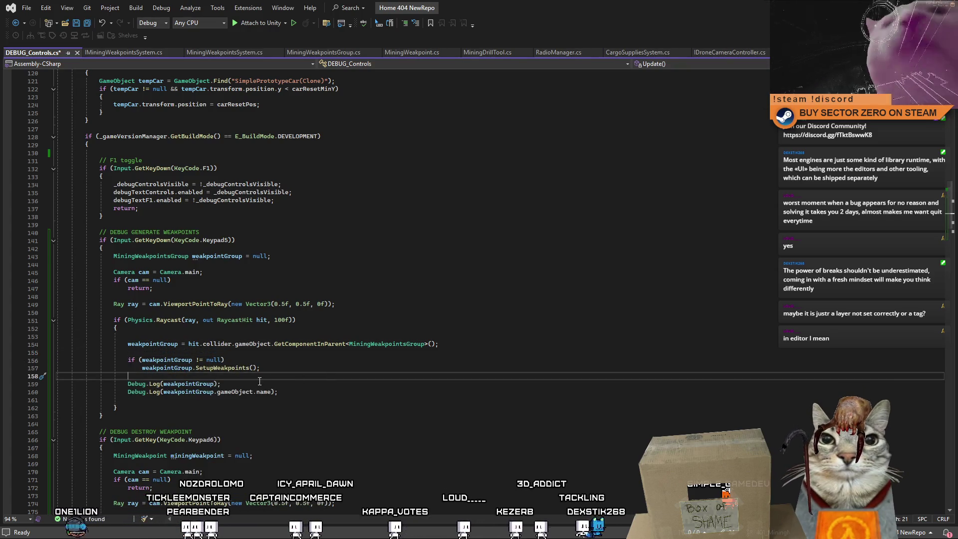
drag(298, 400, 128, 376)
key(Delete)
key(BackSpace)
click(333, 392)
key(ctrl+s)
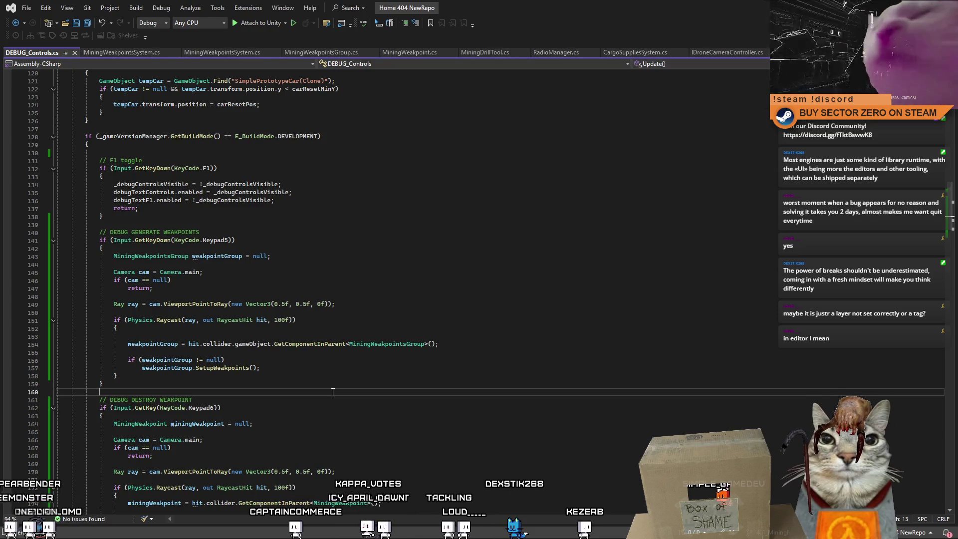
Add an opening brace after the null check and open new lines below the GetComponentInParent lookup.
click(289, 360)
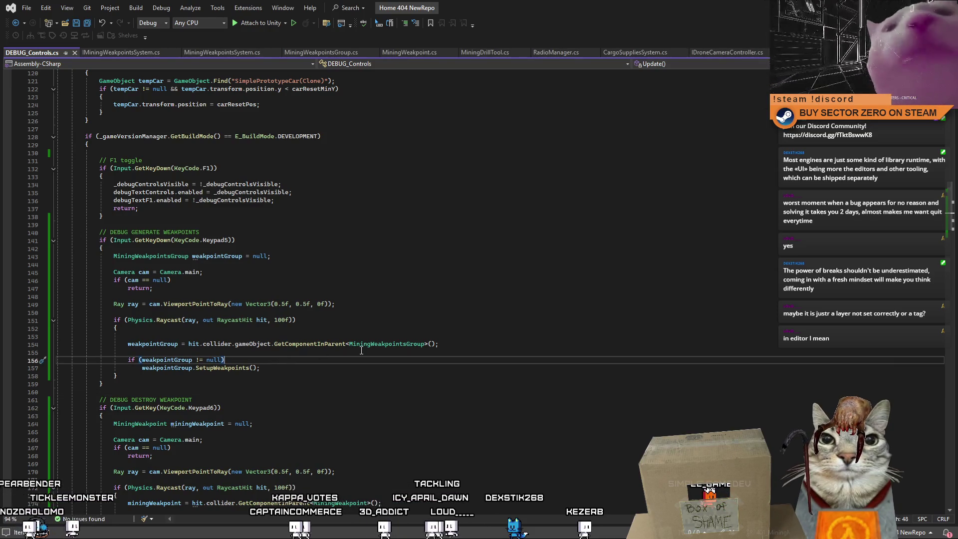
text({)
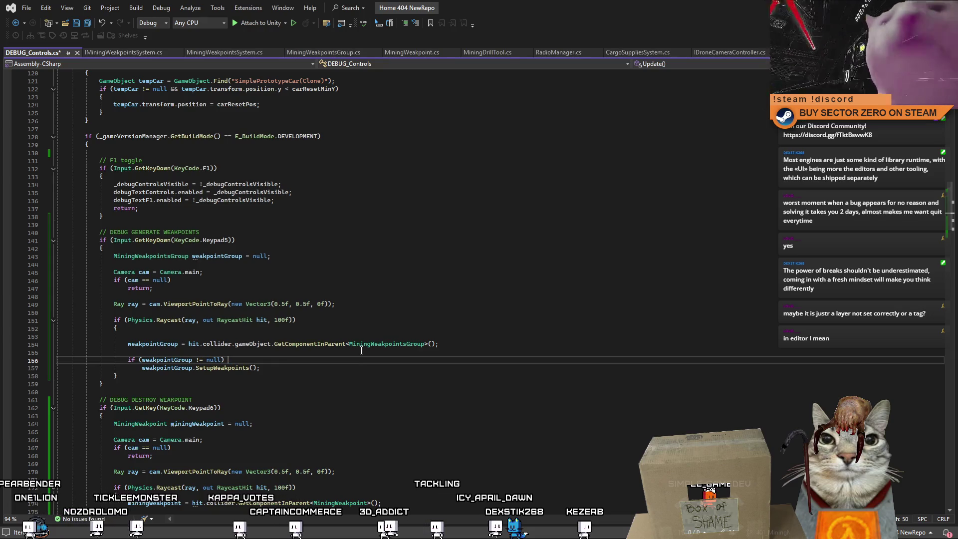
click(481, 344)
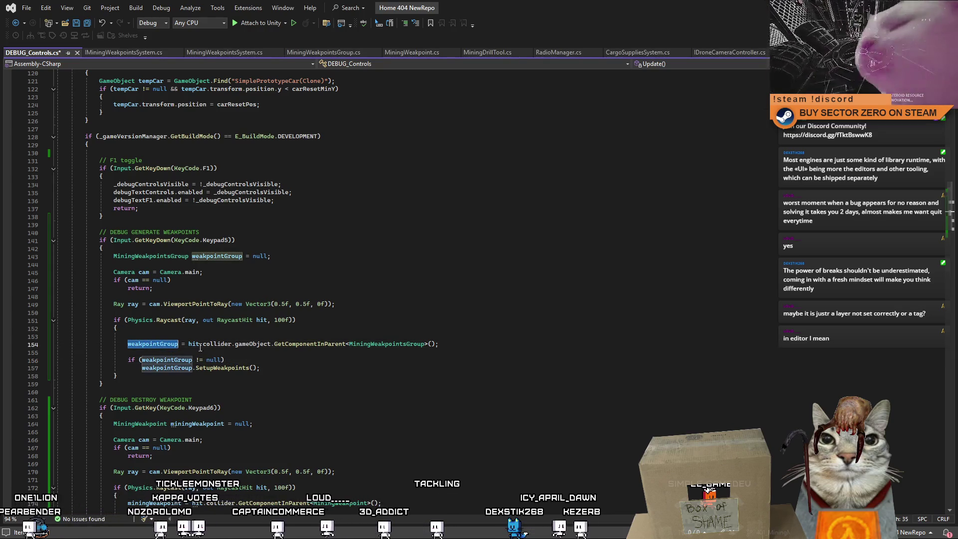
key(Return)
key(Return)
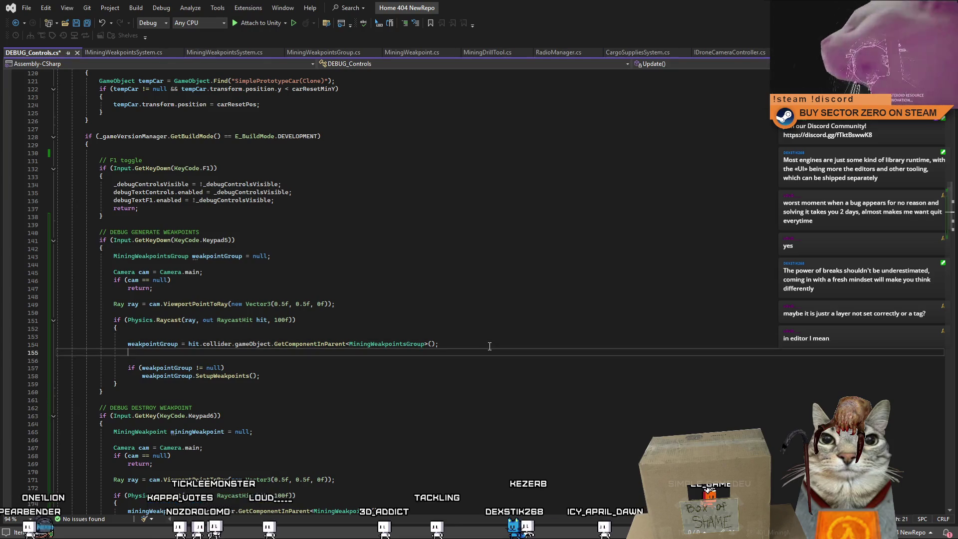
Add an early exit: 'if (weakpointGroup == null) return;' after the lookup.
text(if(weakpointGroup == null))
key(Return)
text(return;)
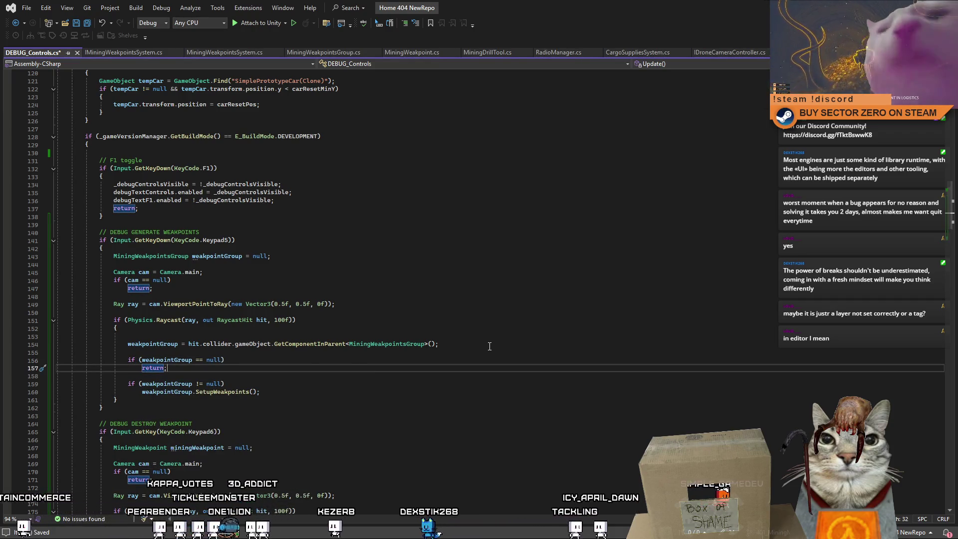
Delete the old '!= null' check, outdent SetupWeakpoints(), save, and return to Unity.
triple_click(261, 387)
key(Delete)
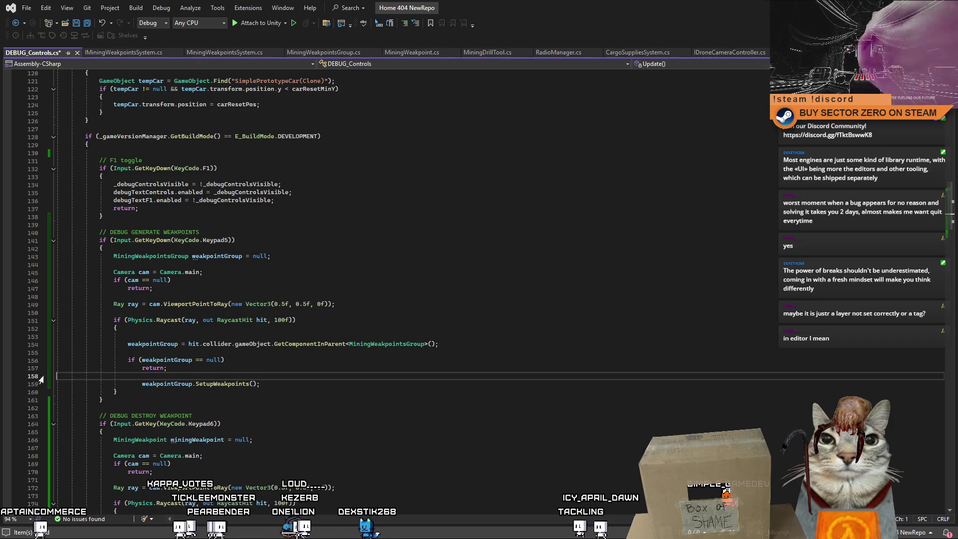
drag(142, 384, 134, 386)
key(BackSpace)
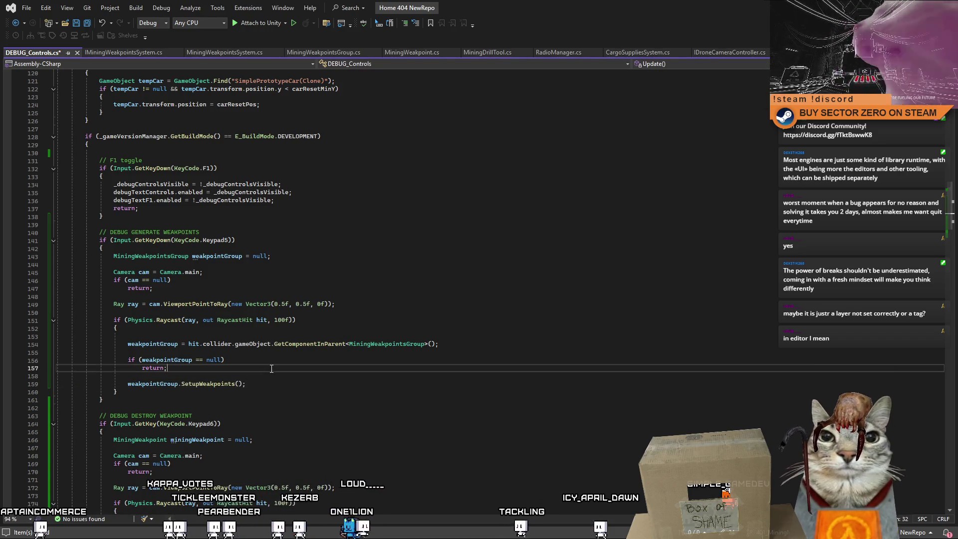
key(End)
key(ctrl+s)
click(347, 406)
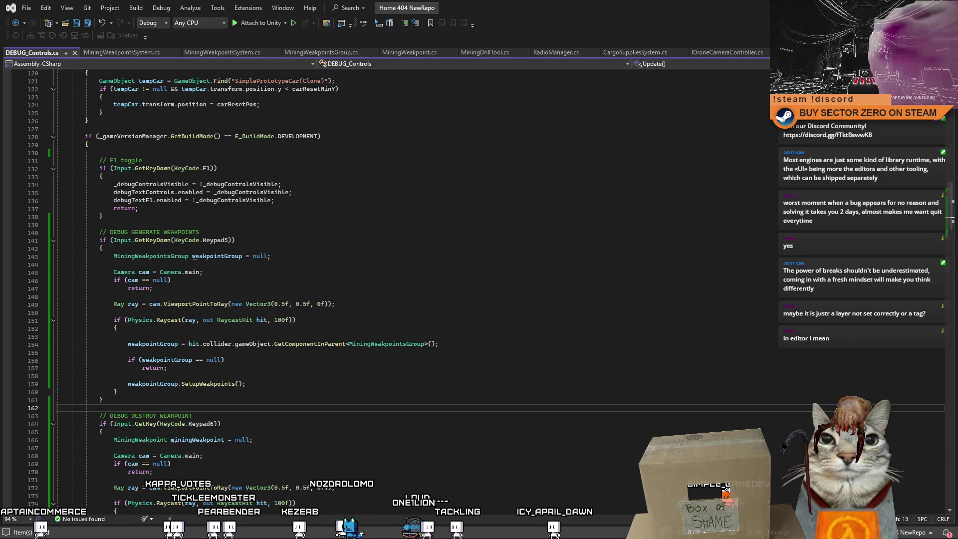
key(alt+Tab)
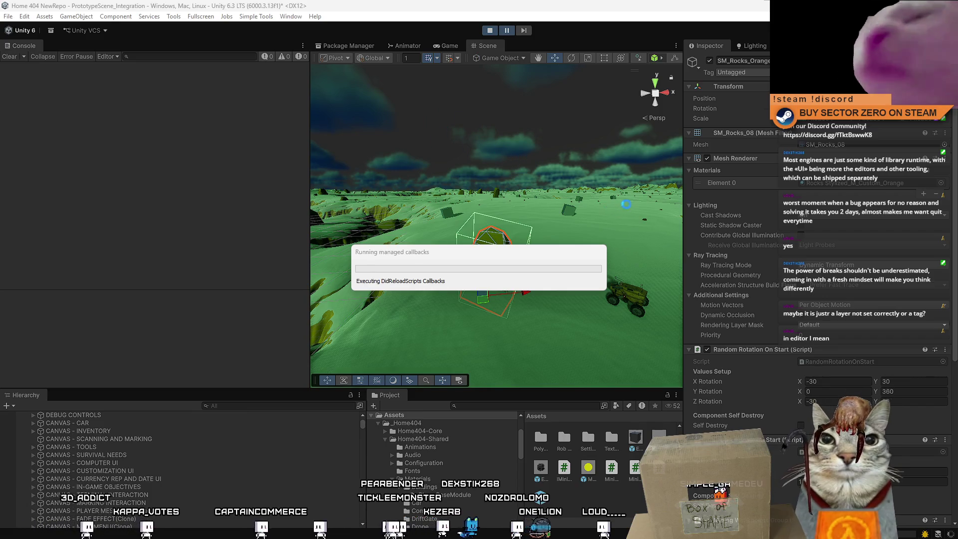
Clear the console, restart play mode with the updated script, and widen the Game view.
click(16, 57)
click(491, 30)
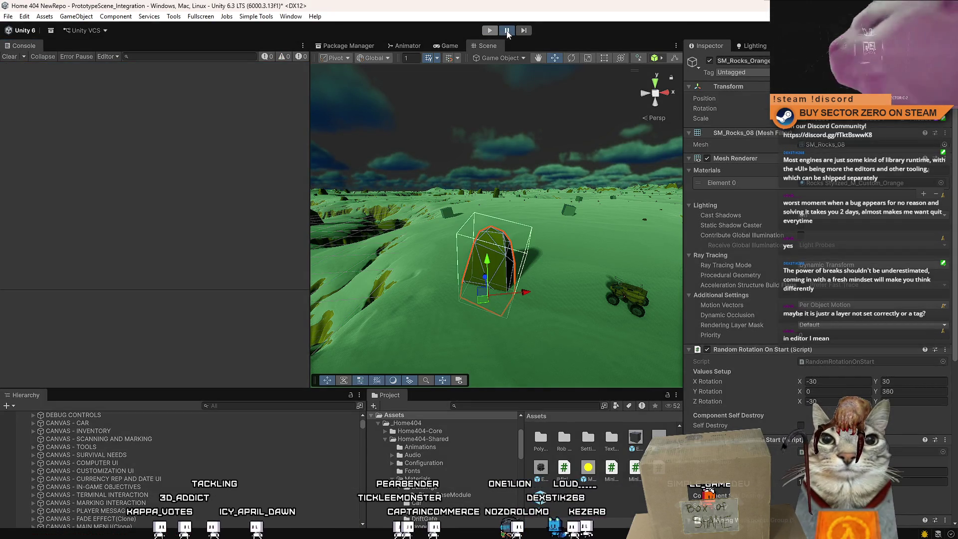
click(9, 57)
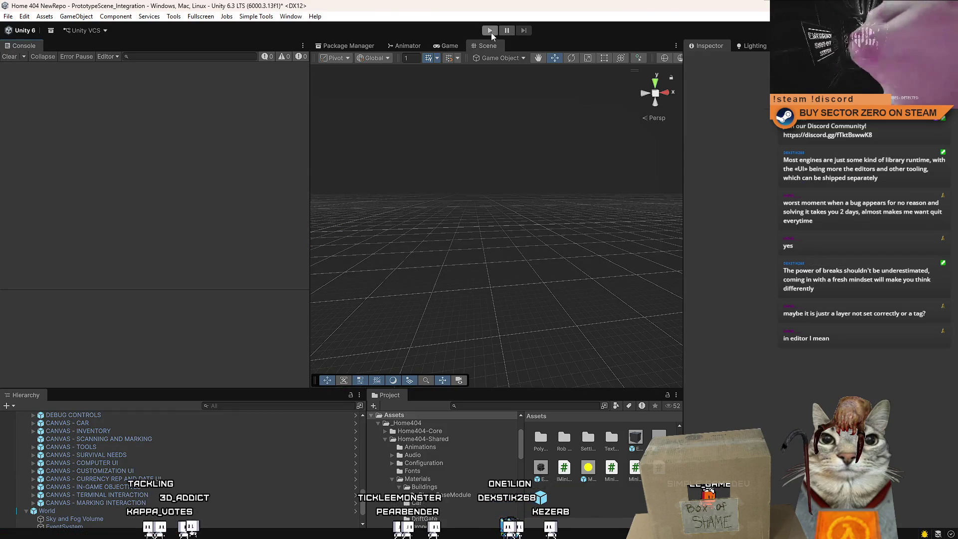
click(490, 31)
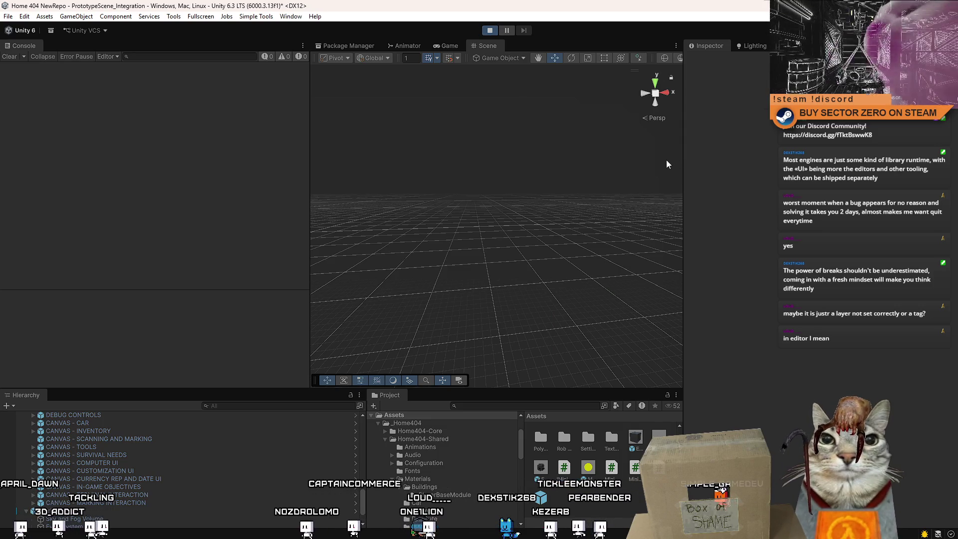
drag(684, 152, 758, 149)
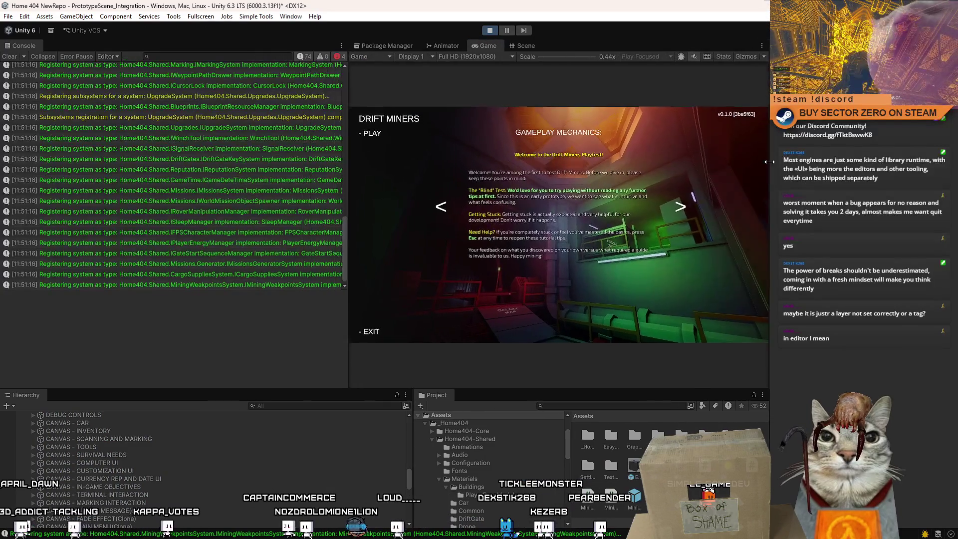
mouse_move(310, 136)
mouse_down()
mouse_move(176, 136)
mouse_move(210, 136)
mouse_up()
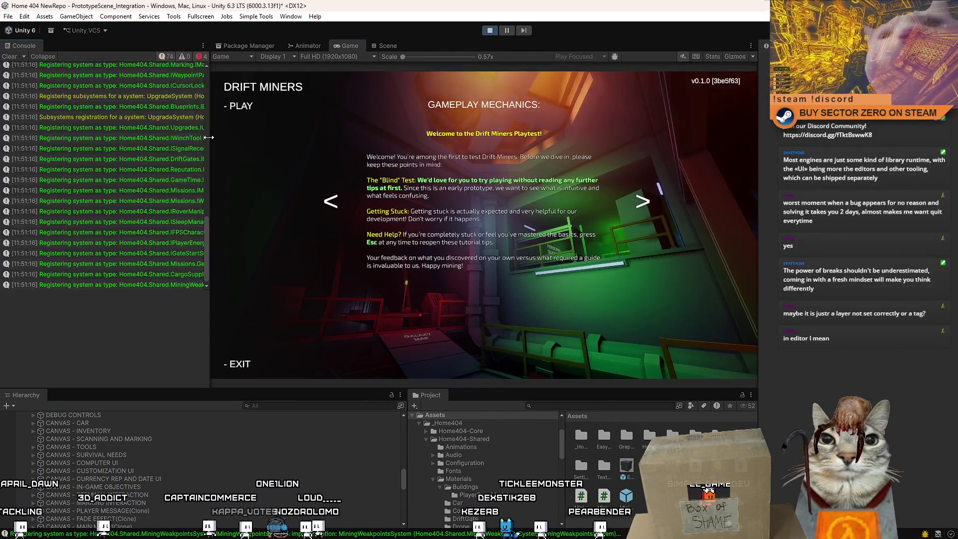
Read the stack traces of the IPlayerEnergyManager, MissingReference and SerializedObjectNotCreatable errors, clear the console, and start the game.
click(203, 242)
scroll(203, 257, up, 7)
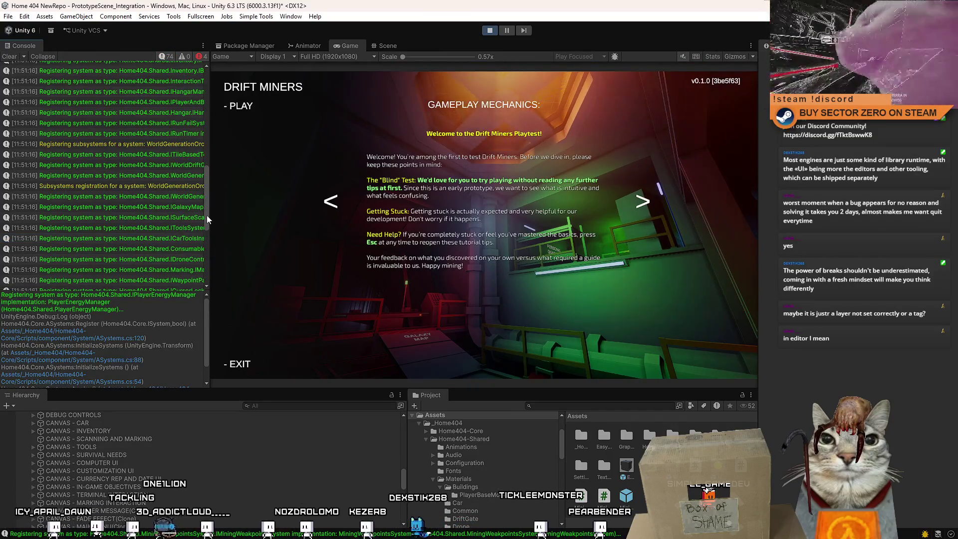
drag(207, 214, 235, 73)
click(169, 88)
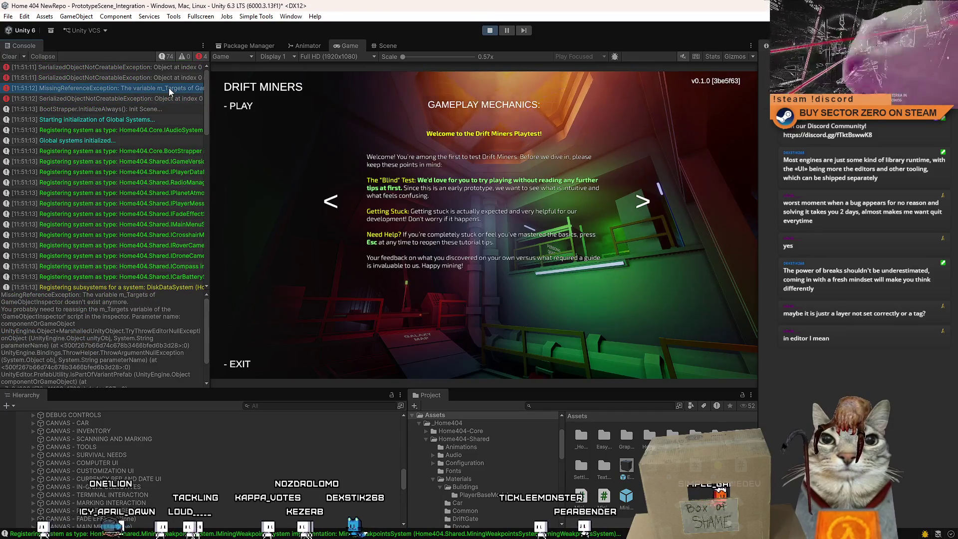
click(172, 78)
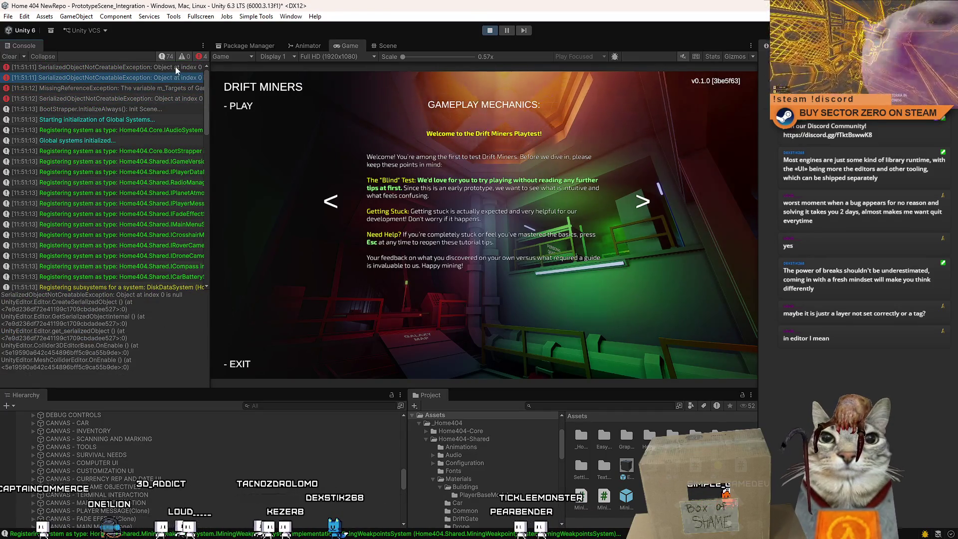
click(176, 67)
click(144, 99)
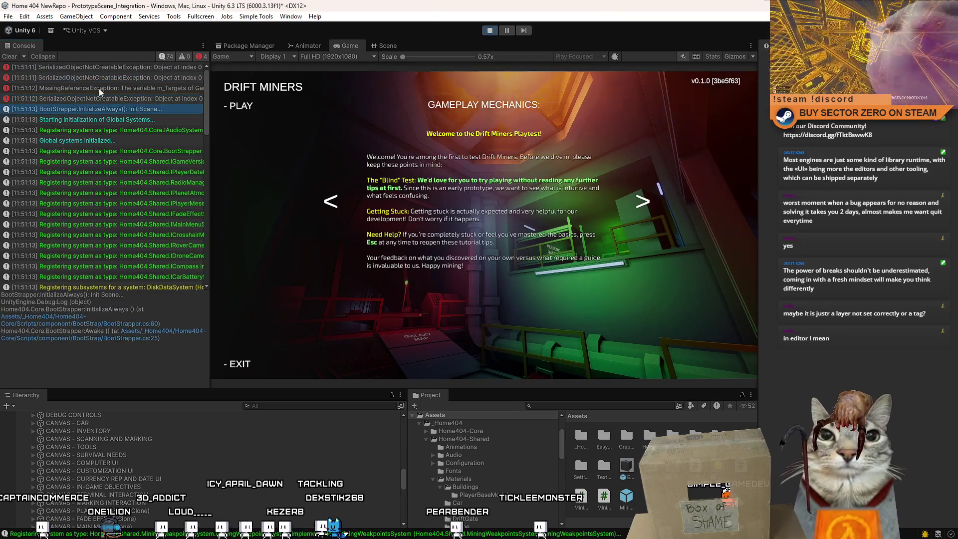
click(8, 56)
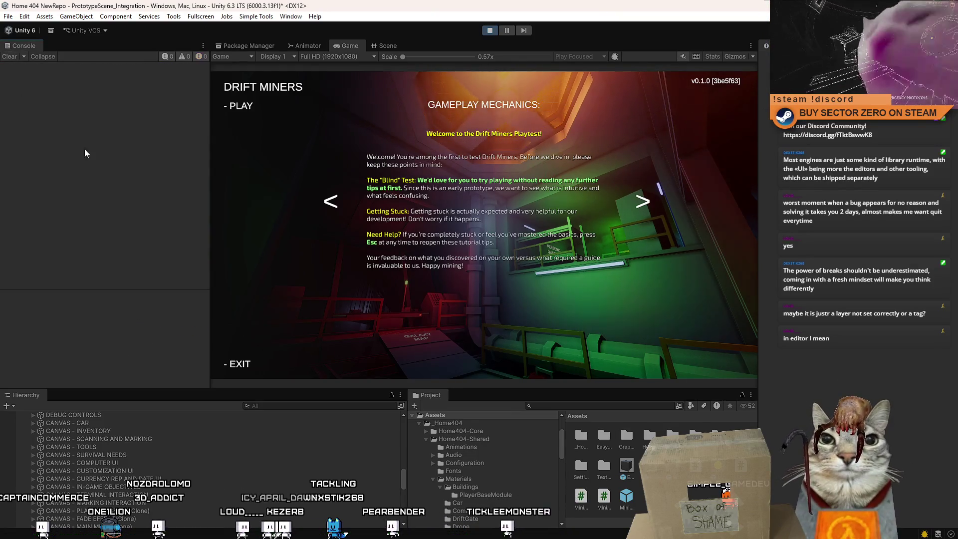
click(241, 106)
Walk from the bunk room past the Galaxy Map and Contract Terminal to the hangar.
key(w)
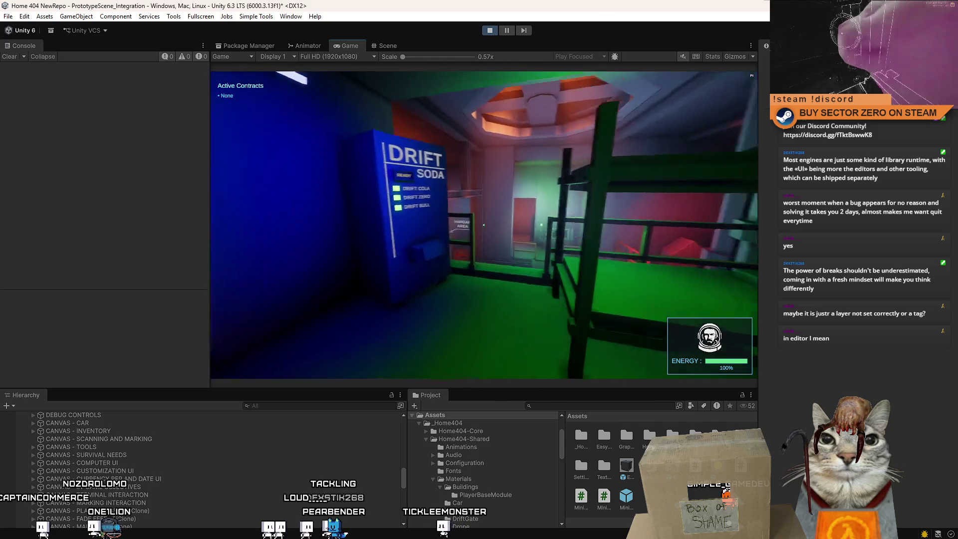
key(w)
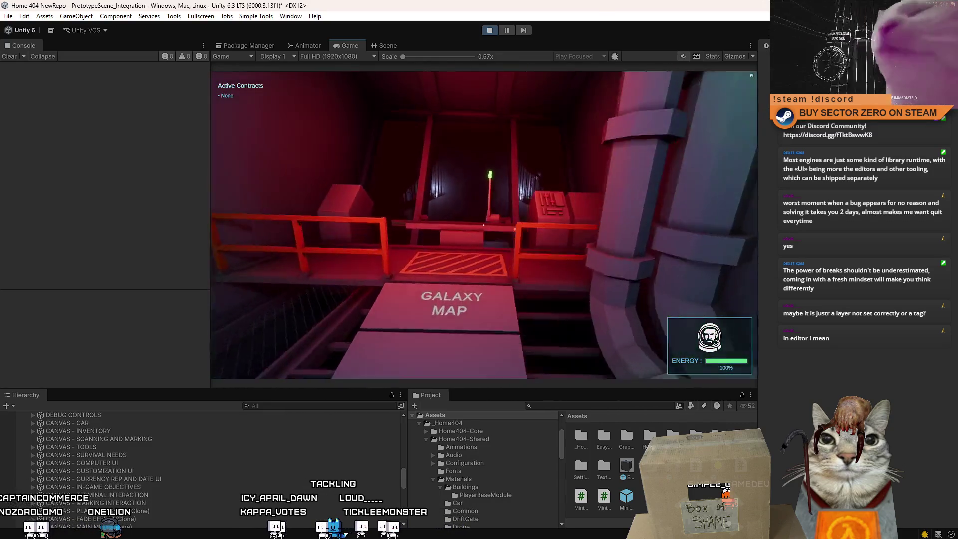
key(w)
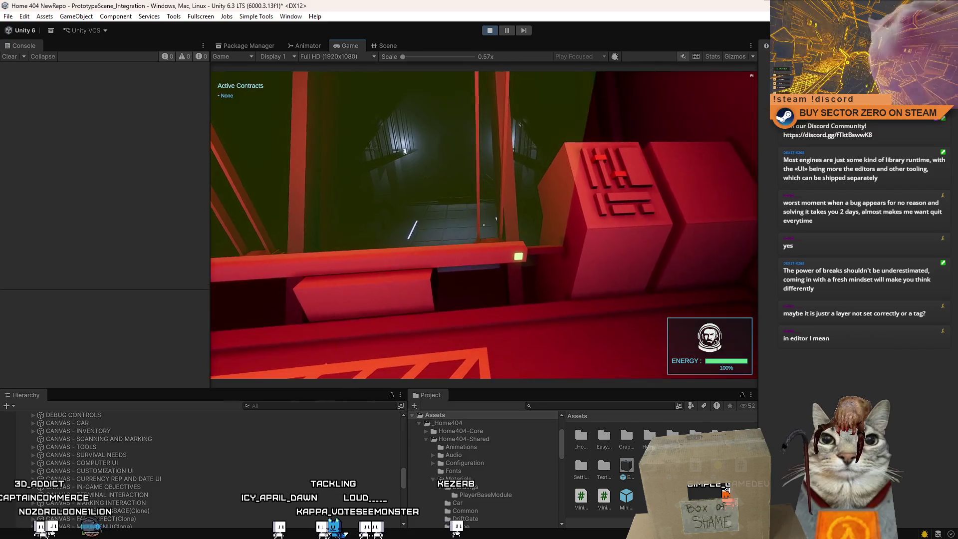
key(w)
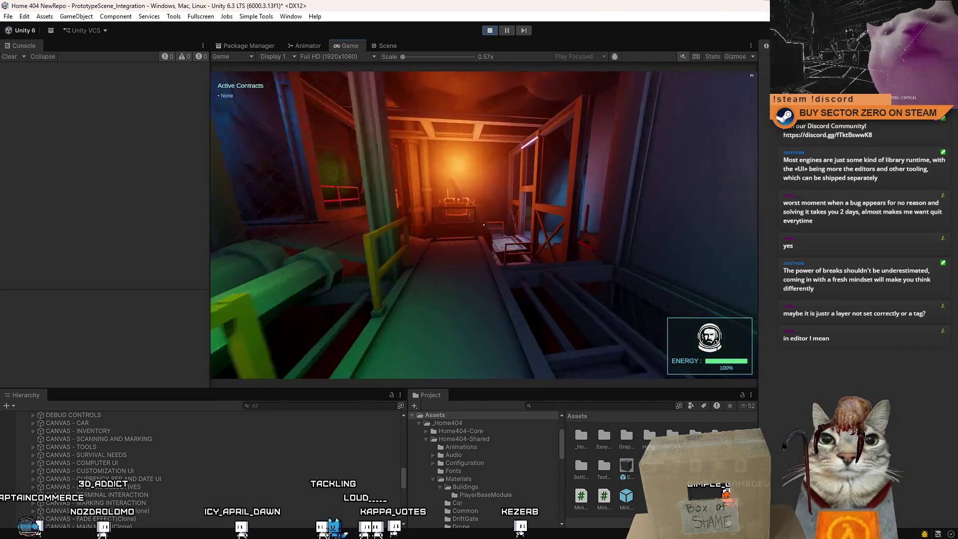
key(w)
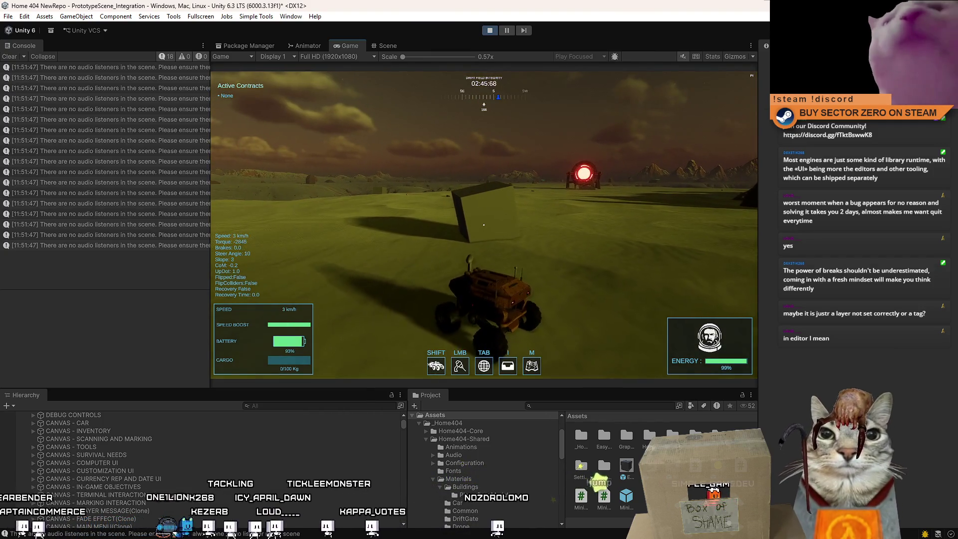
key(Escape)
key(Escape)
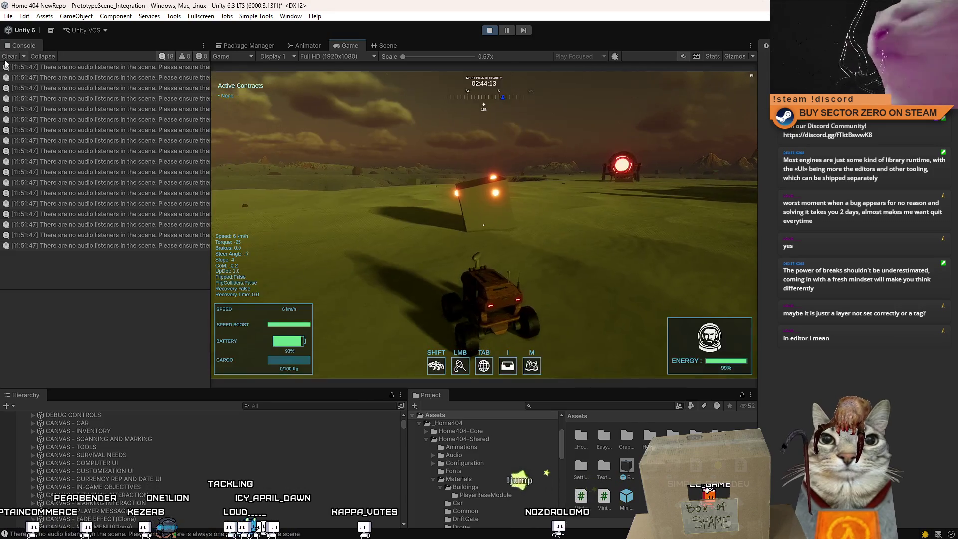
Drive the rover across the terrain to the orange rock and pause the game.
key(w)
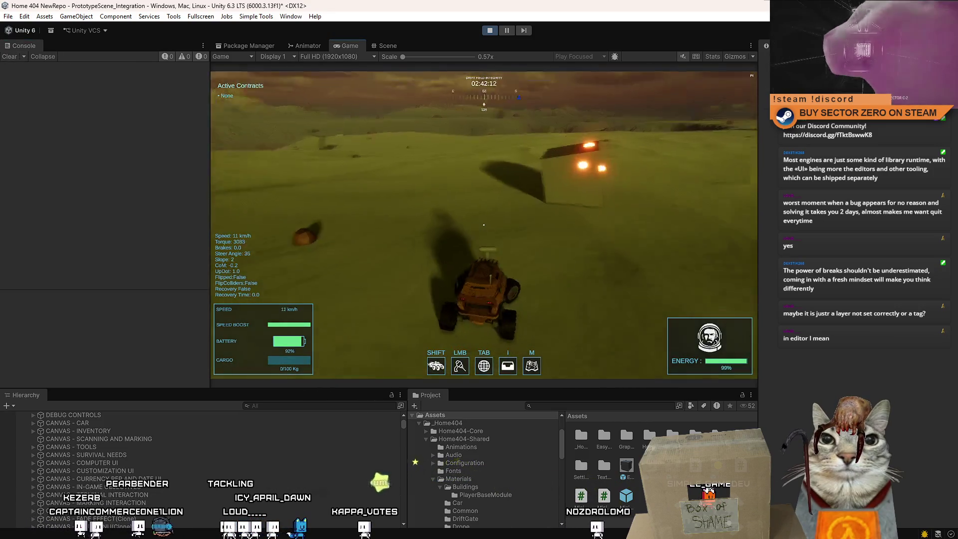
key(w)
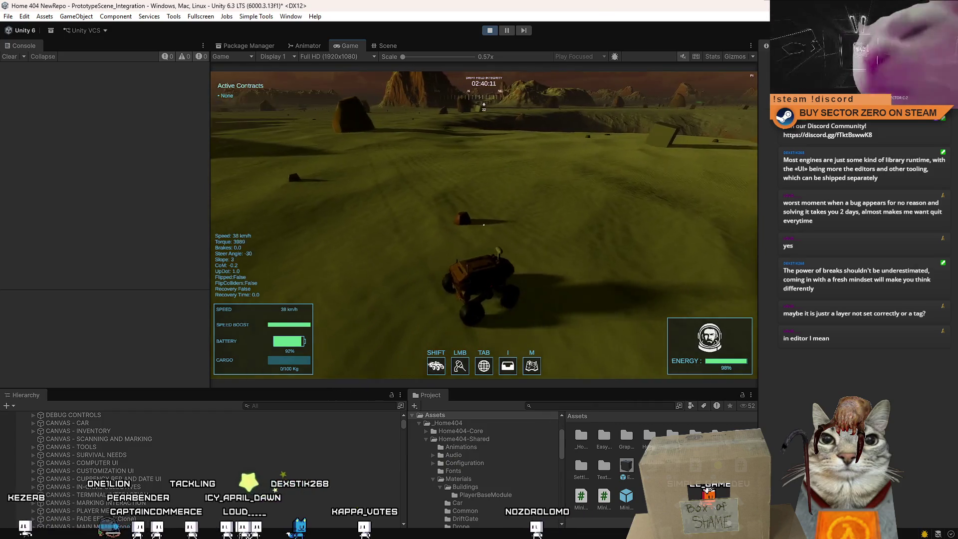
key(w)
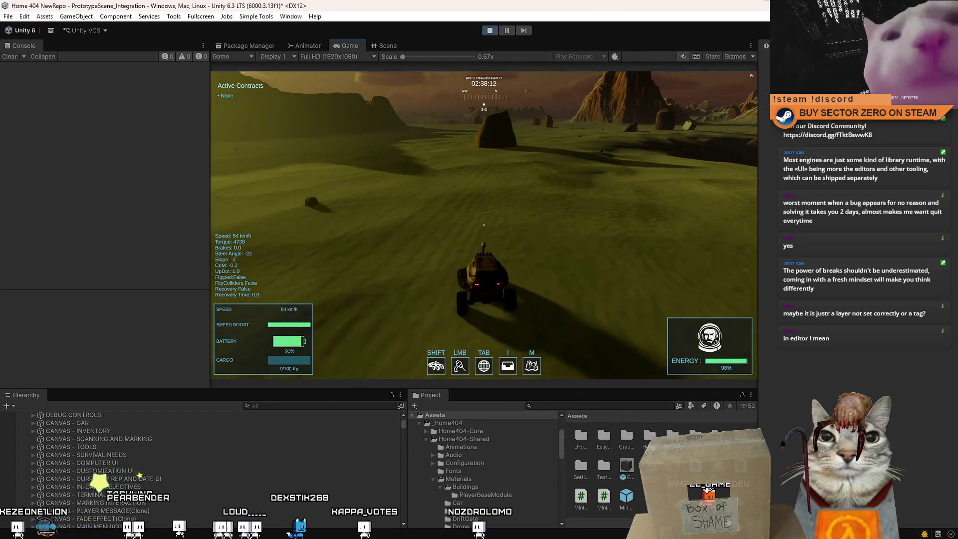
key(w)
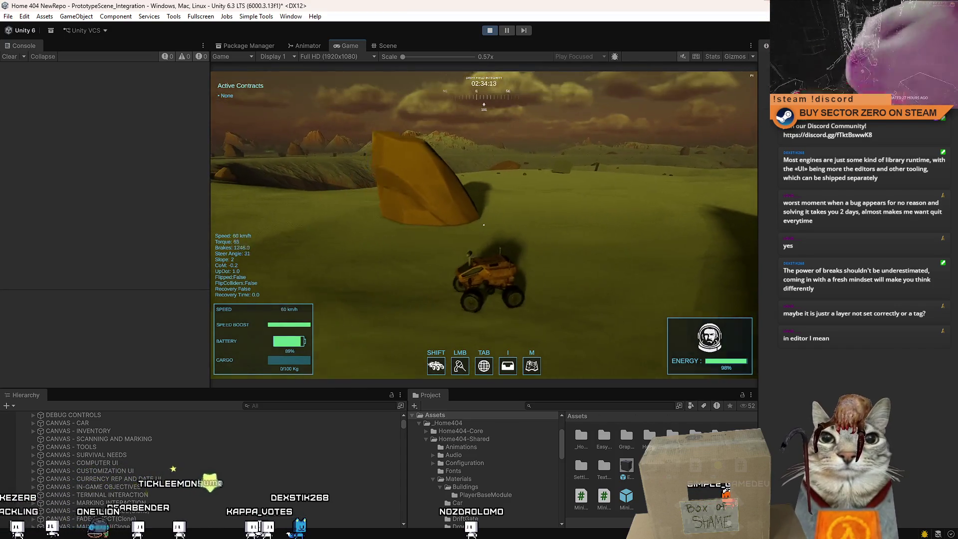
key(Escape)
key(Escape)
click(507, 30)
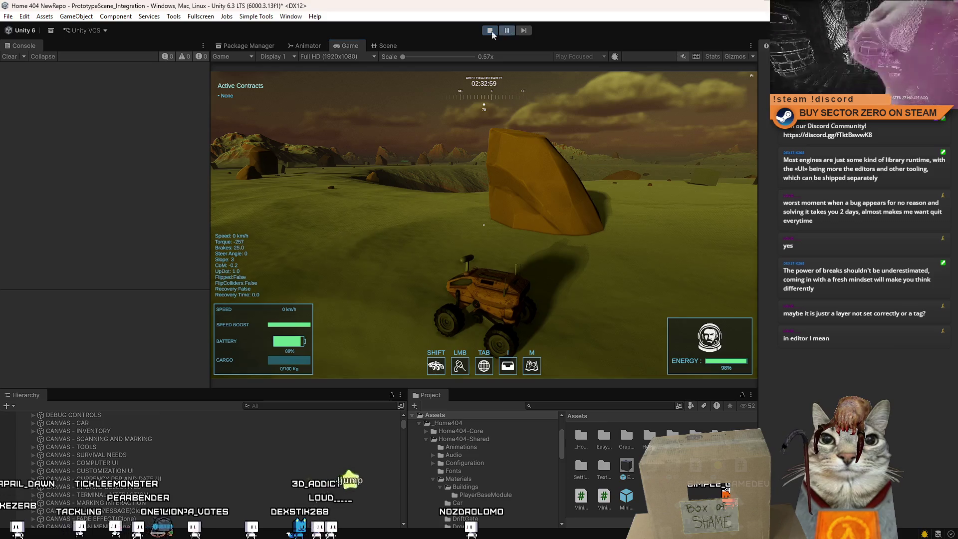
Select and frame the orange rock SM_Rocks_Orange_09 in the Scene view.
click(388, 45)
mouse_move(565, 191)
mouse_down()
mouse_move(349, 210)
mouse_move(39, 215)
mouse_move(515, 260)
mouse_move(479, 295)
mouse_move(520, 235)
mouse_up()
click(480, 295)
click(514, 242)
mouse_move(417, 238)
mouse_down()
mouse_move(378, 231)
mouse_move(388, 255)
mouse_move(679, 158)
mouse_move(669, 343)
mouse_move(470, 228)
mouse_move(567, 229)
mouse_move(646, 183)
mouse_up()
key(f)
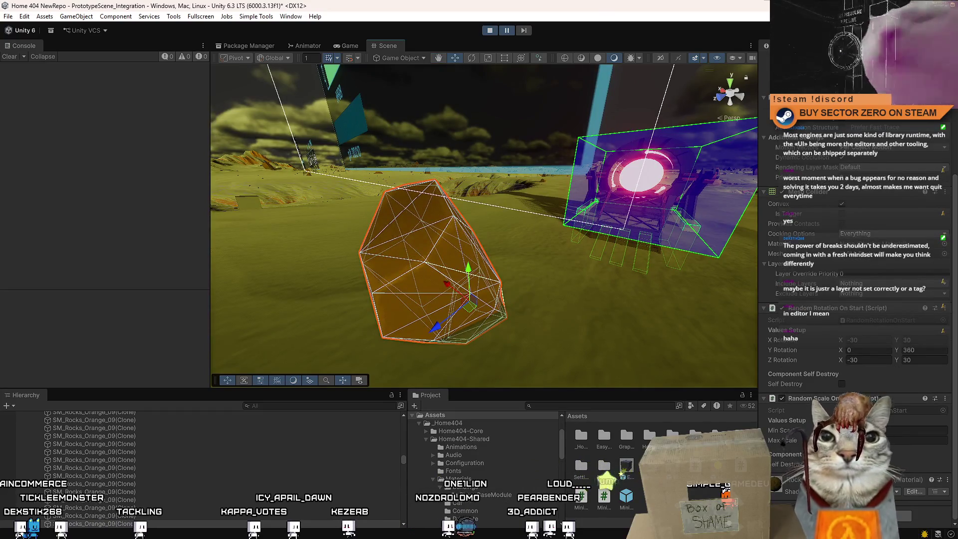
Search 'box' among the rock's components, inspect the Mining Weakpoints Group's Gen Sphere Rad field, then deselect the rock.
text(box)
key(Down)
key(Down)
key(Down)
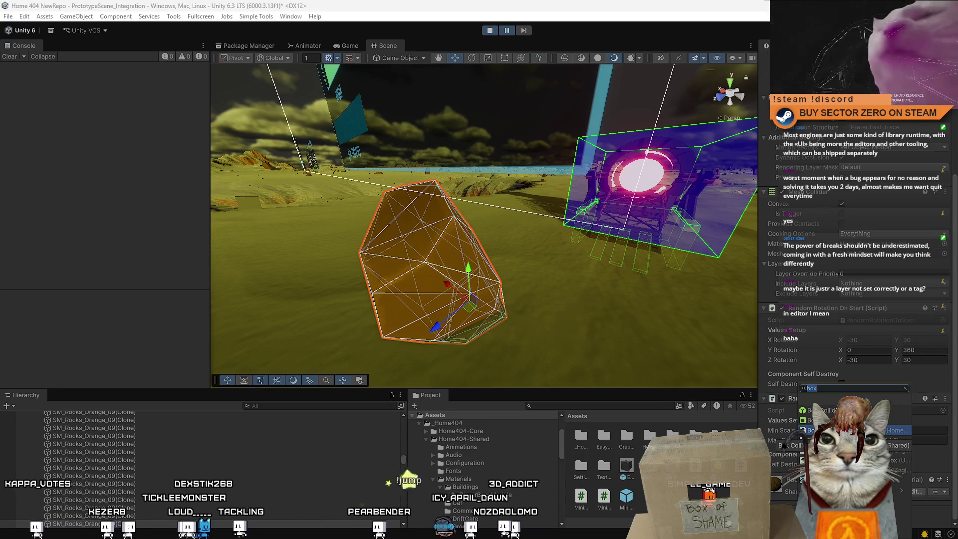
key(Return)
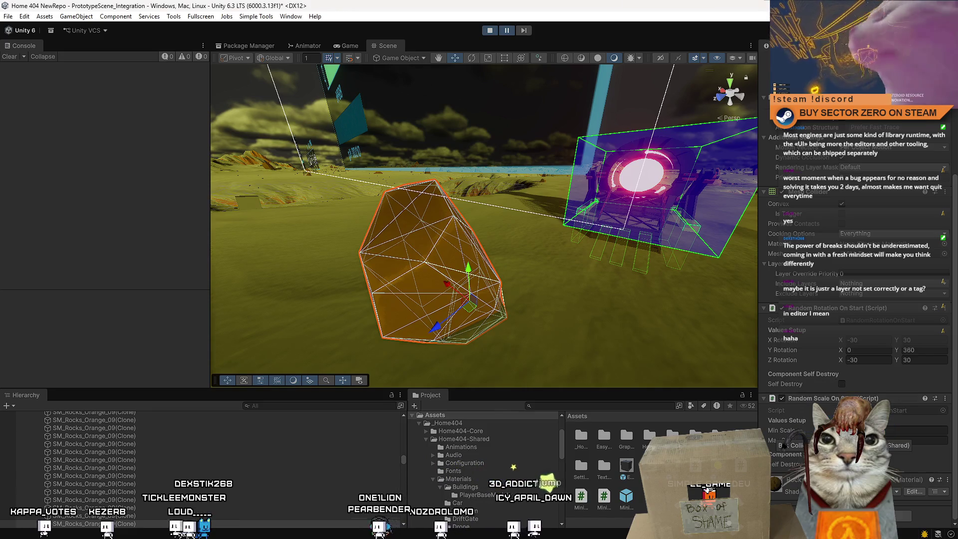
click(888, 414)
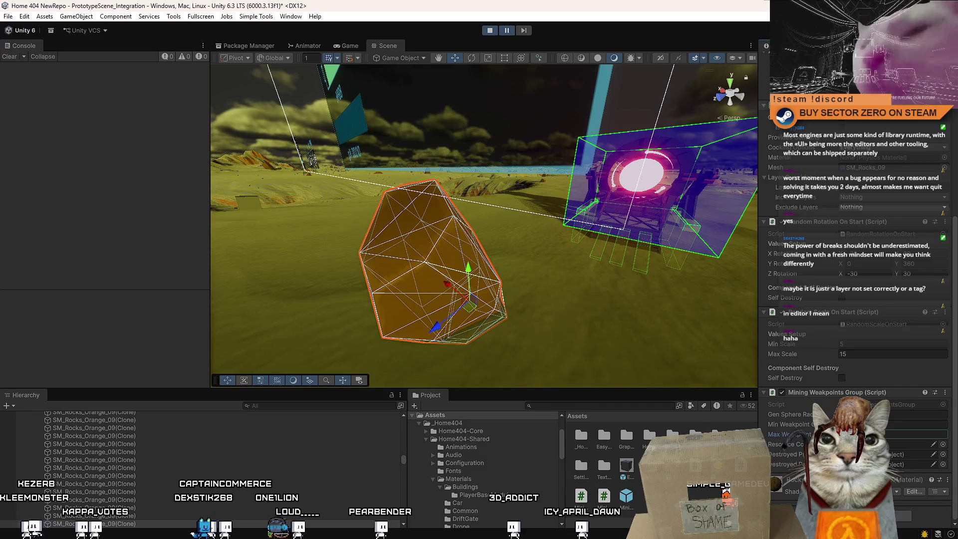
click(566, 348)
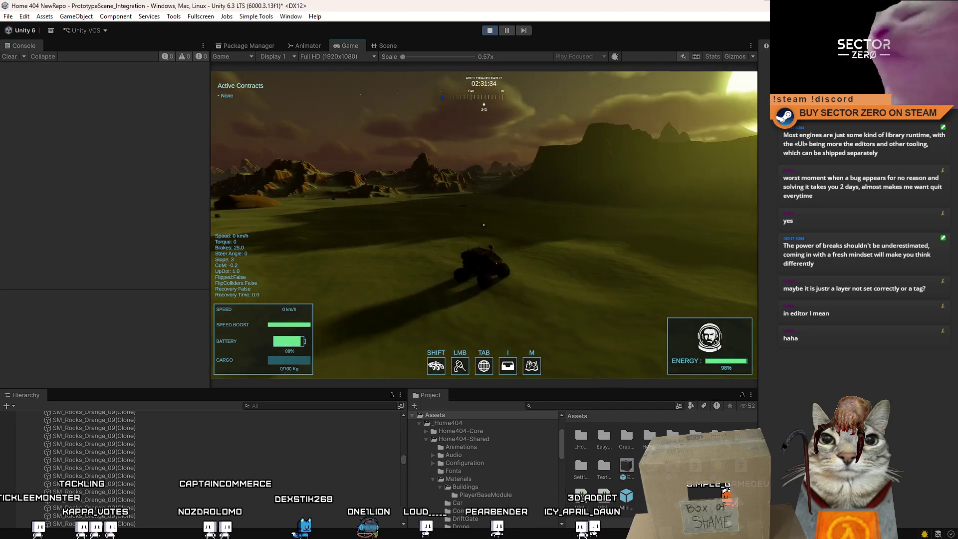
Drive the rover around the terrain, brake beside the orange rock, then pull away from it.
key(w)
key(d)
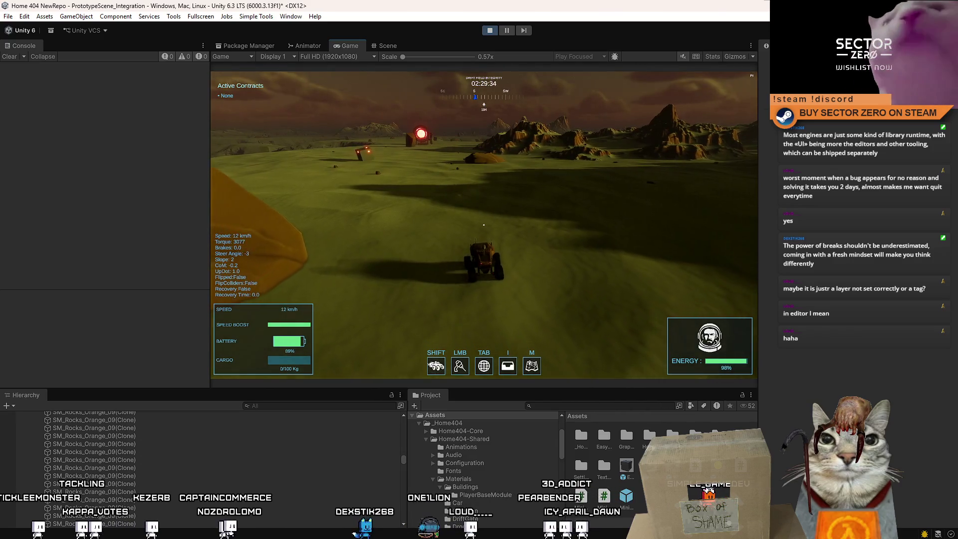
key(a)
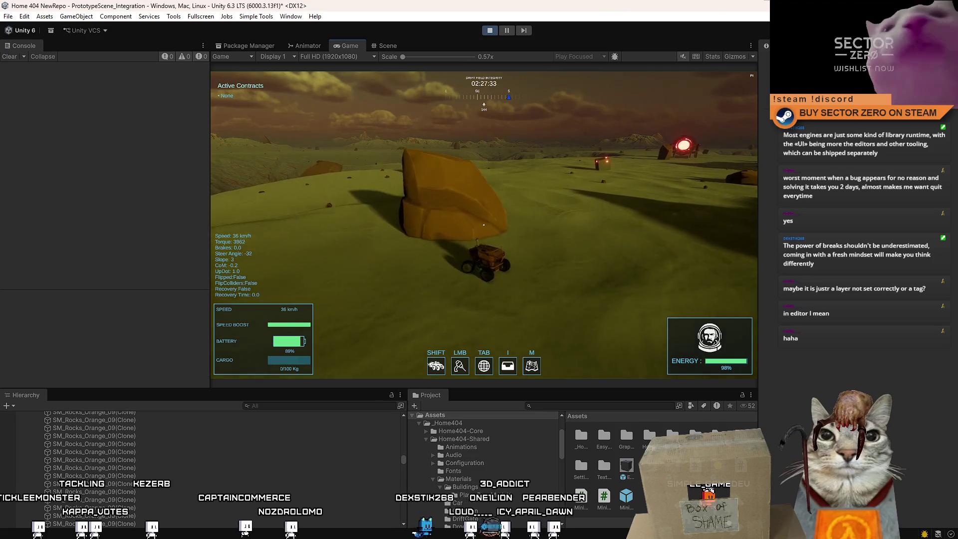
key(d)
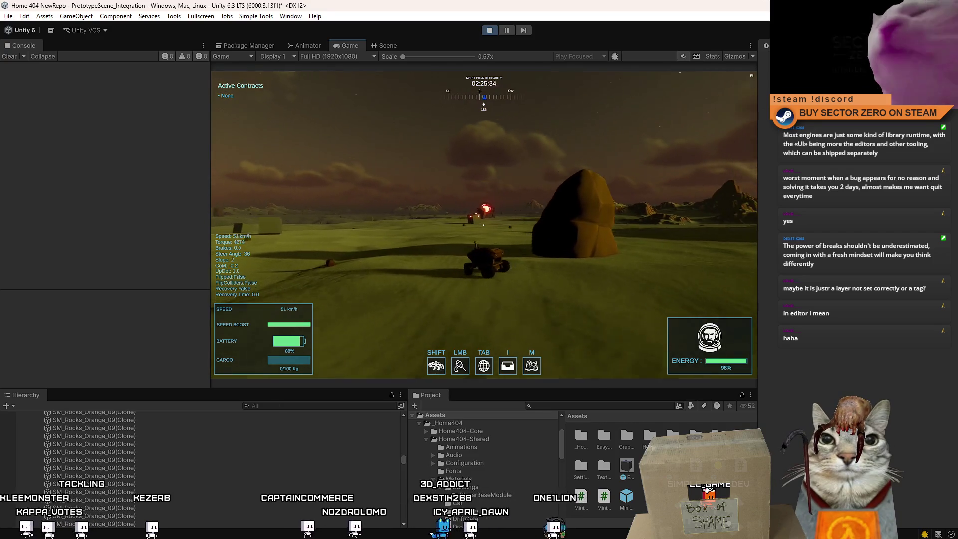
key(w)
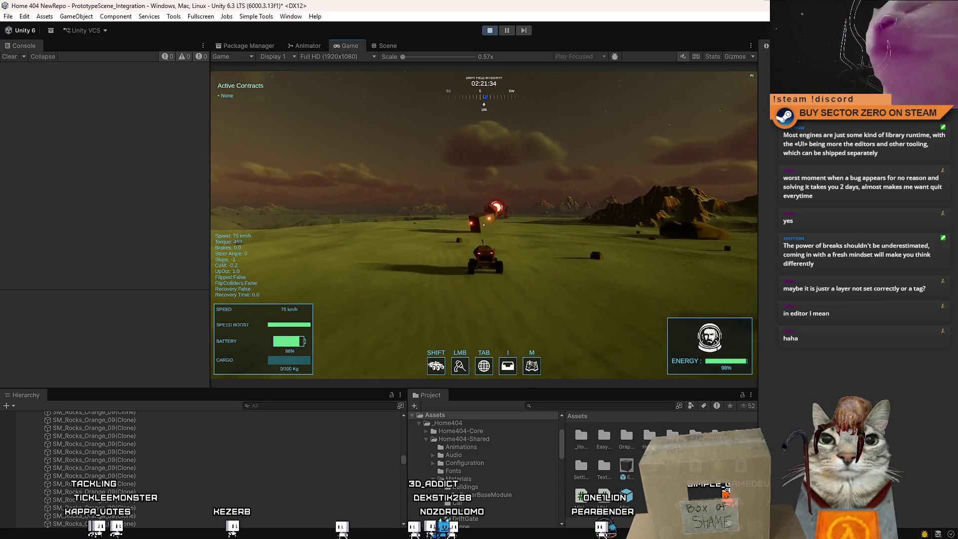
key(d)
key(a)
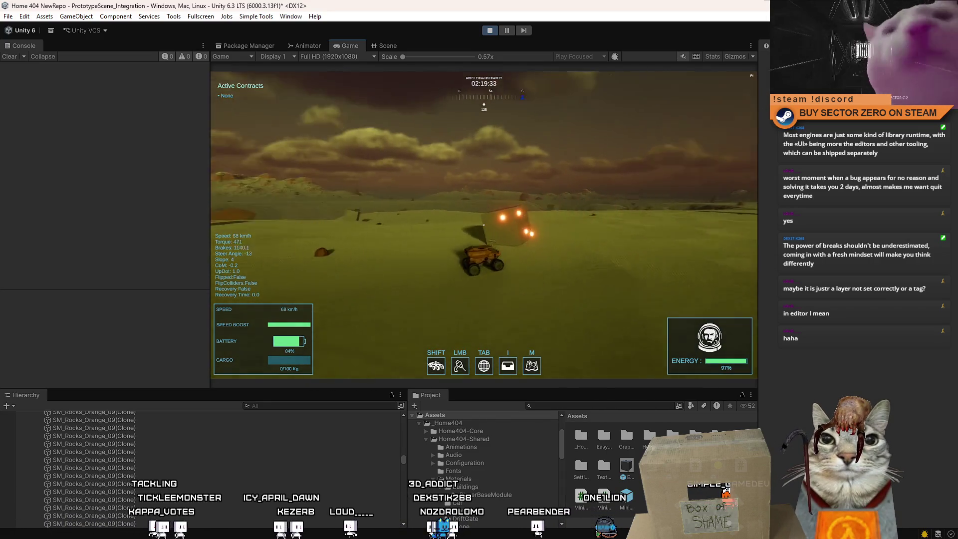
key(w)
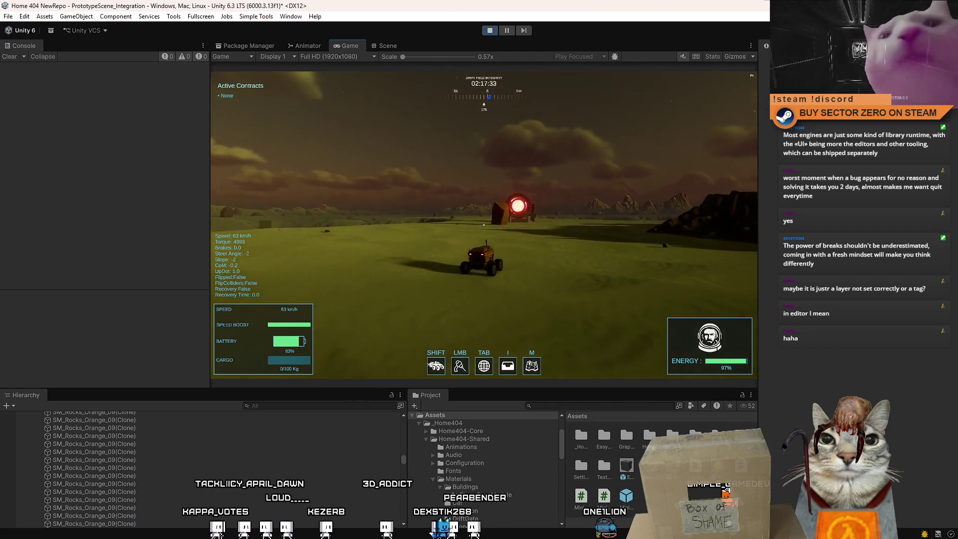
key(s)
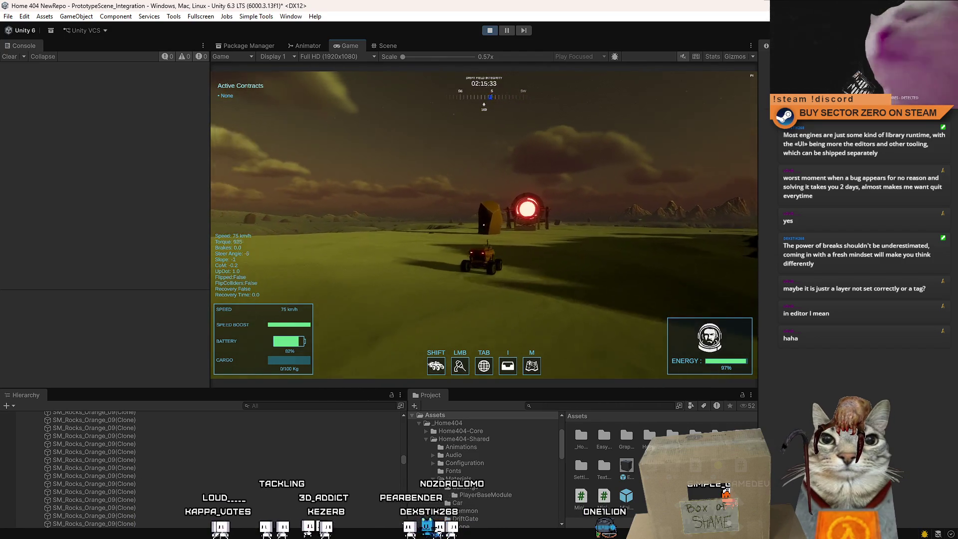
key(a)
key(w)
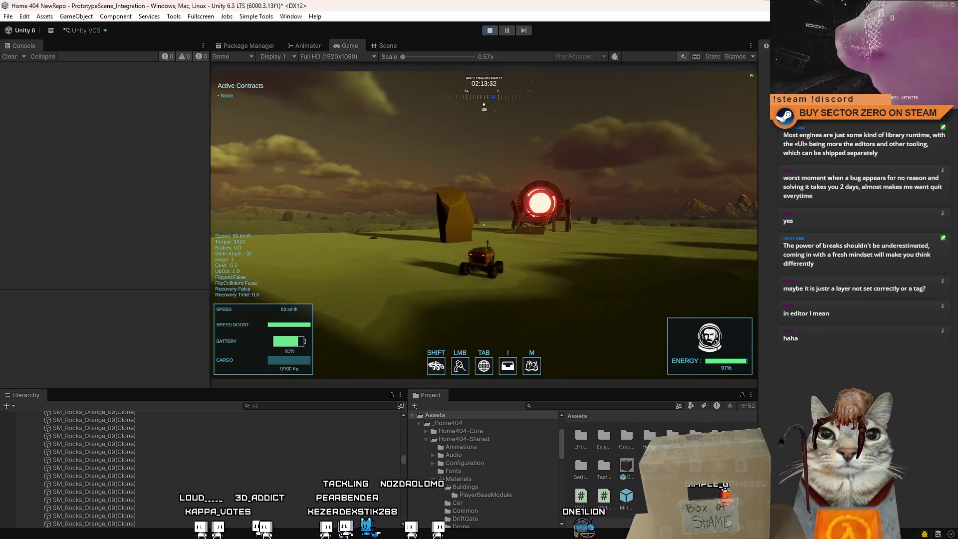
key(s)
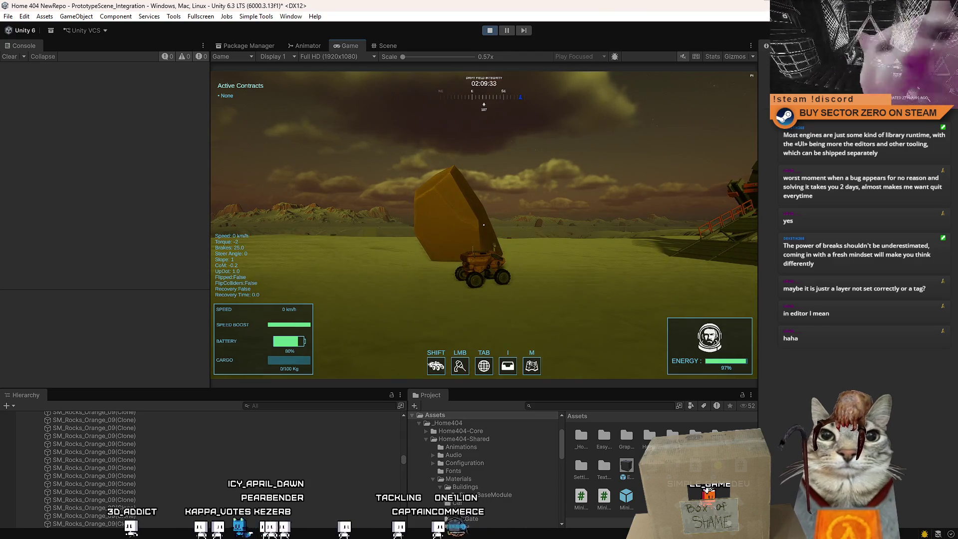
key(w)
key(a)
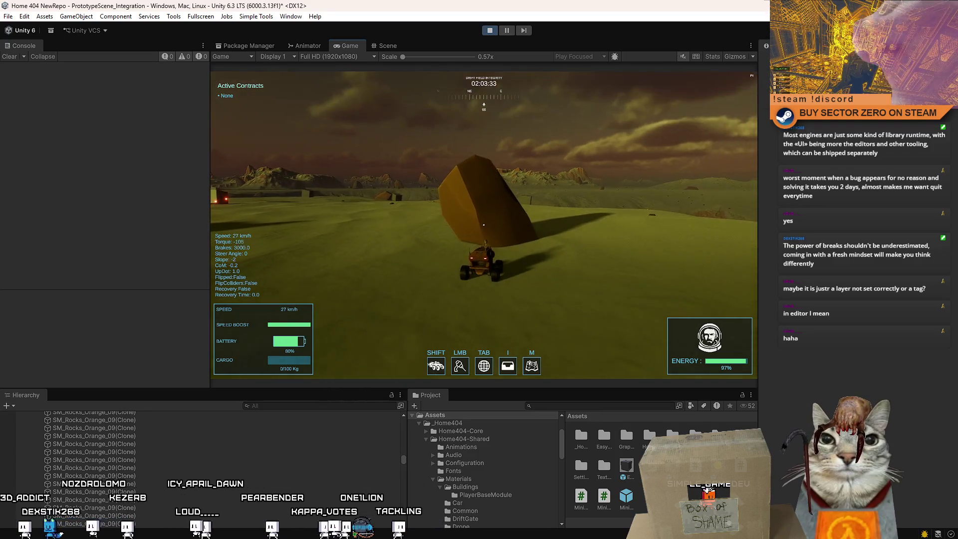
key(Escape)
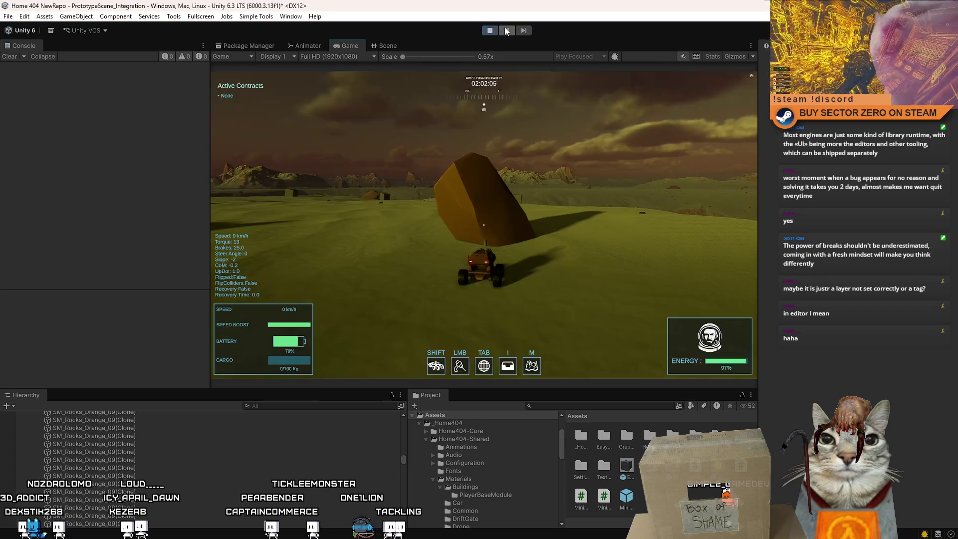
Pause, select the orange rock to check its Mesh Collider in the Inspector, then stop play mode.
click(507, 30)
click(334, 254)
drag(335, 254, 604, 224)
scroll(886, 305, down, 5)
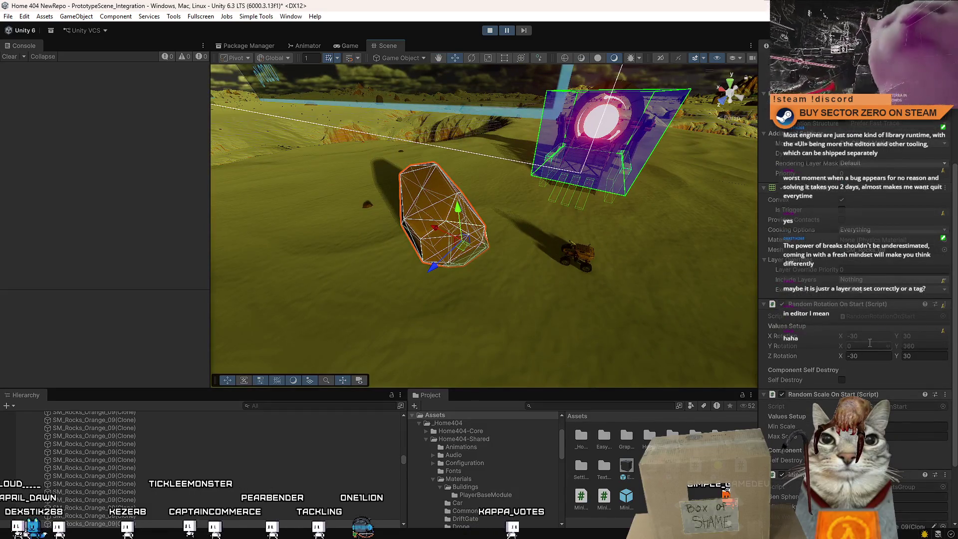
scroll(869, 344, down, 2)
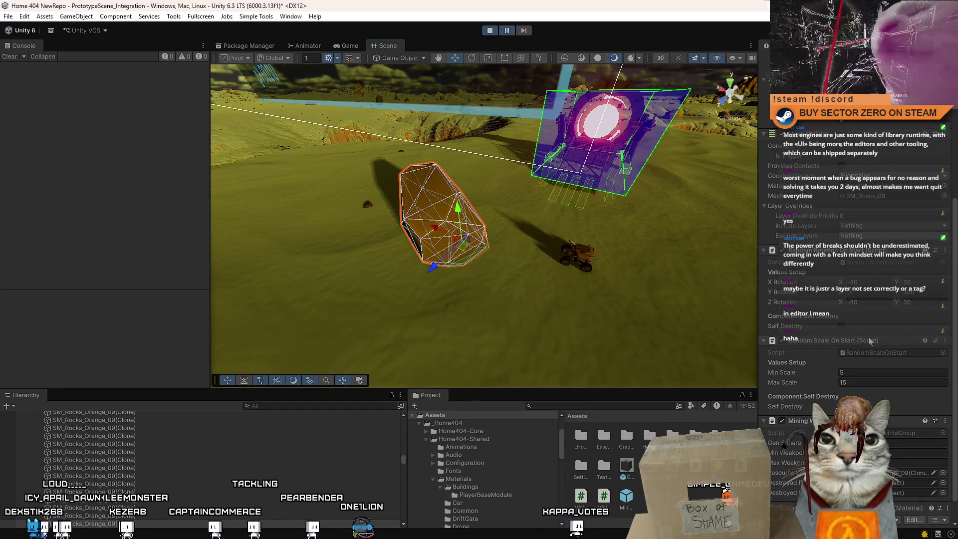
click(492, 33)
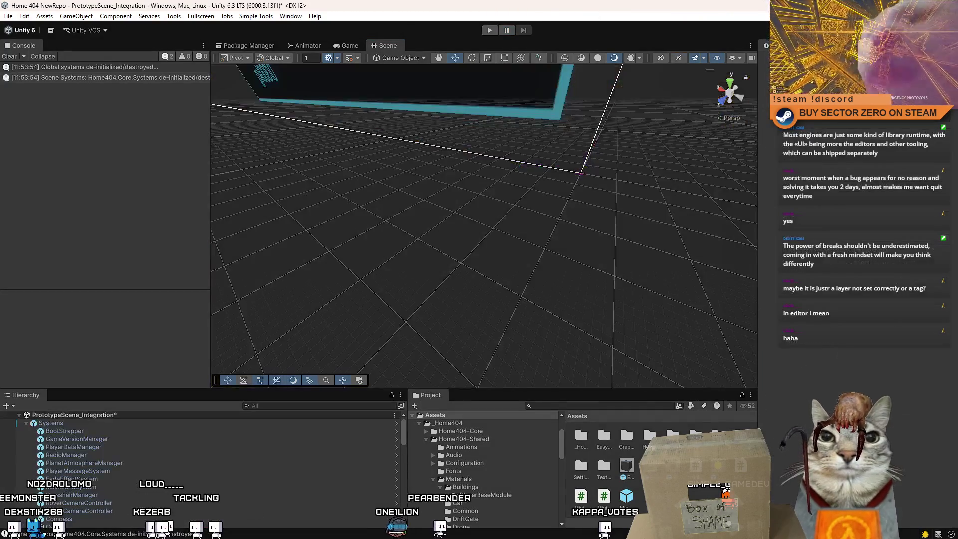